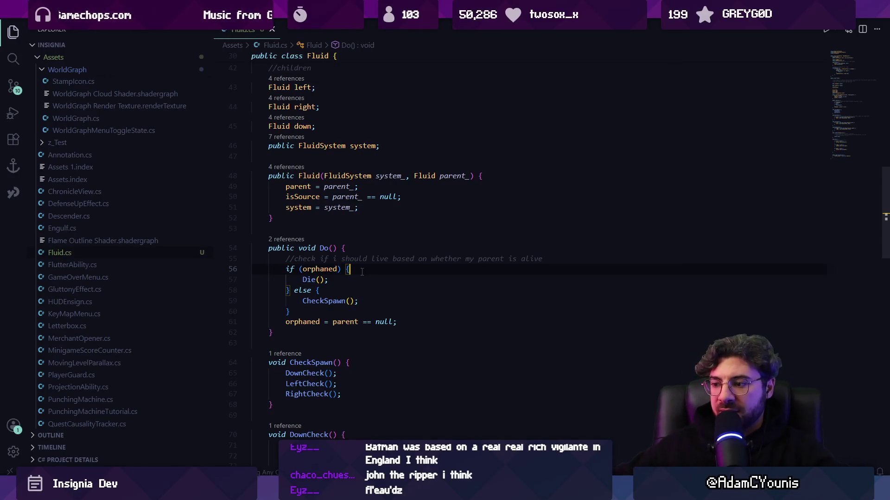
- Bring up the fluid-flow sketch in SketchBook and pan across it
key("alt+Tab")
mouse_move(477, 302)
left_mouse_down()
mouse_move(268, 223)
mouse_move(395, 264)
mouse_move(472, 254)
left_mouse_up()
- Erase the stray O stroke, draw a small circle between the curve ends, and switch to Tiled
key("e")
mouse_move(260, 193)
left_mouse_down()
mouse_move(268, 195)
mouse_move(265, 251)
left_mouse_up()
key("b")
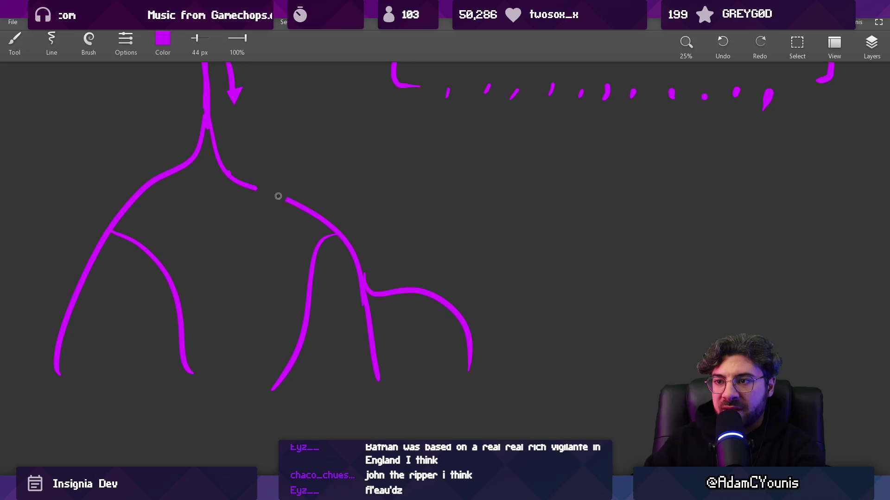
left_click_drag(271, 185, 269, 185)
scroll(277, 190, "right", 10)
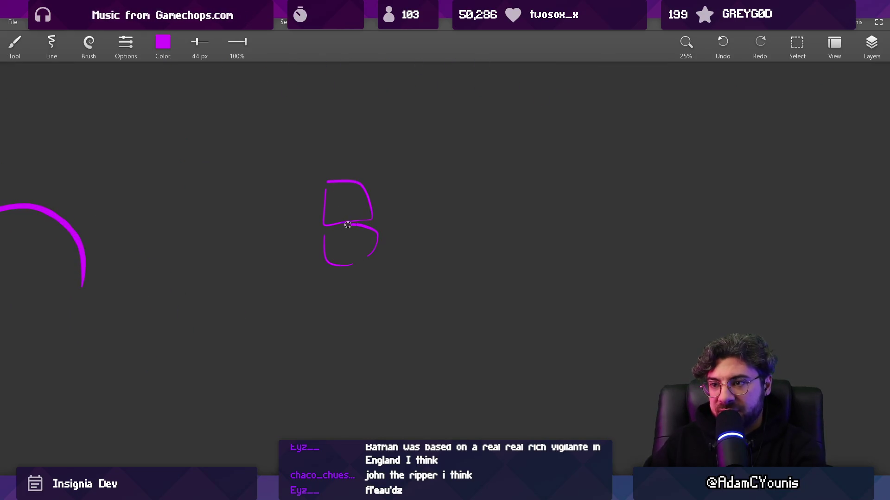
key("alt+Tab")
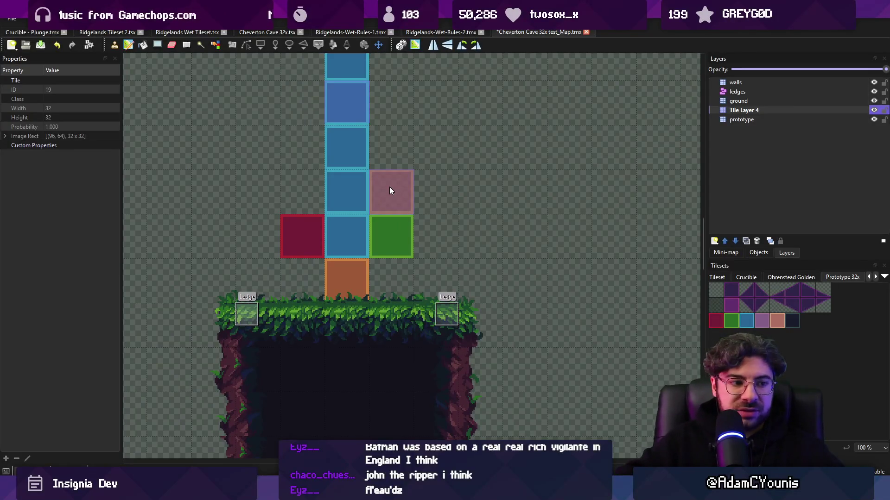
- Paint blue tile 18 along the row above the ground and down its sides
left_click(746, 321)
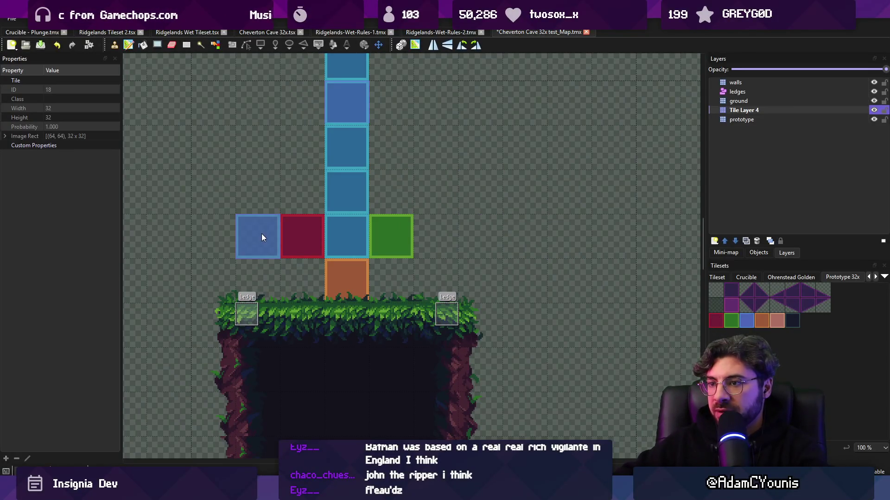
mouse_move(291, 274)
left_mouse_down()
mouse_move(485, 301)
mouse_move(484, 414)
left_mouse_up()
left_click_drag(209, 301, 209, 414)
- Erase the pink and green tiles beside the column and a blue cell, undoing an orange tile attempt
left_click(293, 243)
left_click(392, 236)
left_click(347, 146)
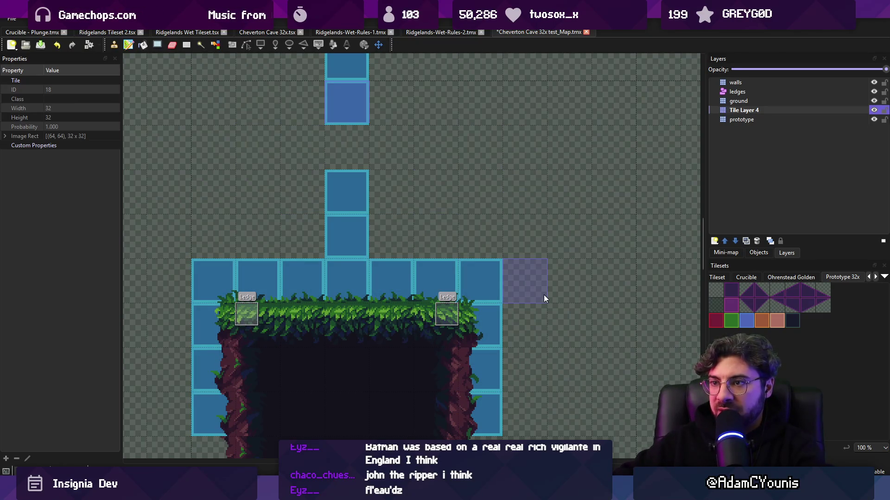
left_click(771, 321)
left_click(358, 186)
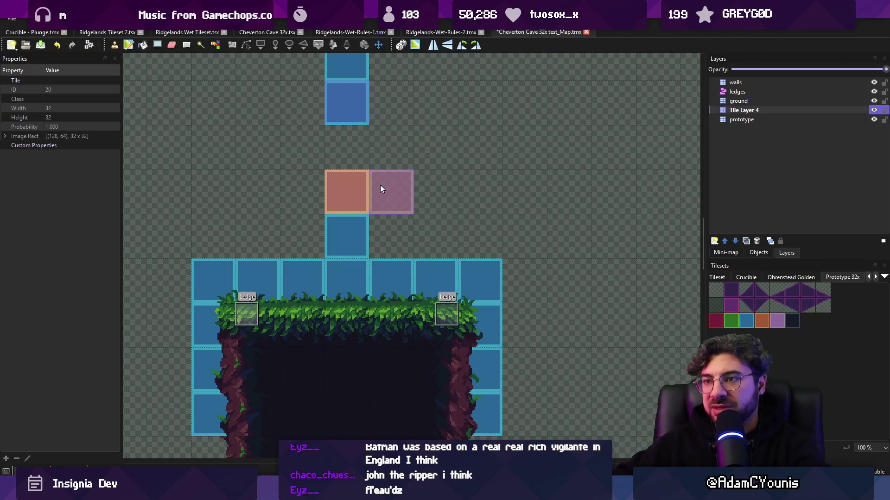
key("ctrl+z")
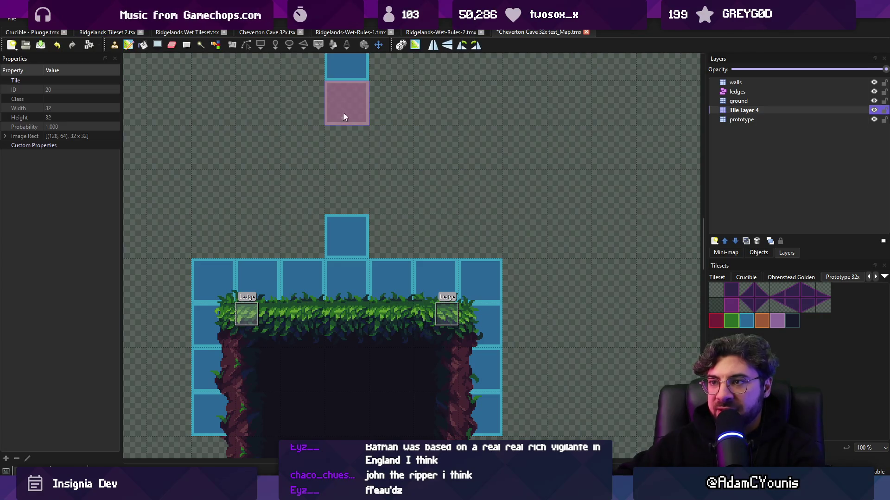
- Repaint blue tiles into the column gap and extend the column downward
key("r")
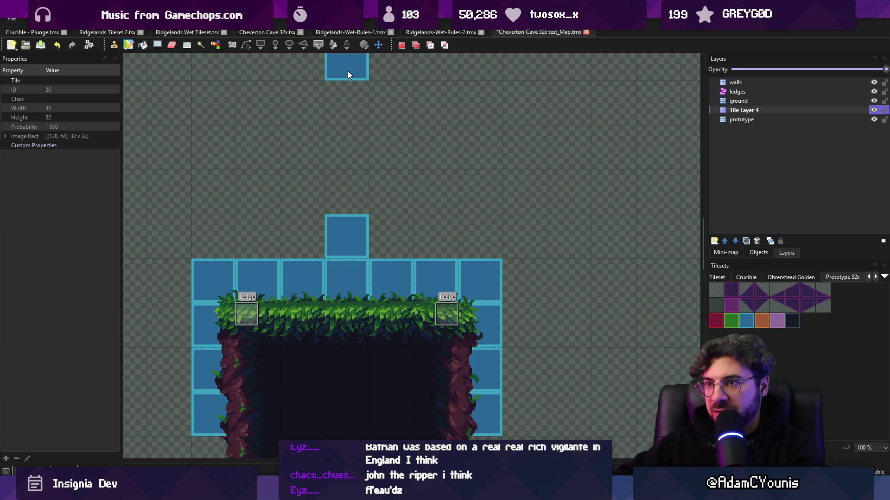
left_click(744, 321)
left_click(348, 103)
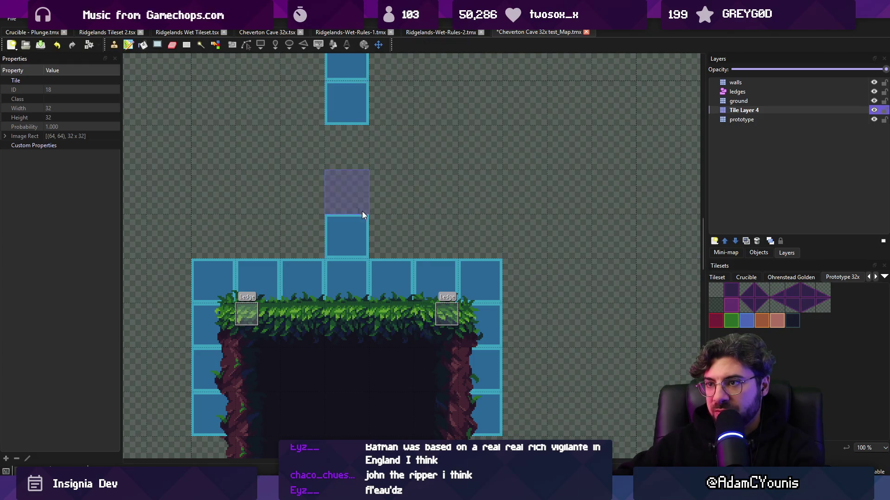
left_click(344, 154)
key("e")
mouse_move(349, 267)
left_mouse_down()
mouse_move(346, 199)
mouse_move(315, 282)
mouse_move(347, 243)
mouse_move(381, 284)
left_mouse_up()
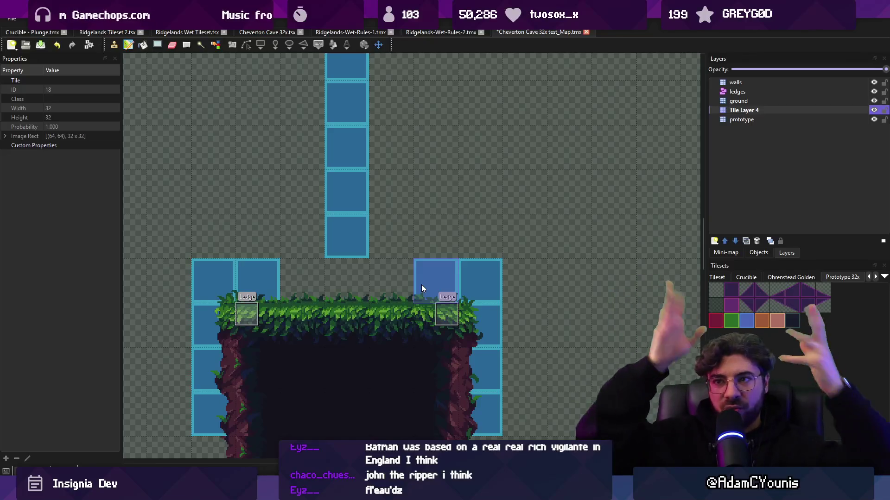
- Undo and redo the column edits, then erase the left and right blue side columns
key("ctrl+z")
key("ctrl+z")
key("ctrl+z")
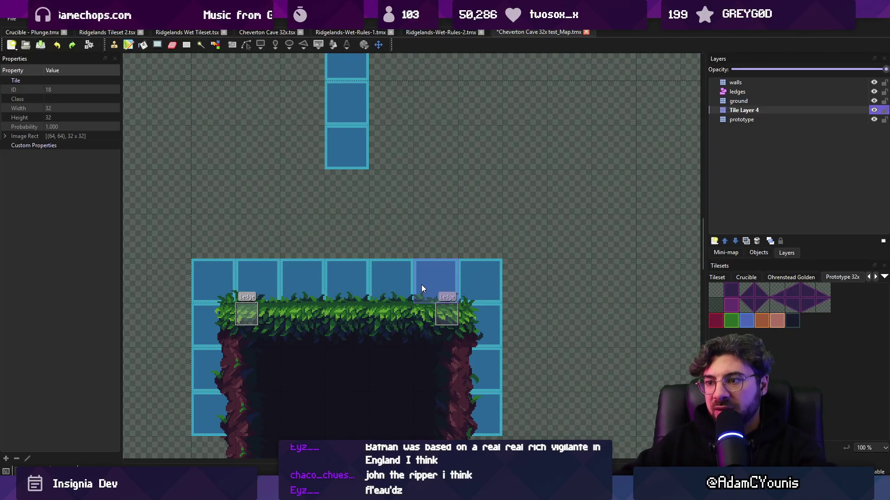
key("ctrl+z")
scroll(408, 268, "down", 2)
scroll(370, 245, "up", 3)
scroll(371, 245, "down", 1)
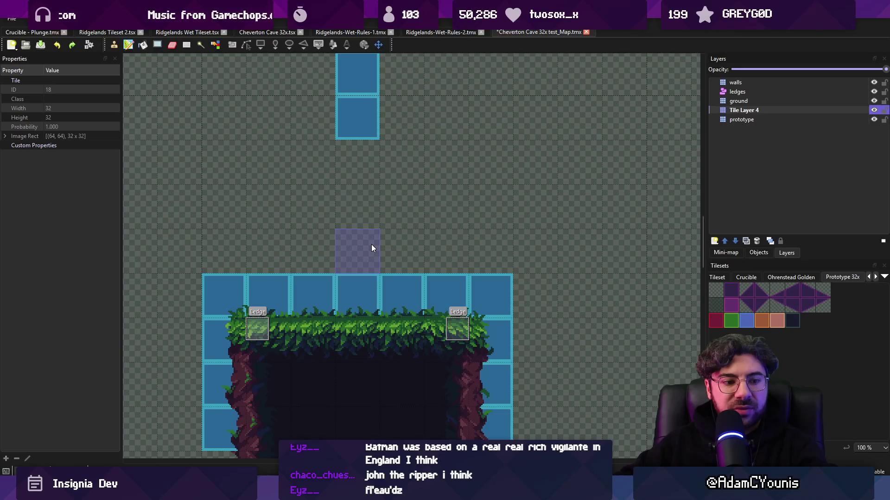
key("ctrl+y")
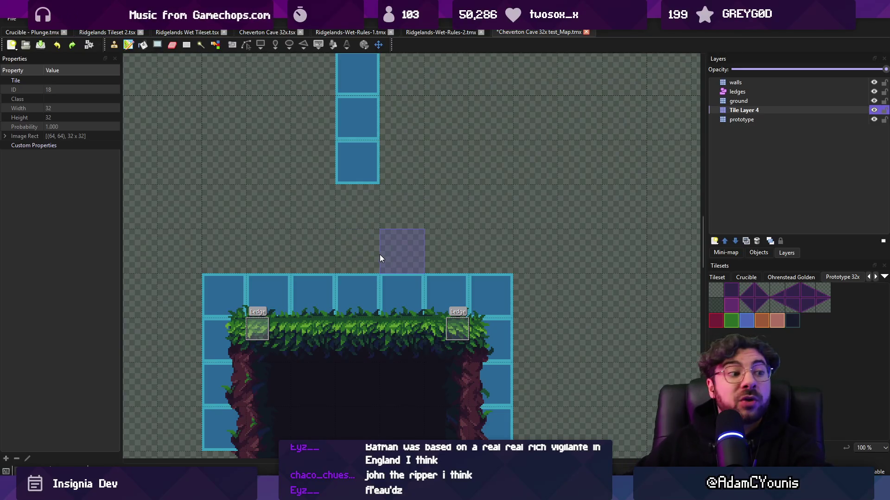
left_click_drag(207, 298, 213, 436)
left_click_drag(490, 297, 490, 424)
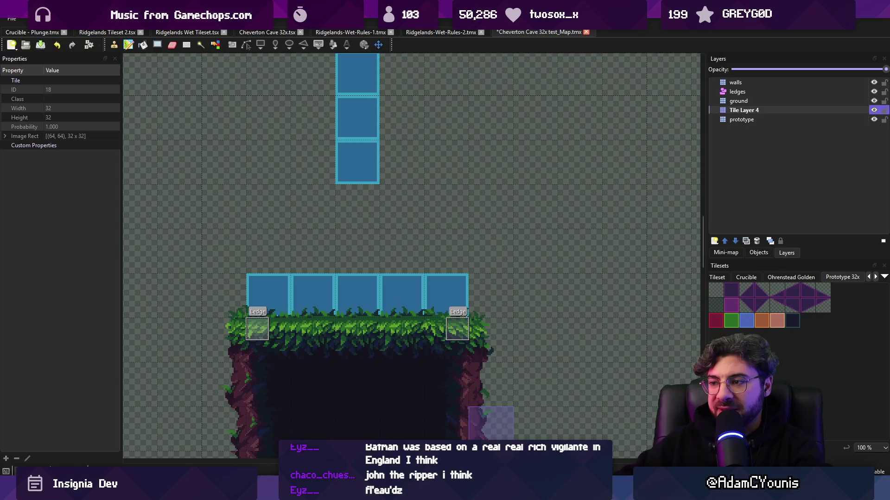
left_click(788, 120)
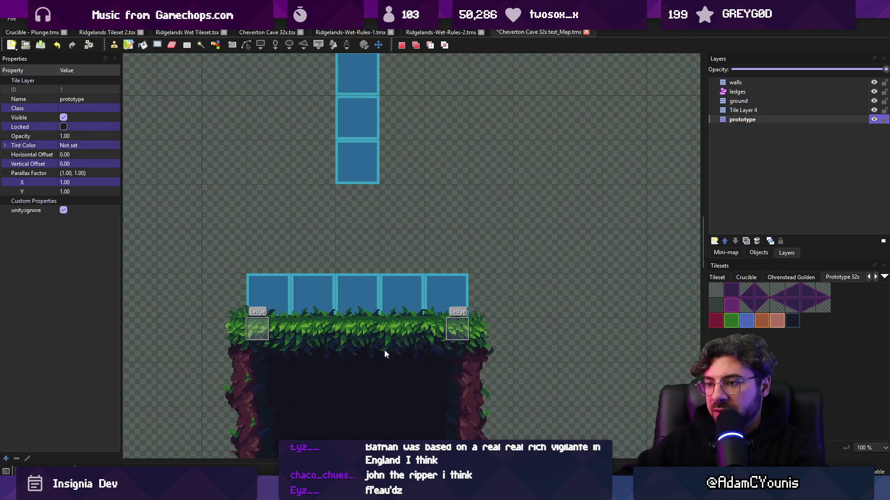
- Paint prototype ground right of the ledge, fill the left cave wall, and save the map
left_click_drag(410, 356, 546, 319)
scroll(547, 320, "down", 2)
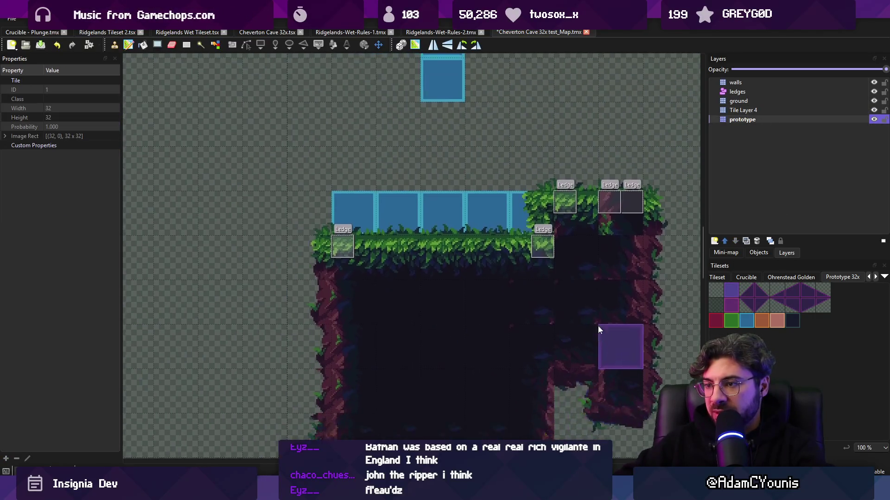
left_click(296, 224)
mouse_move(296, 220)
left_mouse_down()
mouse_move(250, 218)
mouse_move(542, 408)
mouse_move(356, 438)
mouse_move(245, 227)
mouse_move(207, 379)
mouse_move(576, 423)
mouse_move(502, 336)
mouse_move(343, 321)
left_mouse_up()
scroll(343, 320, "down", 1)
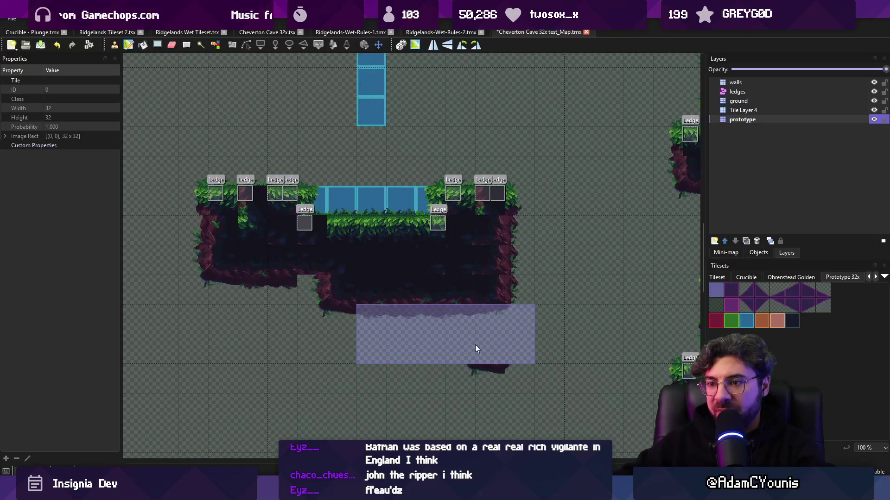
key("ctrl+s")
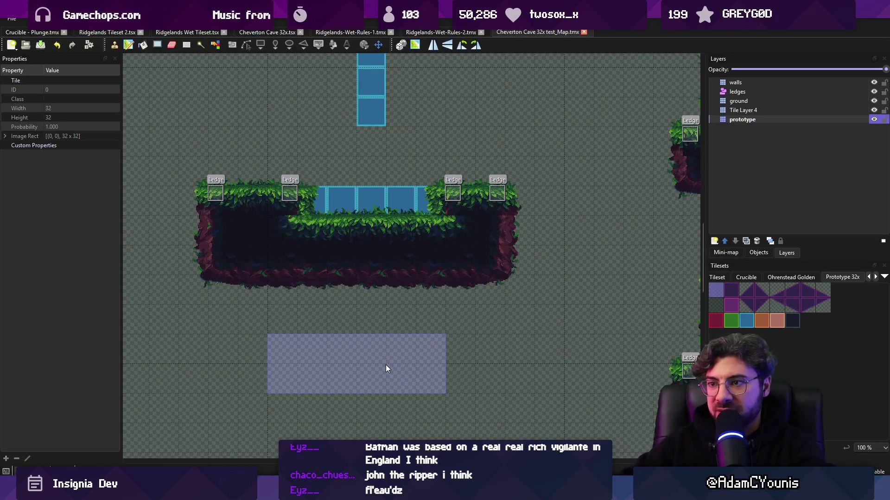
- Raise both platforms, widen and deepen the cave, and place a light tile at its opening
scroll(375, 286, "up", 1)
left_click_drag(455, 244, 447, 244)
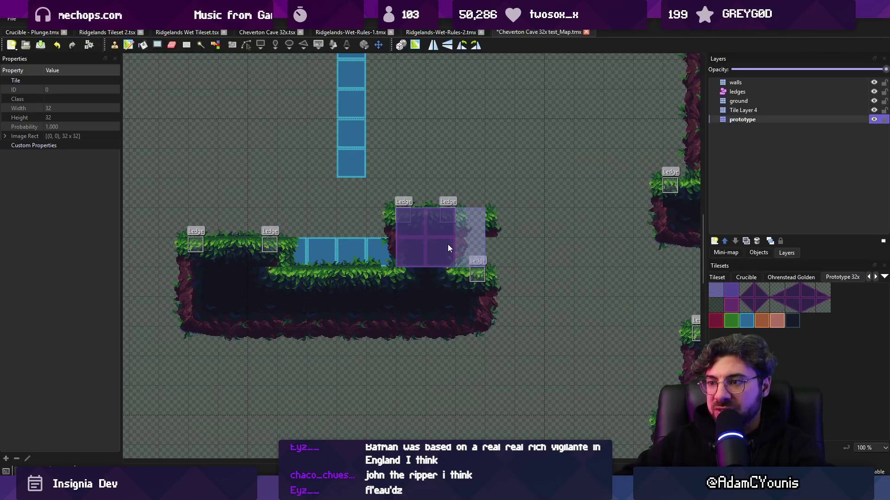
left_click(474, 278)
left_click(222, 243)
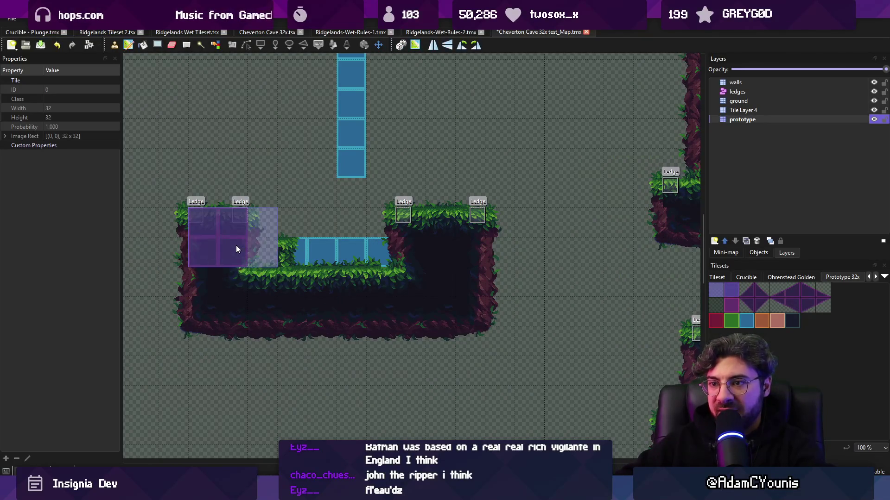
key("r")
key("ctrl+c")
key("ctrl+v")
mouse_move(221, 253)
left_mouse_down()
mouse_move(264, 251)
mouse_move(226, 329)
mouse_move(489, 351)
left_mouse_up()
right_click(392, 246)
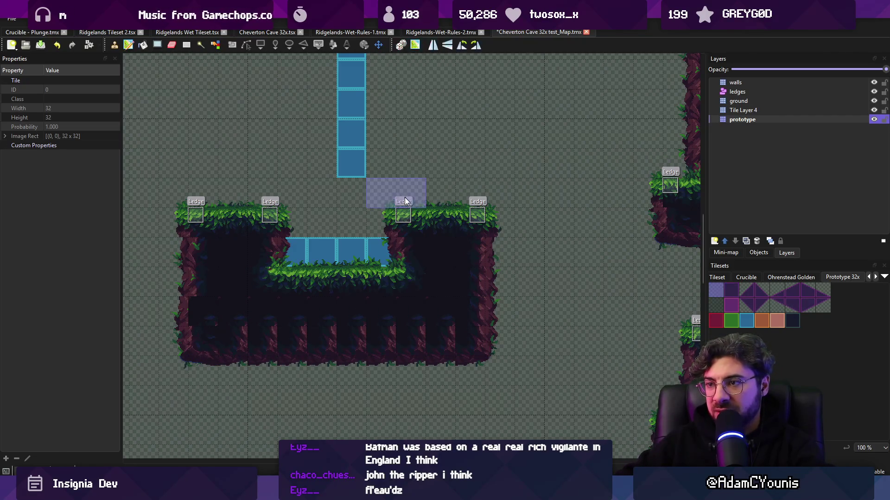
left_click(403, 252)
- Fill the basin with blue tiles on Tile Layer 4 and save the map
key("r")
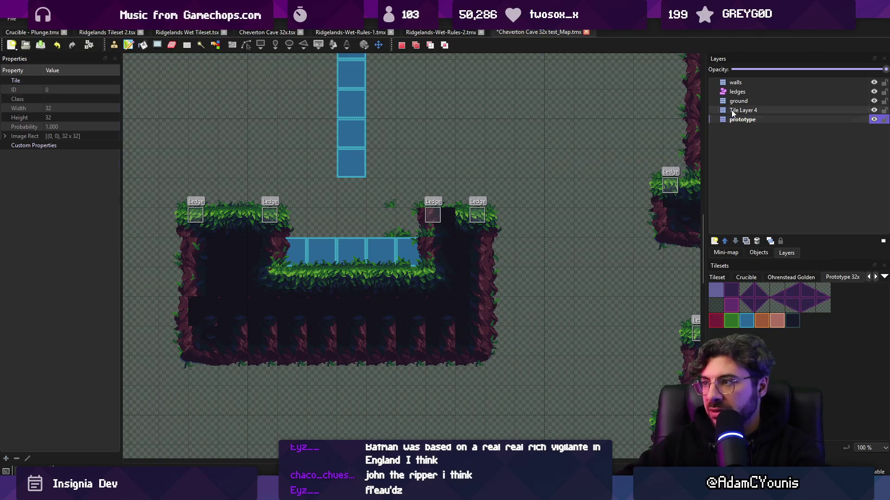
key("b")
right_click(347, 166)
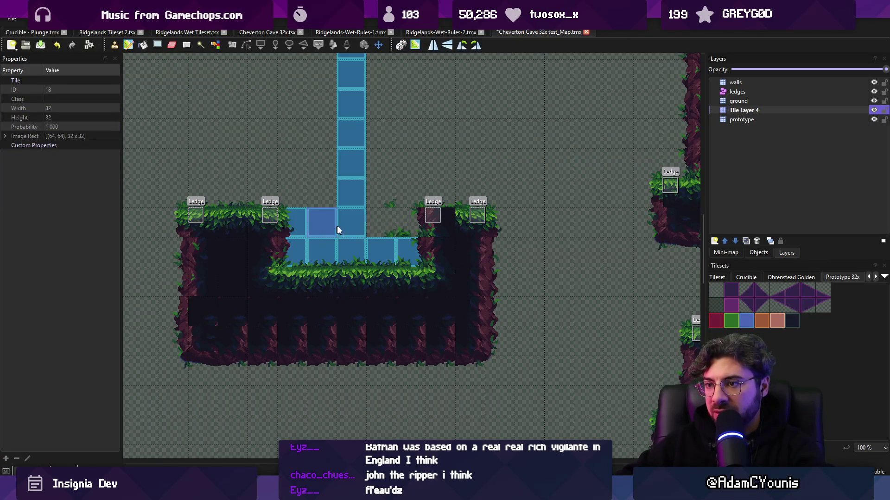
left_click(401, 230)
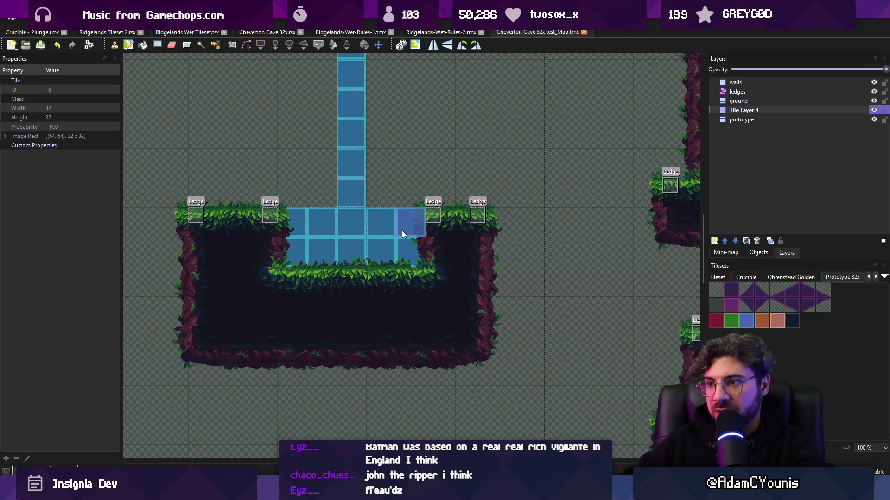
key("ctrl+s")
scroll(401, 230, "up", 2)
- Erase the old blue column from top to bottom
key("r")
scroll(368, 163, "up", 3)
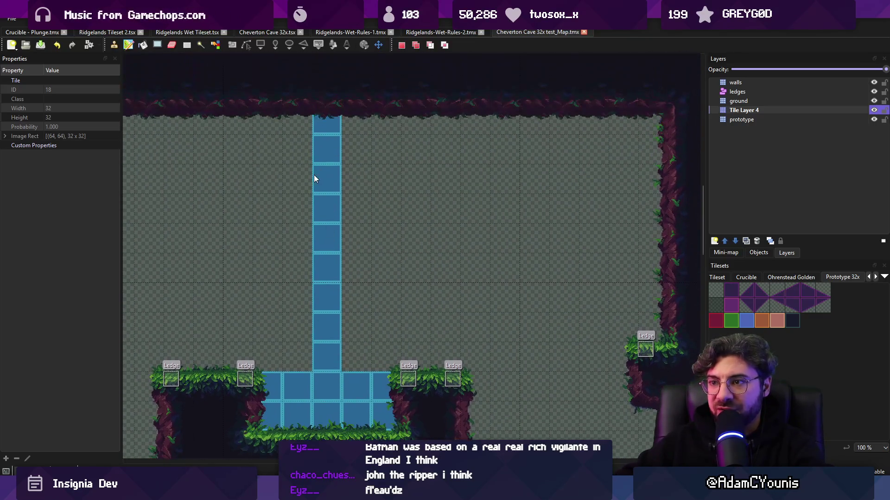
key("b")
left_click_drag(325, 156, 326, 329)
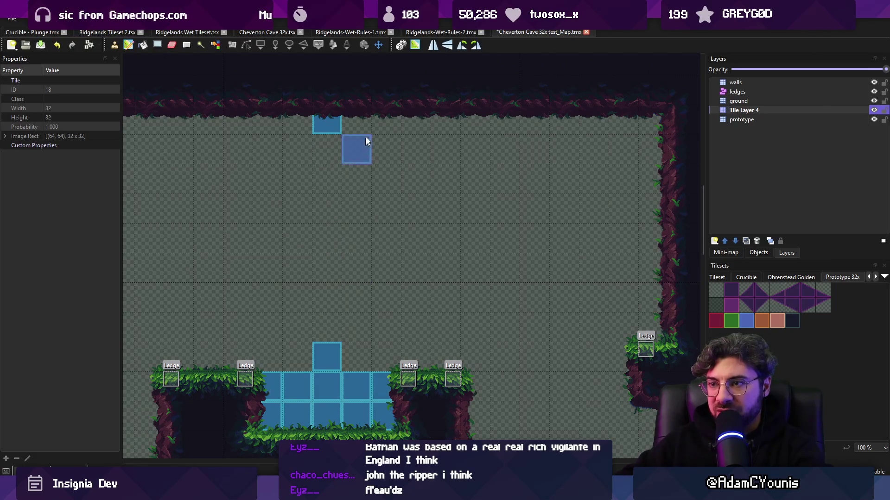
- Paint a blue column from the cave ceiling into the pool and remove the stray tile beneath
key("r")
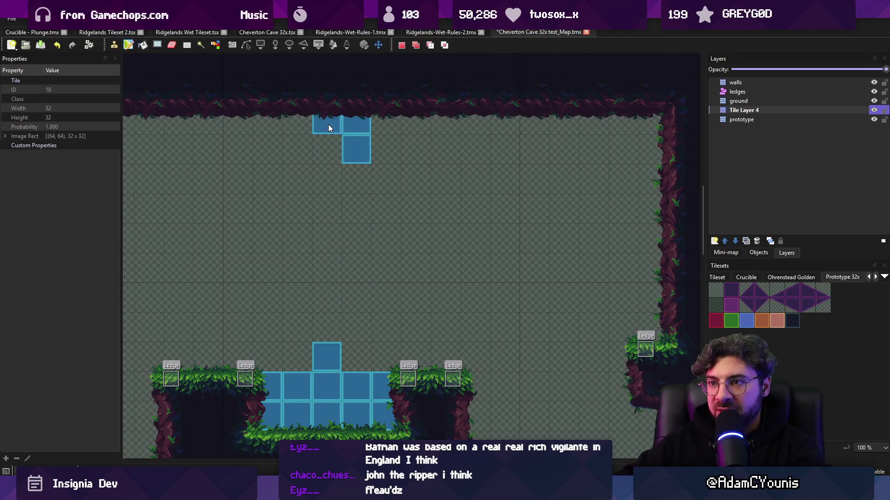
key("b")
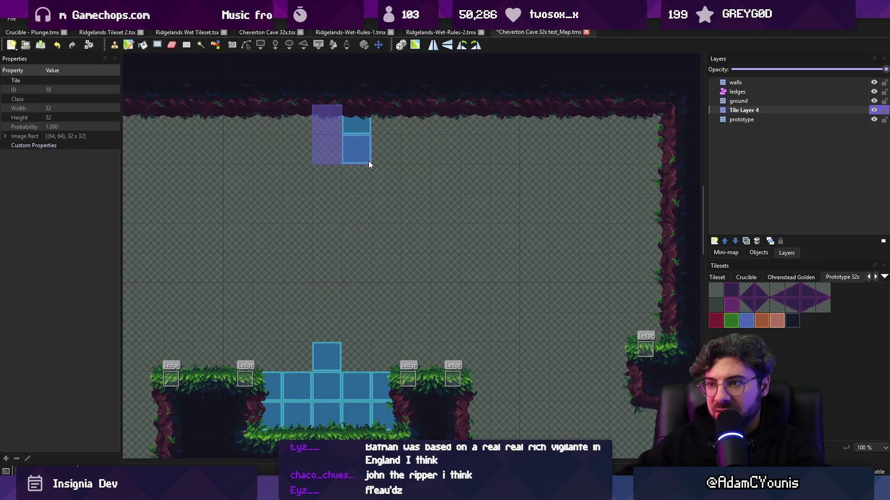
left_click_drag(363, 190, 357, 241)
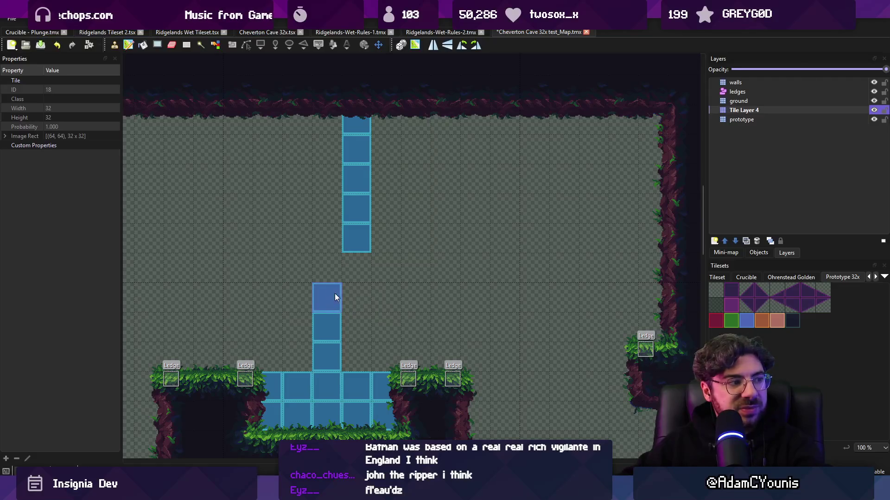
mouse_move(340, 291)
left_mouse_down()
mouse_move(360, 281)
mouse_move(336, 314)
mouse_move(357, 349)
left_mouse_up()
key("e")
key("b")
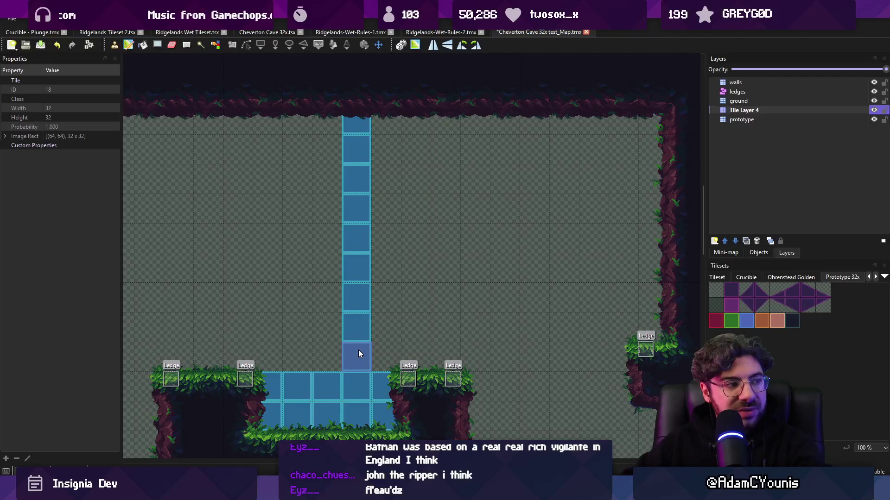
scroll(358, 350, "down", 3)
key("e")
left_click(354, 333)
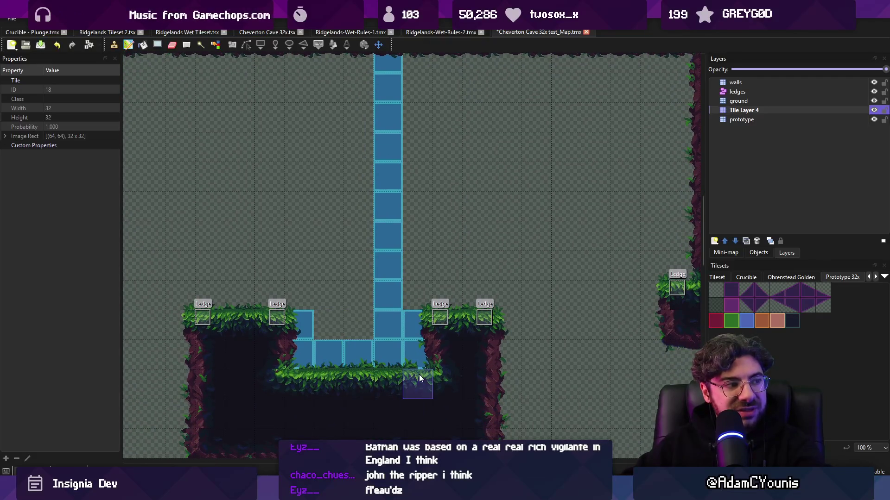
- Erase a water tile from the centre column and try the pink prototype tile there
scroll(384, 326, "up", 5)
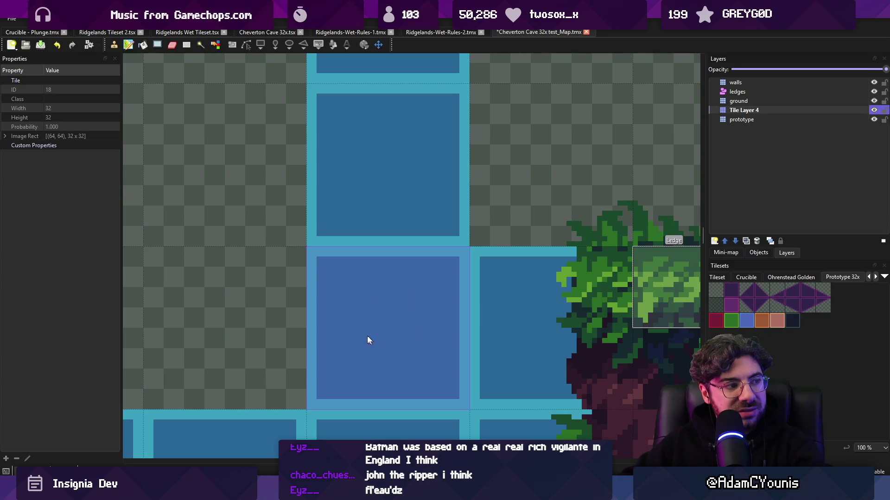
scroll(384, 316, "down", 3)
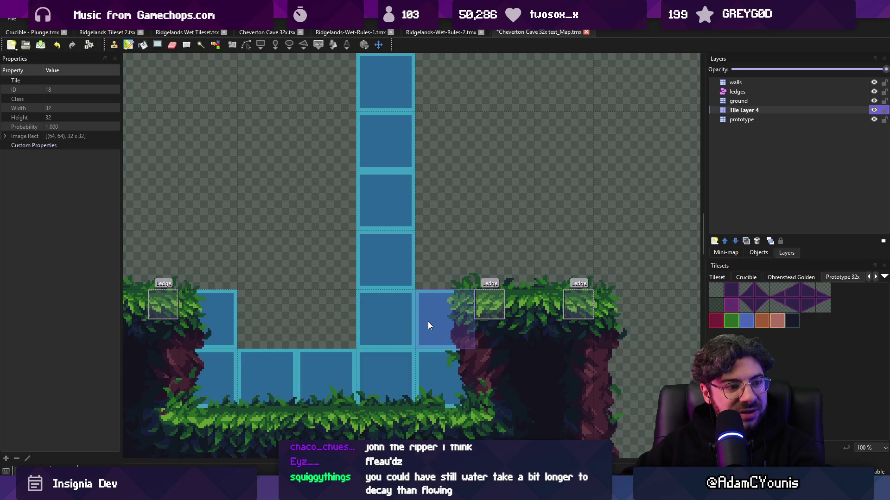
scroll(405, 290, "down", 1)
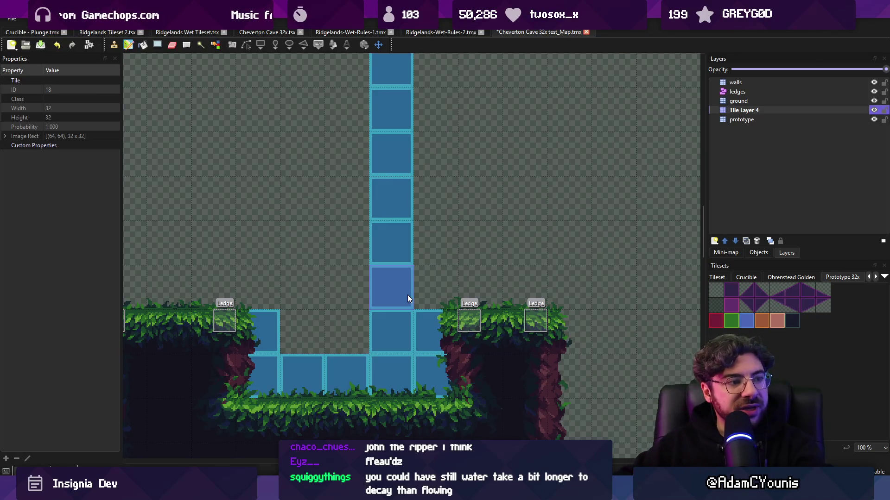
left_click(387, 327)
scroll(400, 334, "up", 1)
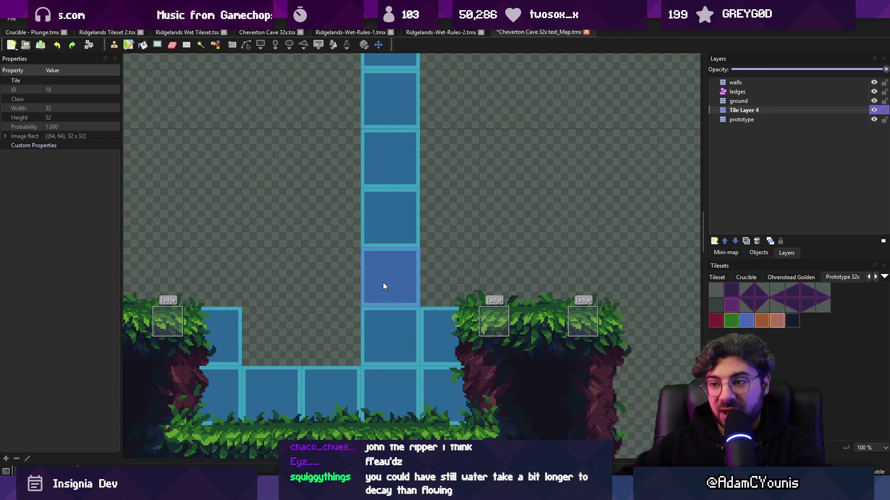
left_click(777, 321)
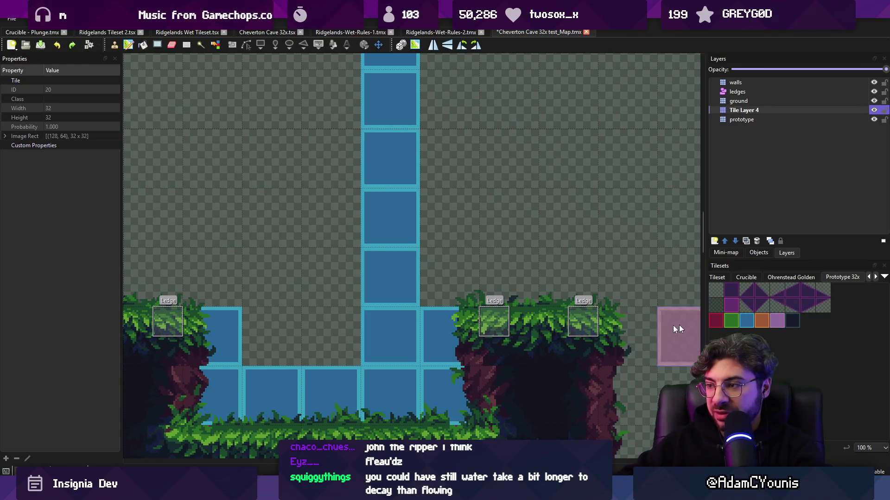
left_click(390, 336)
- Restore blue water in the centre cell, add one by the right ledge, then return to Fluid.cs
left_click(746, 321)
left_click(399, 324)
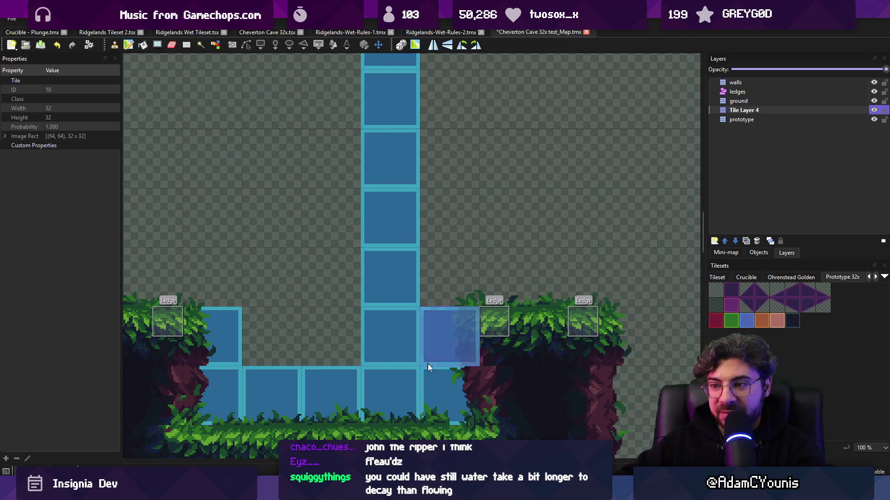
left_click(460, 392)
mouse_move(496, 486)
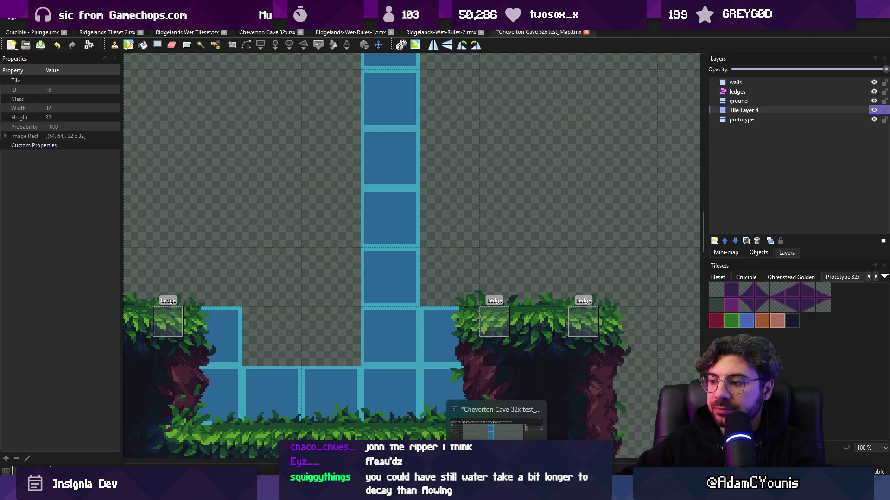
key("alt+Tab")
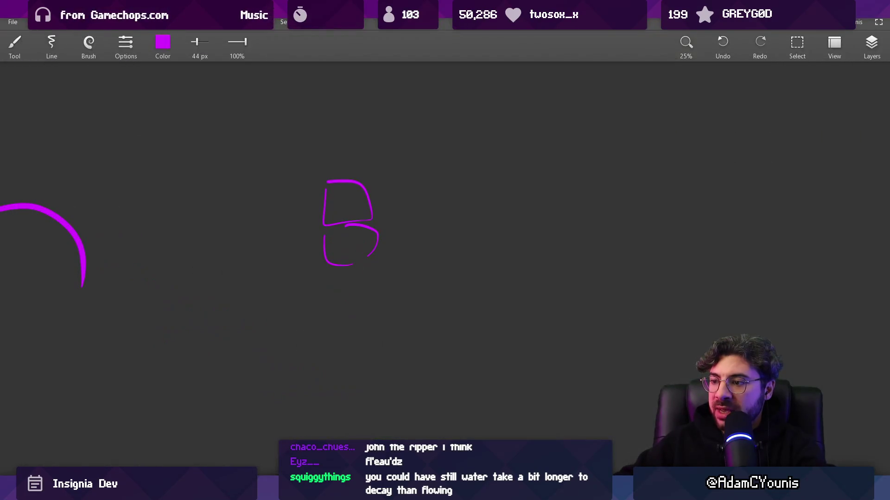
key("alt+Tab")
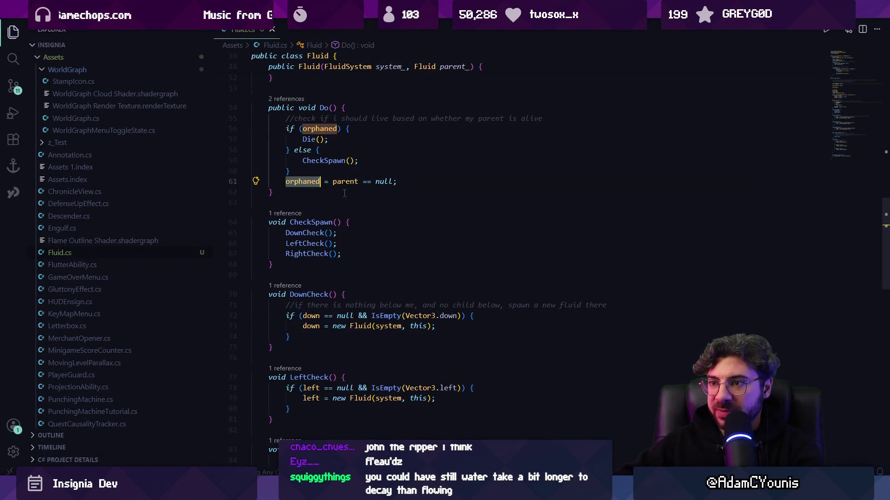
- Select 'parent == null' on line 61 of Do() in Fluid.cs, then go back to Tiled
scroll(389, 252, "up", 2)
left_click_drag(332, 251, 389, 252)
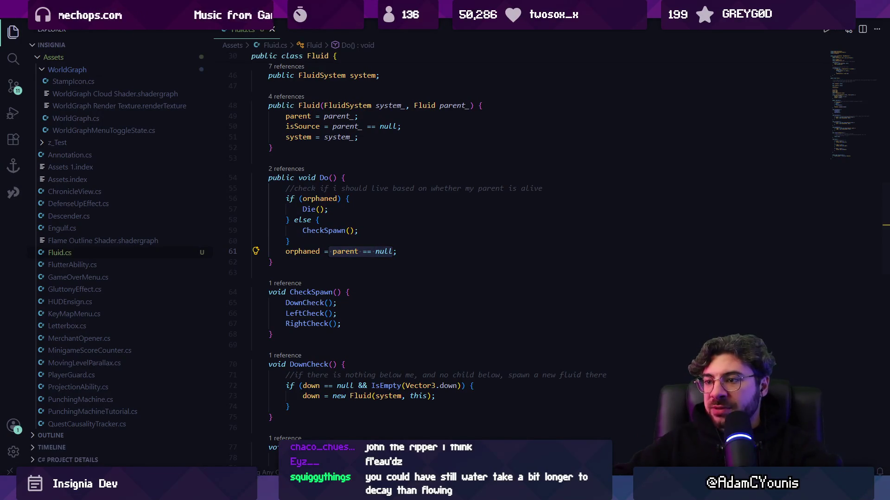
key("alt+Tab")
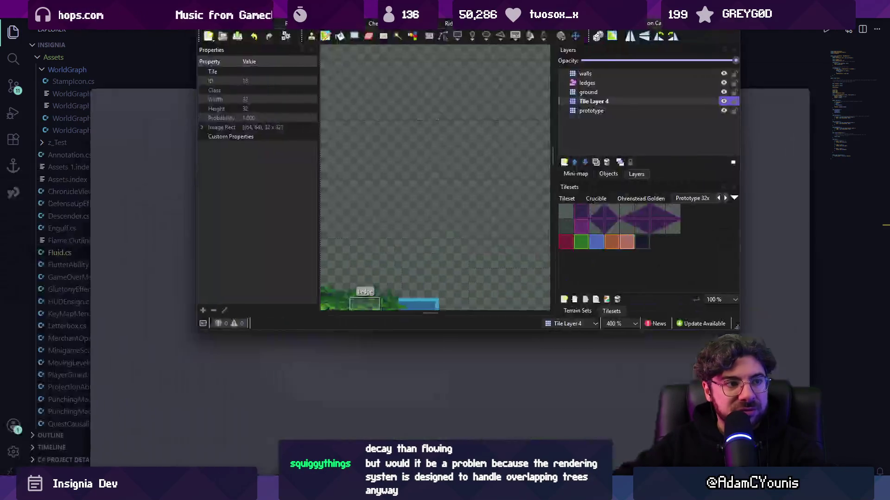
key("r")
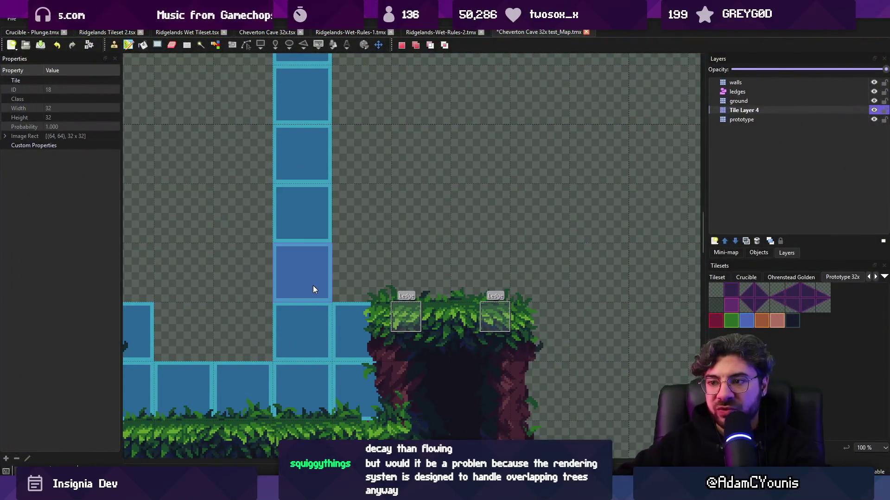
left_click(310, 283)
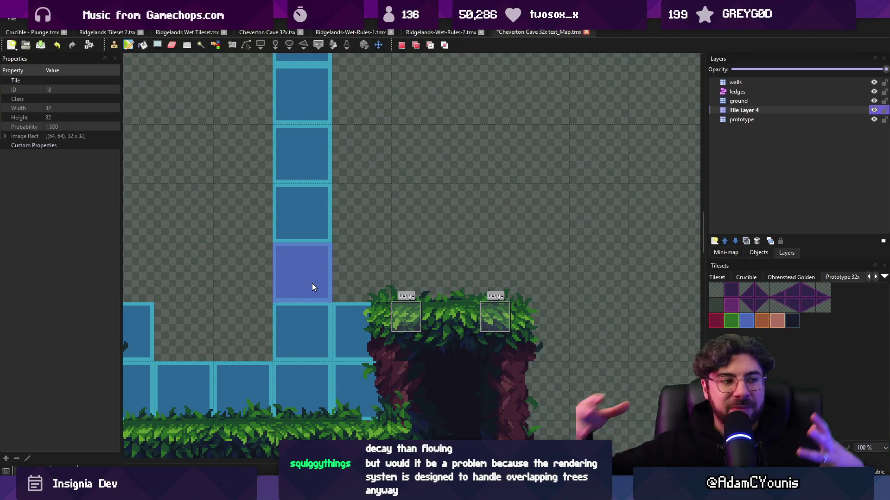
scroll(318, 323, "up", 2)
scroll(317, 327, "left", 2)
left_click(388, 330)
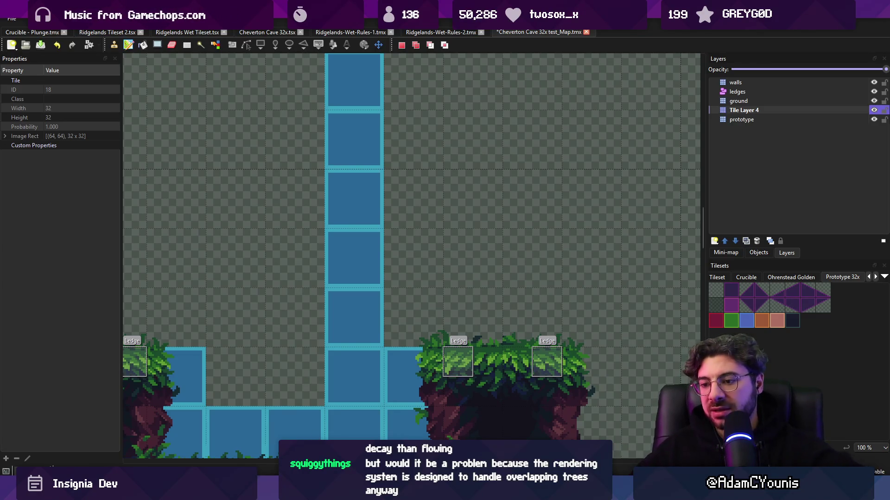
mouse_move(292, 482)
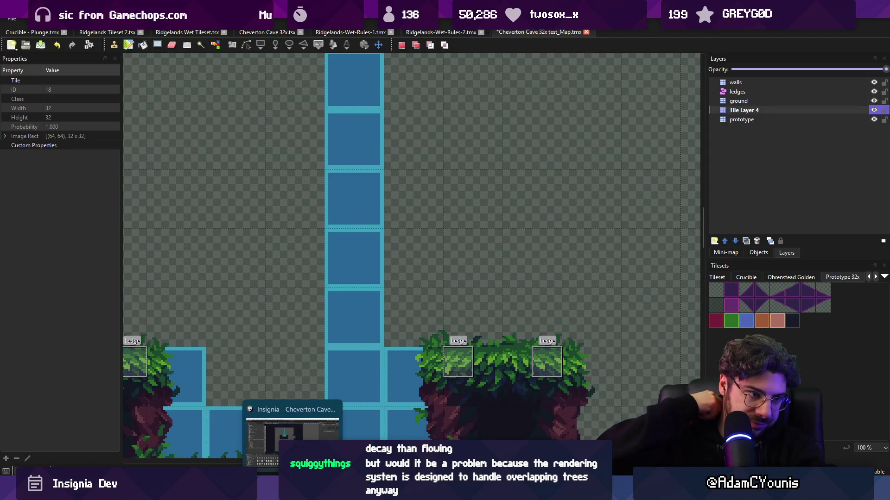
key("alt+Tab")
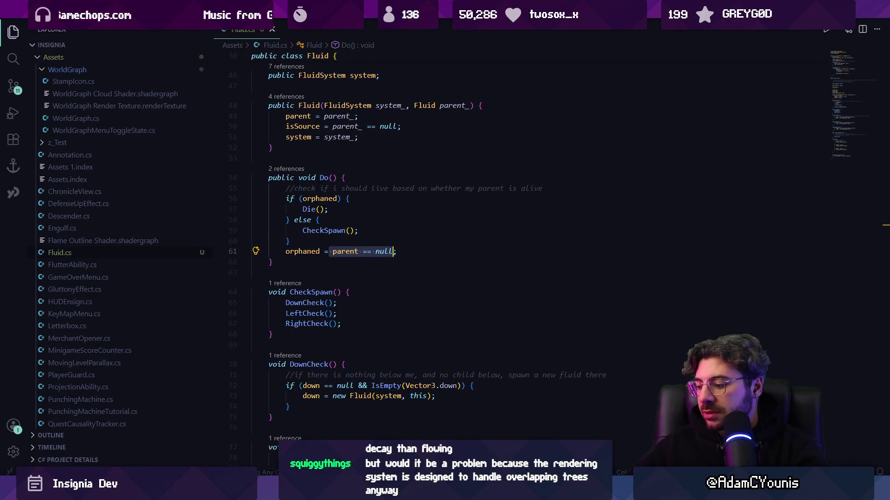
- Deselect line 61 and highlight the uses of 'orphaned' and the parent field in Do()
key("Right")
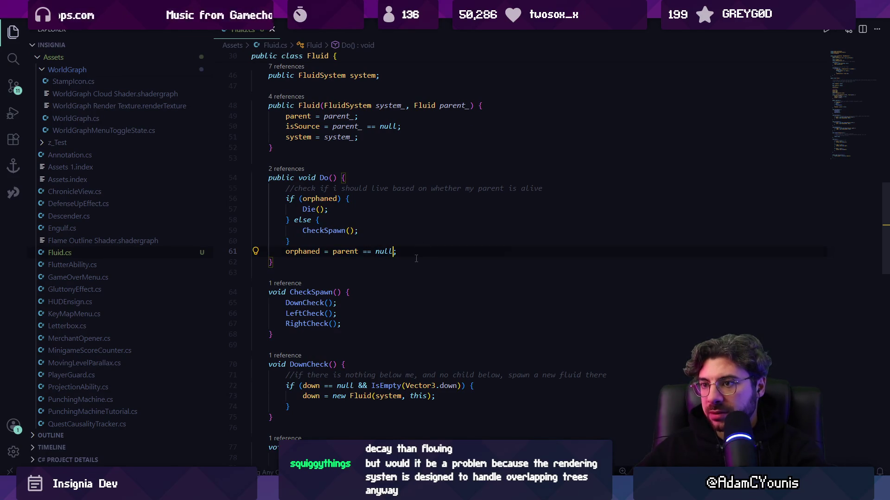
scroll(416, 259, "up", 3)
scroll(424, 297, "down", 2)
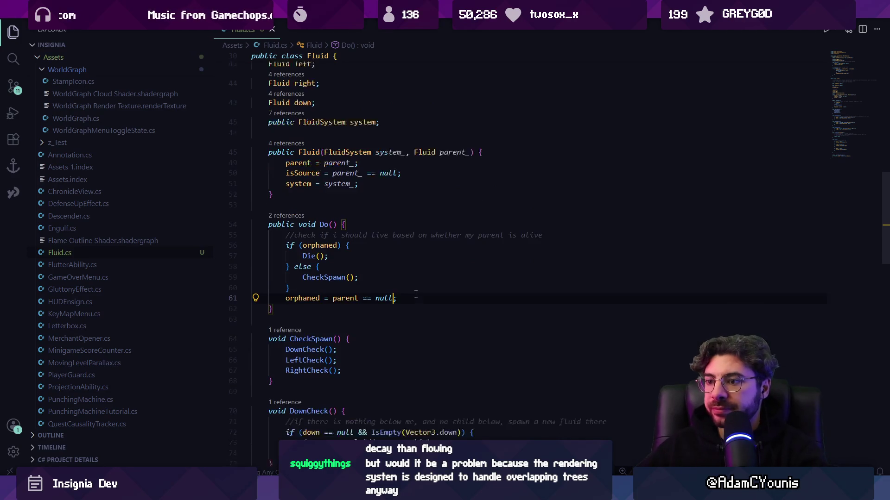
scroll(416, 294, "down", 3)
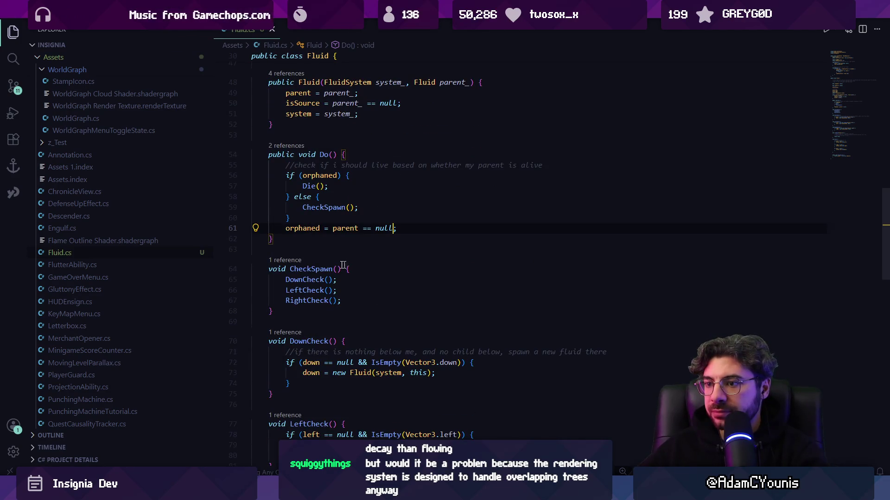
left_click(302, 228)
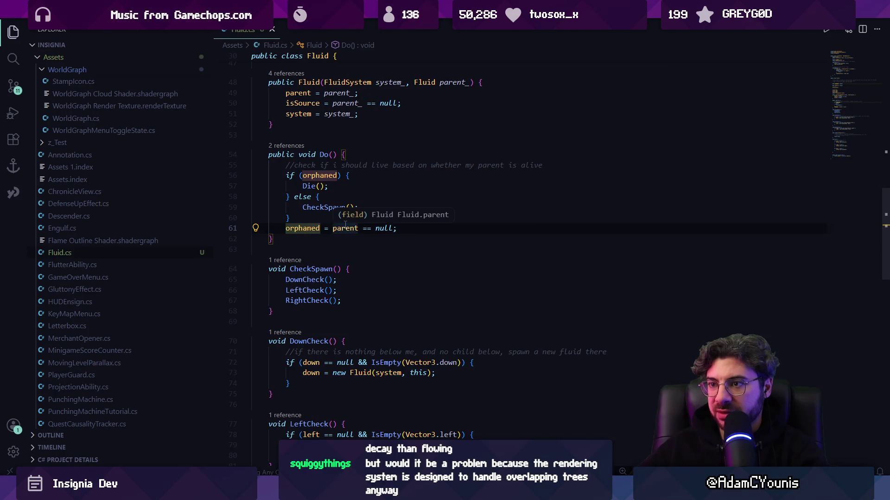
left_click(344, 232)
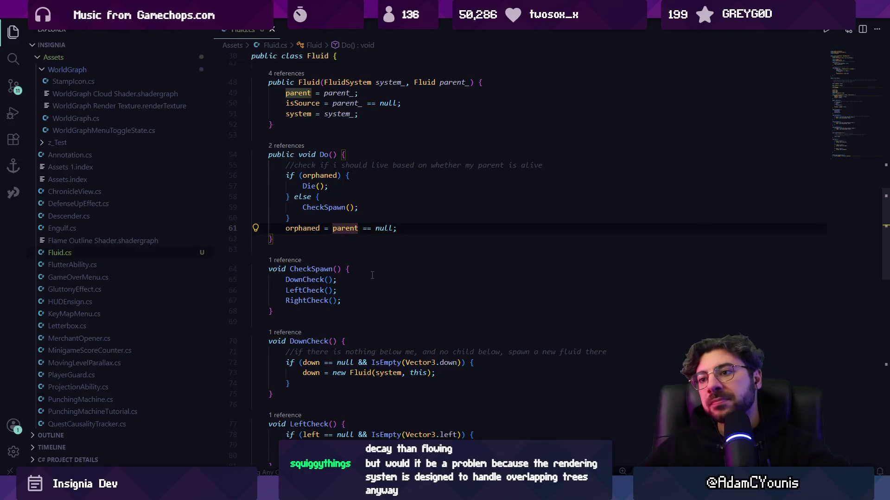
- Scroll down and place the caret inside the Die() method
scroll(387, 274, "down", 6)
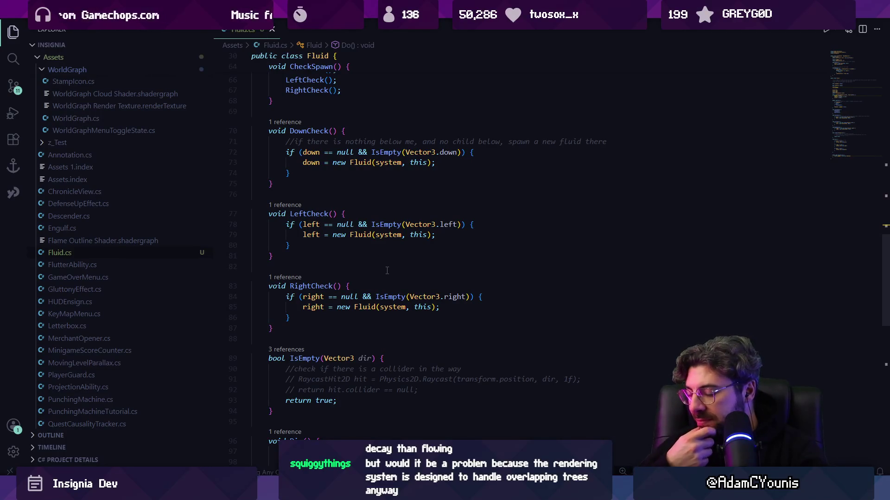
scroll(387, 273, "down", 5)
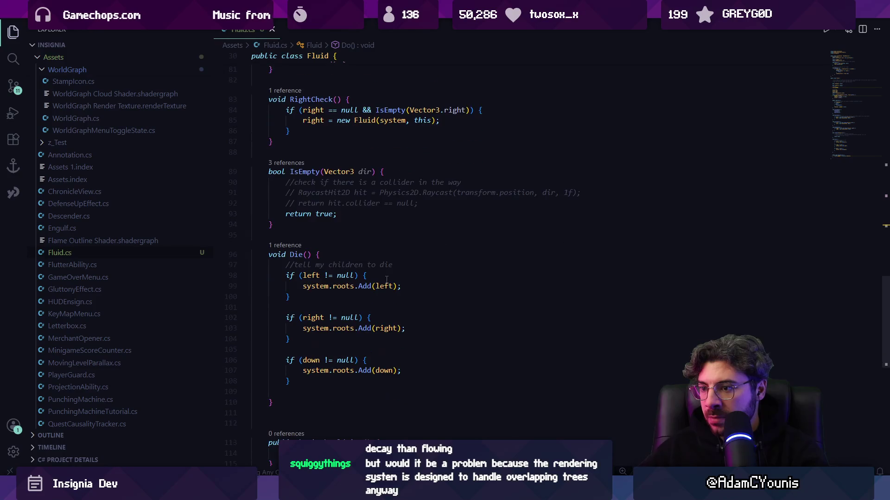
scroll(368, 342, "down", 1)
left_click(367, 342)
scroll(368, 342, "up", 4)
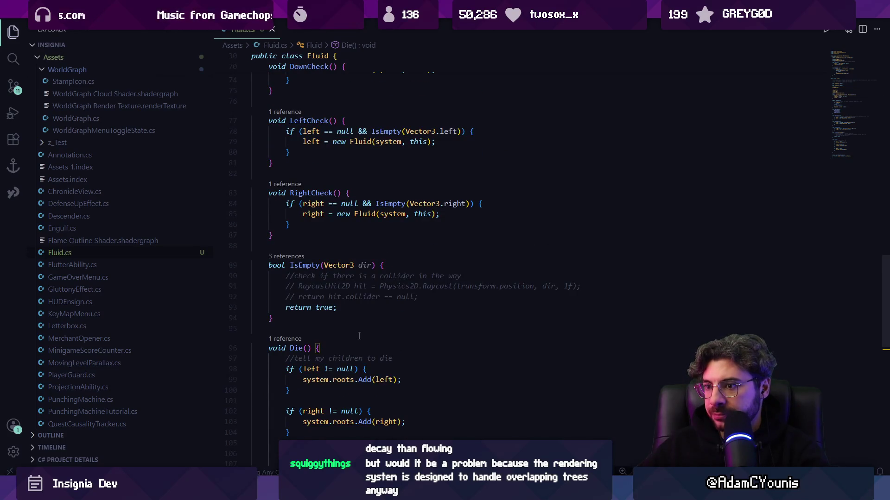
- Add a system.roots removal of the fluid at the end of Die() and save Fluid.cs
scroll(356, 336, "down", 3)
key("Return")
type("syst")
key("Tab")
key("ctrl+s")
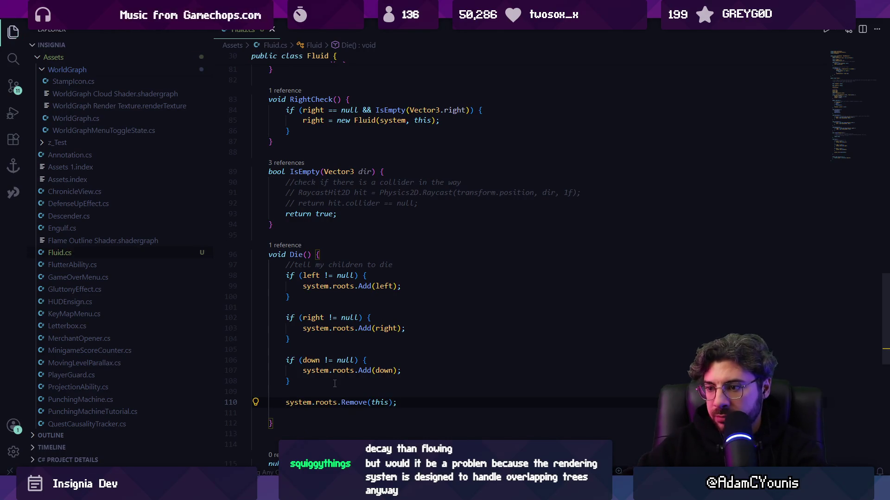
- Insert an if condition checking system.roots.Contains(this) above the Remove call
key("Up")
key("Return")
type("if(system.roots.Contains(this))")
key("Tab")
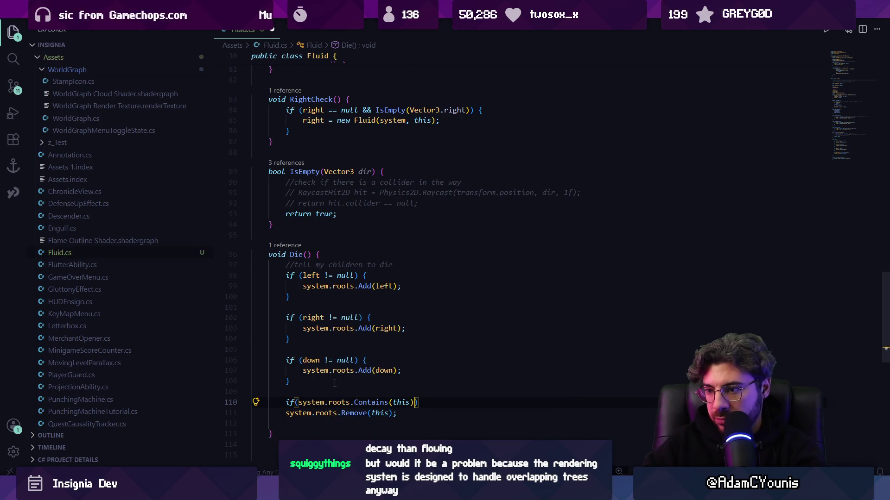
- Wrap the Remove call in the if block's braces and delete the empty line inside
scroll(335, 383, "down", 1)
type("{")
key("Return")
key("Down")
key("alt+Down")
key("Up")
key("Up")
key("BackSpace")
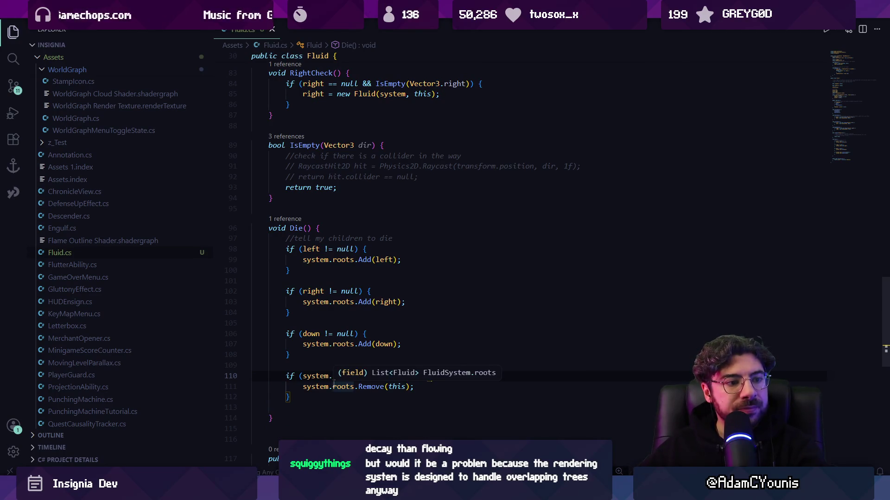
key("Down")
key("Down")
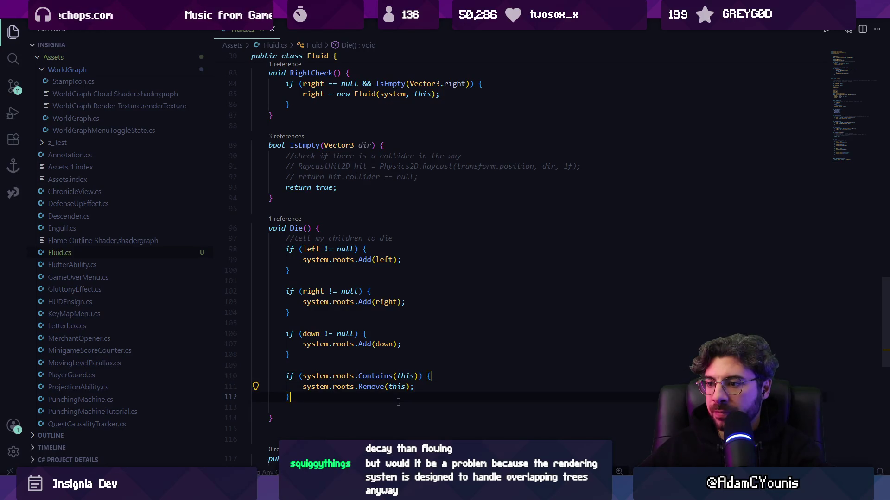
- Delete the blank lines before the class end and above ShouldLive
scroll(303, 367, "down", 2)
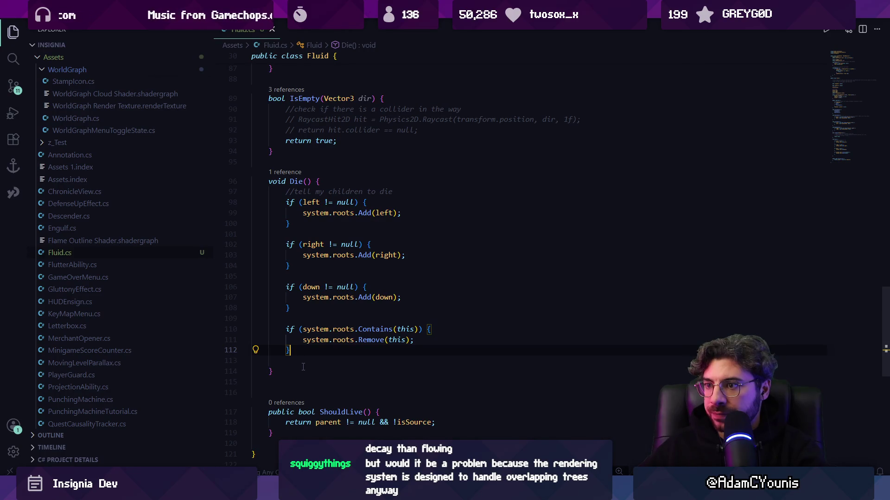
scroll(304, 367, "down", 3)
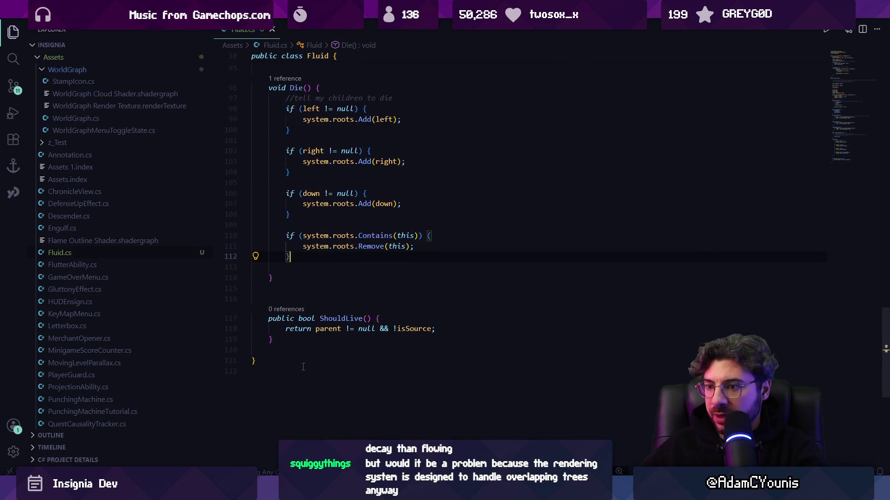
left_click(296, 350)
key("BackSpace")
key("Up")
key("Up")
key("Up")
key("BackSpace")
- Select and delete the ShouldLive method, then clear the leftover selection
left_click(291, 324)
key("shift+Up")
key("shift+Up")
key("shift+Up")
key("BackSpace")
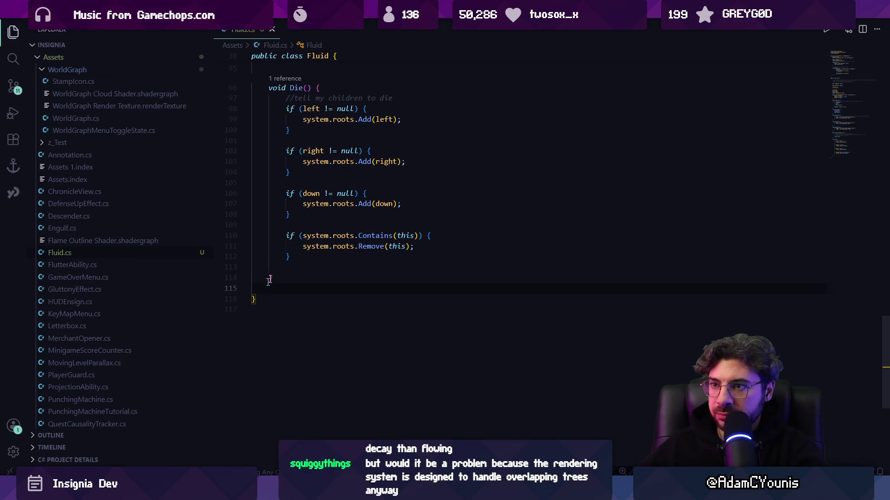
scroll(361, 263, "up", 7)
left_click_drag(273, 456, 345, 298)
left_click(361, 263)
- Add left.parent = null; inside the left-child check in Die()
scroll(355, 269, "up", 8)
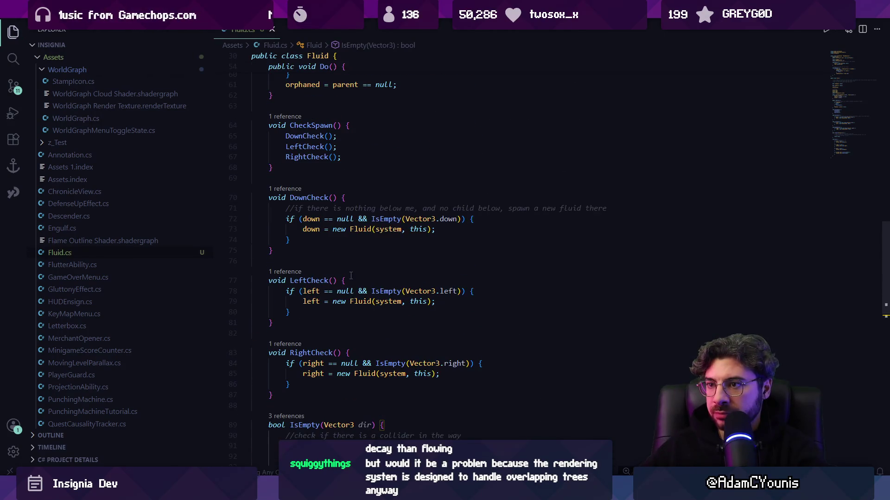
scroll(346, 276, "up", 4)
left_click(389, 271)
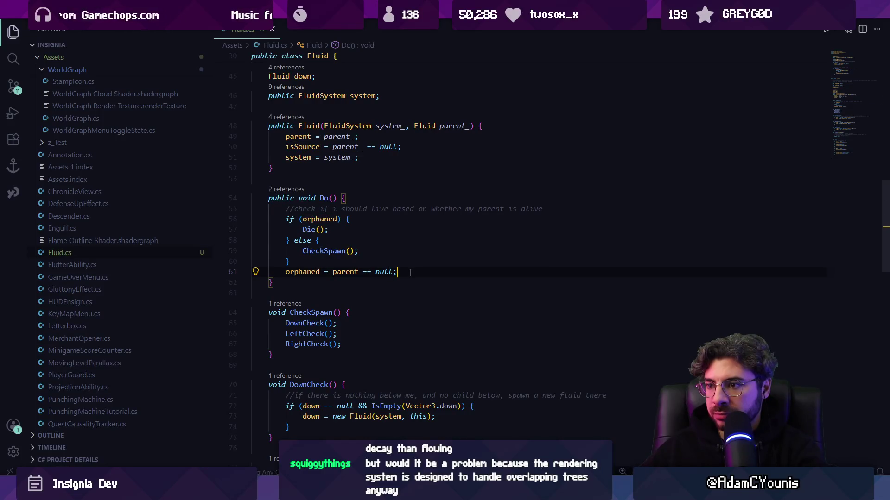
scroll(410, 273, "down", 4)
scroll(405, 275, "down", 4)
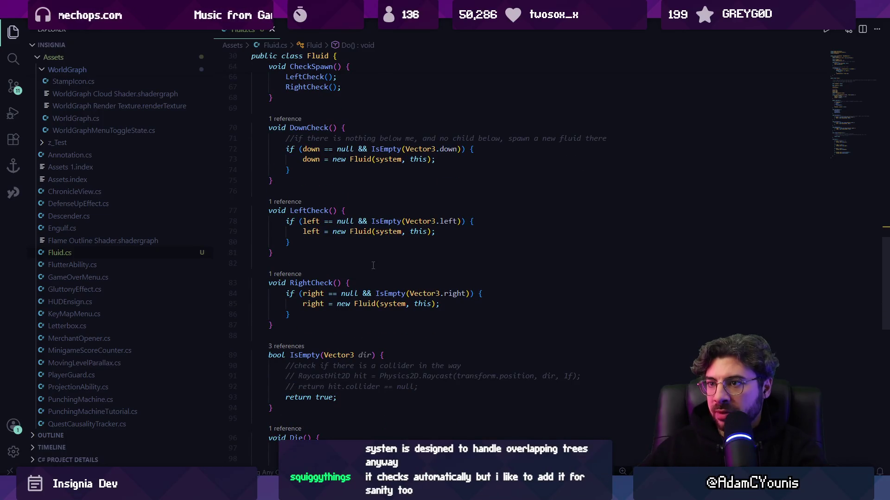
scroll(374, 263, "down", 8)
left_click(382, 227)
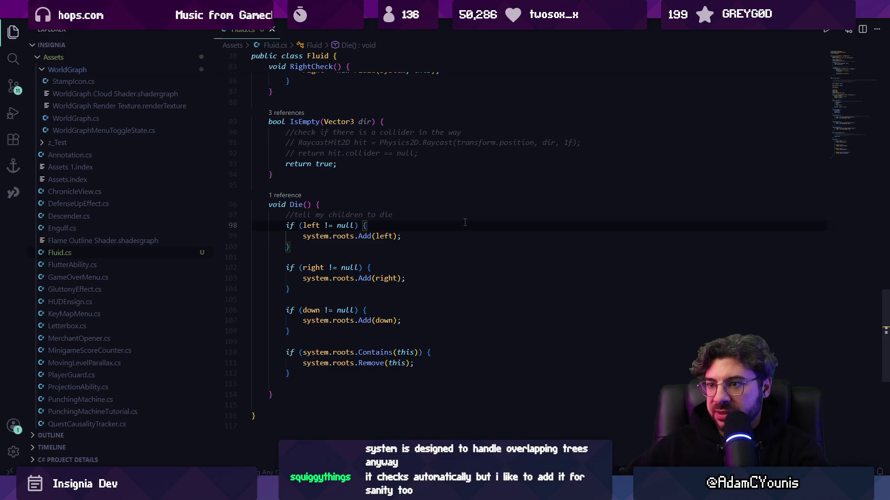
key("Return")
type("left.parent = null;")
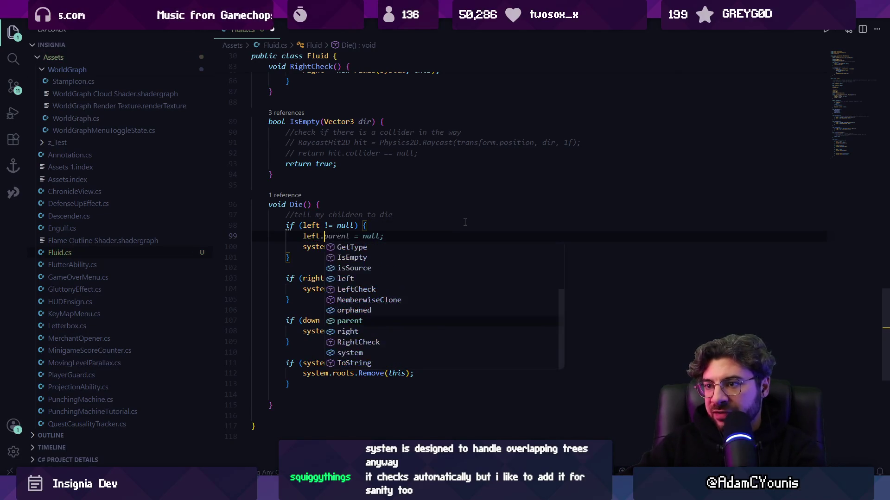
- Add right.parent = null; and accept Copilot's down.parent = null; line
key("Home")
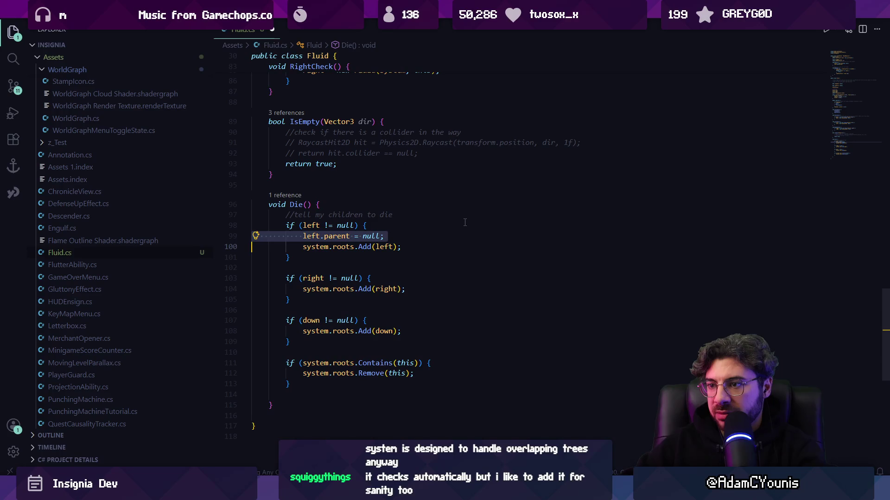
key("Down")
key("Down")
key("Down")
key("Return")
key("Up")
type("right.parent = null;")
key("Tab")
key("Tab")
key("Down")
key("Down")
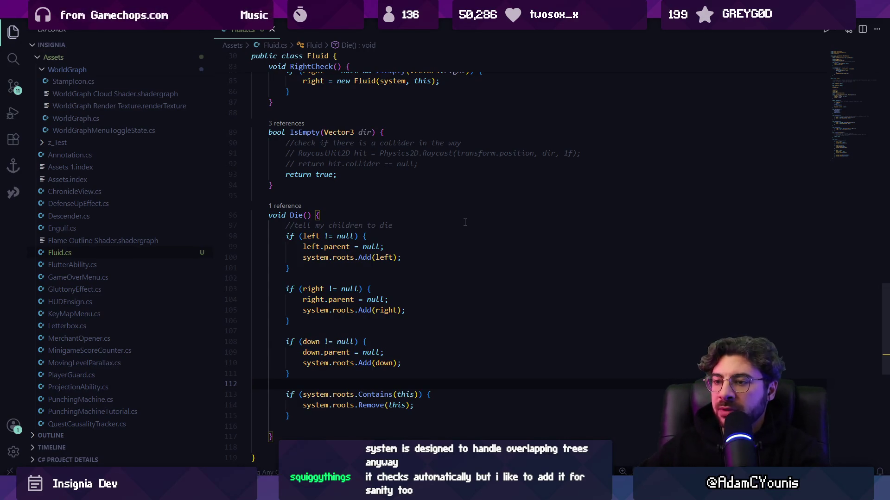
- Inspect where isSource is referenced and where the constructor assigns it
scroll(429, 249, "up", 15)
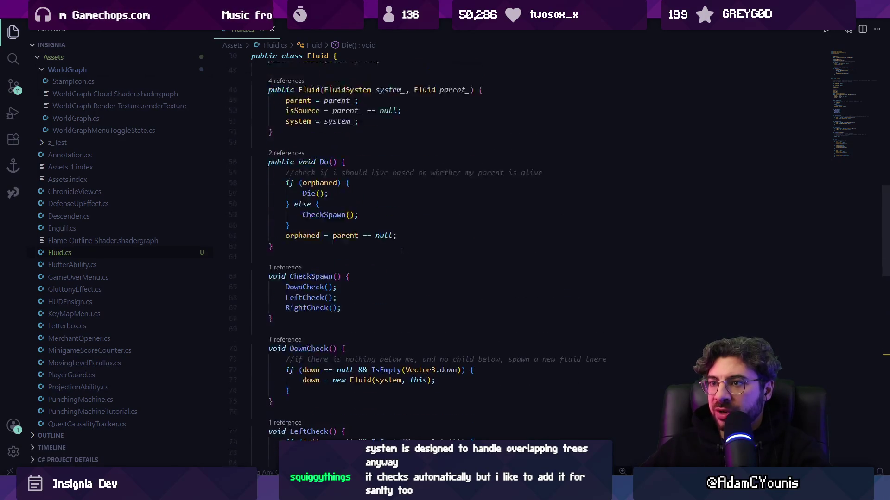
scroll(368, 282, "up", 6)
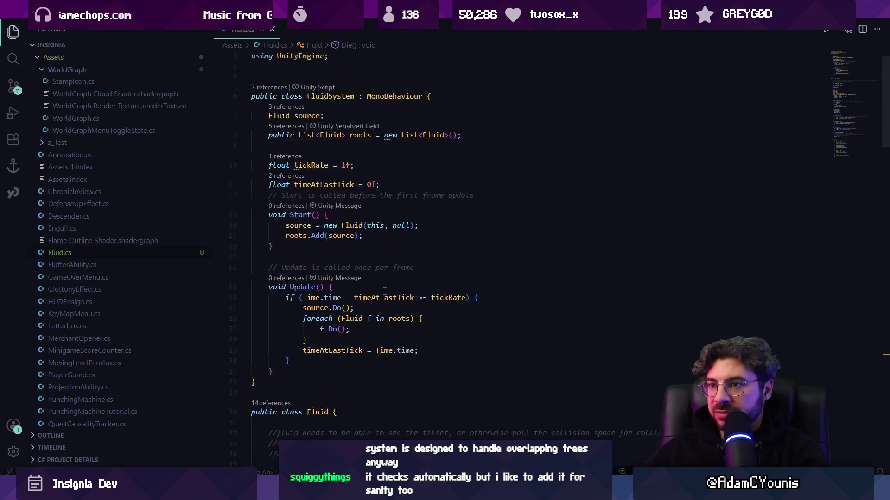
scroll(391, 290, "down", 5)
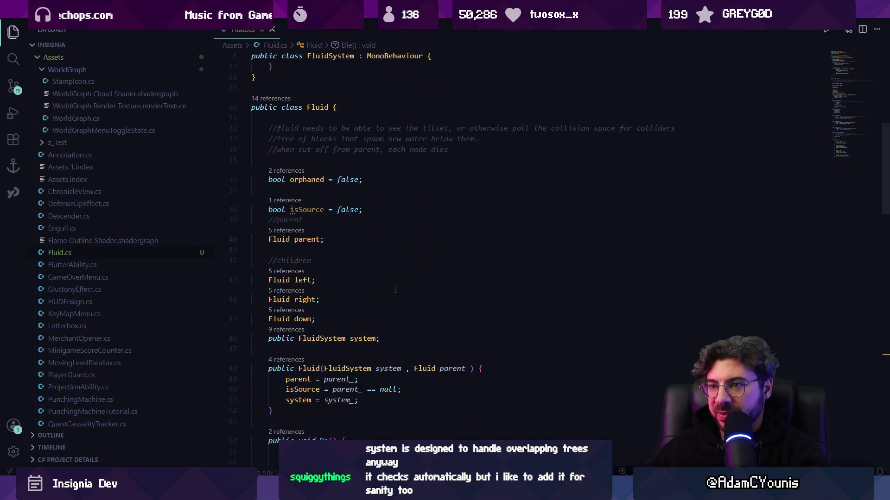
mouse_move(324, 212)
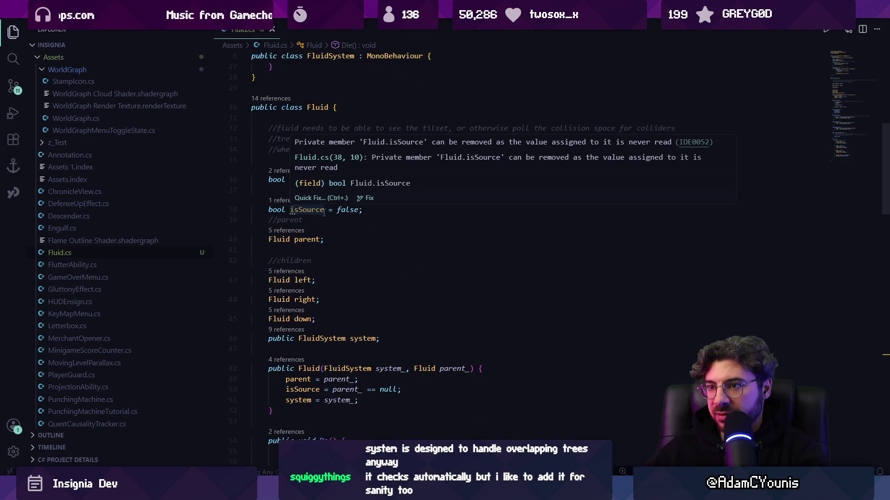
scroll(365, 250, "down", 14)
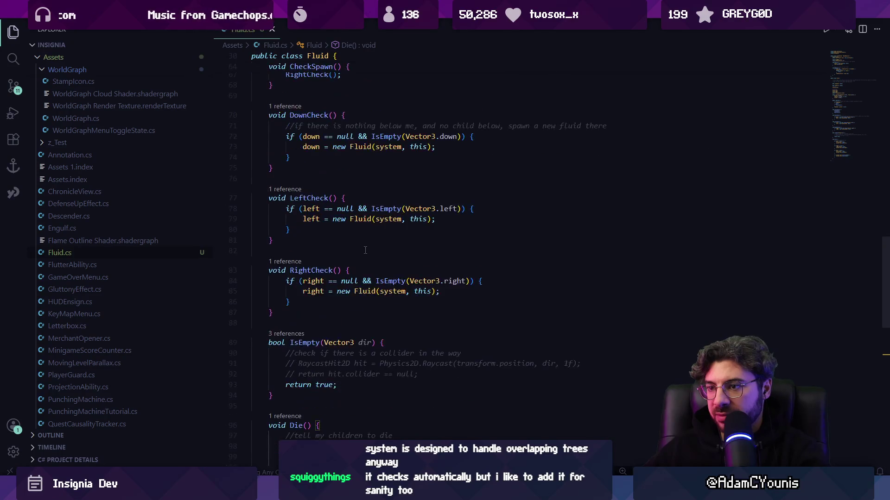
scroll(365, 250, "up", 13)
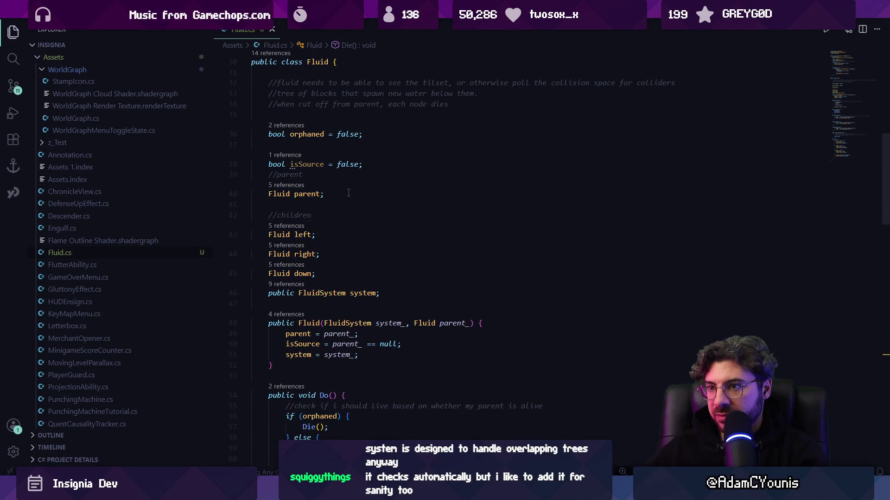
left_click(302, 156)
key("Escape")
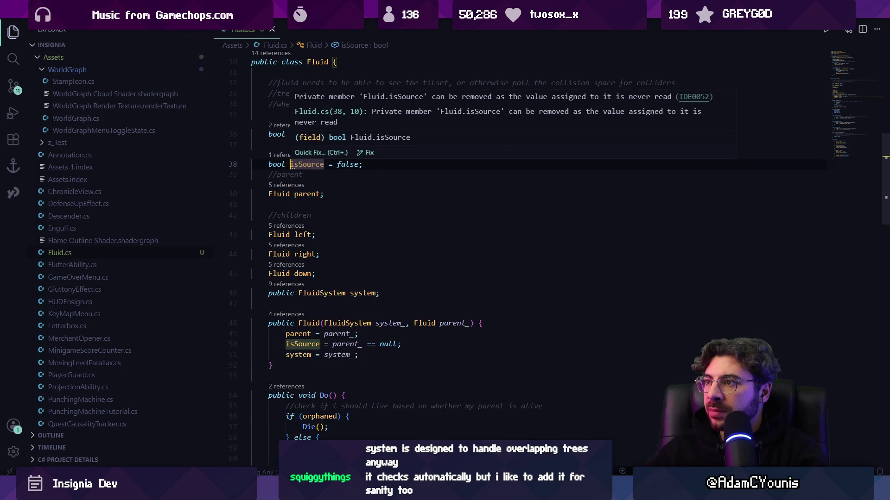
scroll(325, 204, "down", 4)
left_click(301, 207)
scroll(300, 205, "down", 2)
scroll(300, 205, "down", 8)
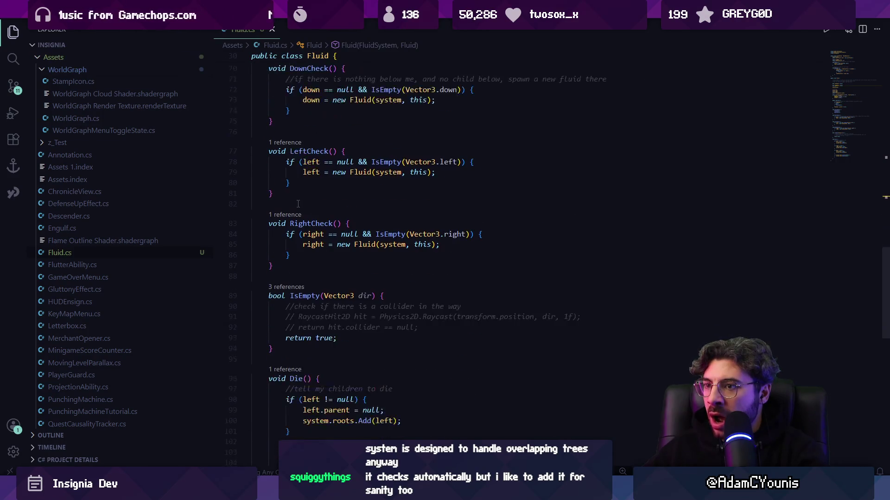
scroll(298, 204, "down", 2)
scroll(299, 206, "up", 10)
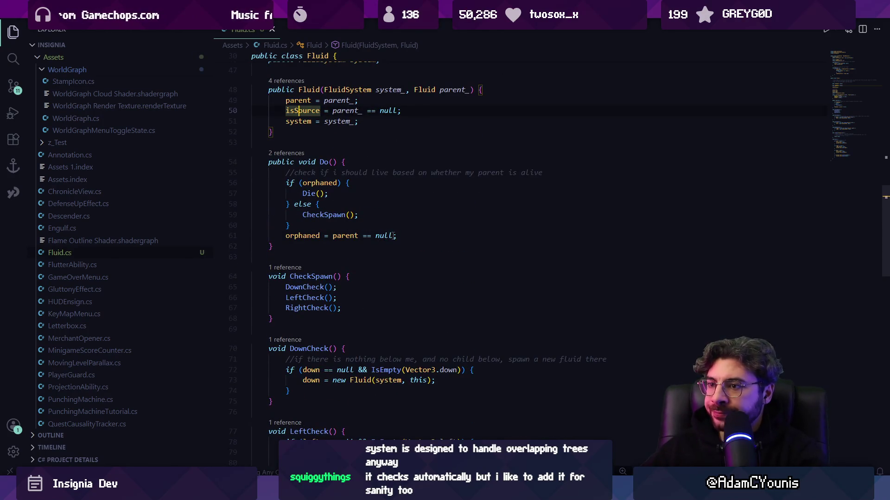
- Append && !isSource to the orphaned condition in Do()
left_click(393, 235)
type("&& !isSource")
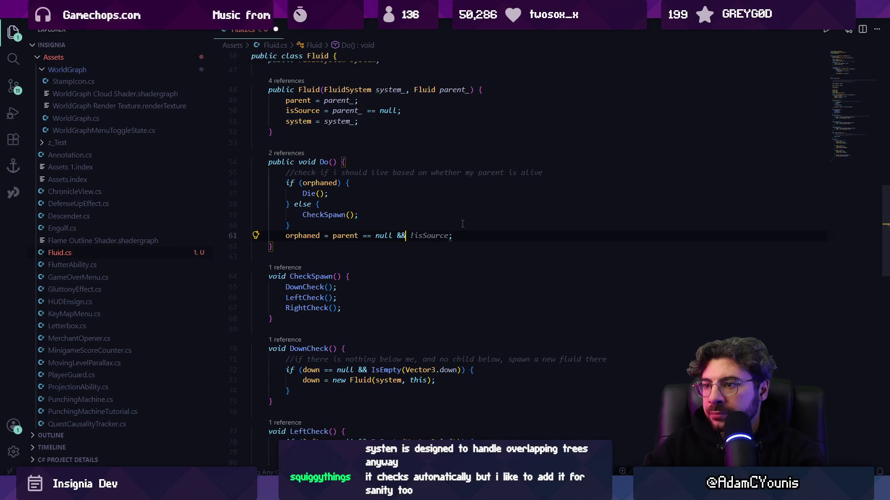
key("ctrl+z")
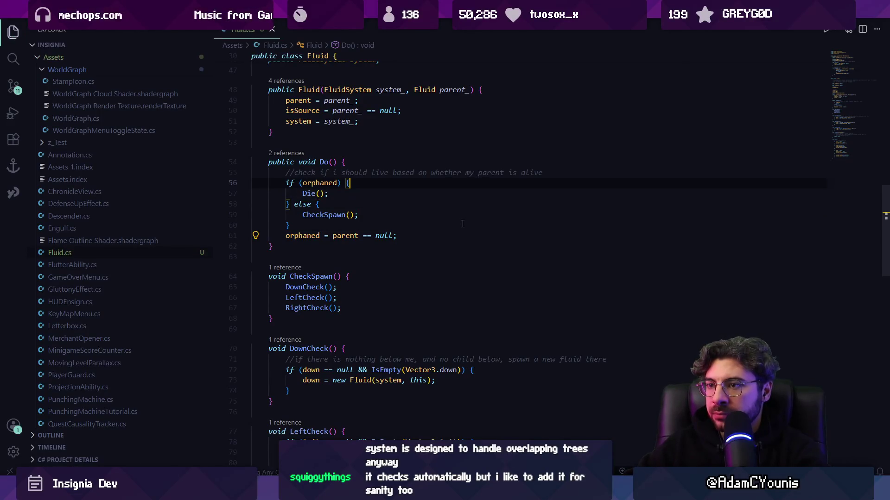
type("&& !isSource")
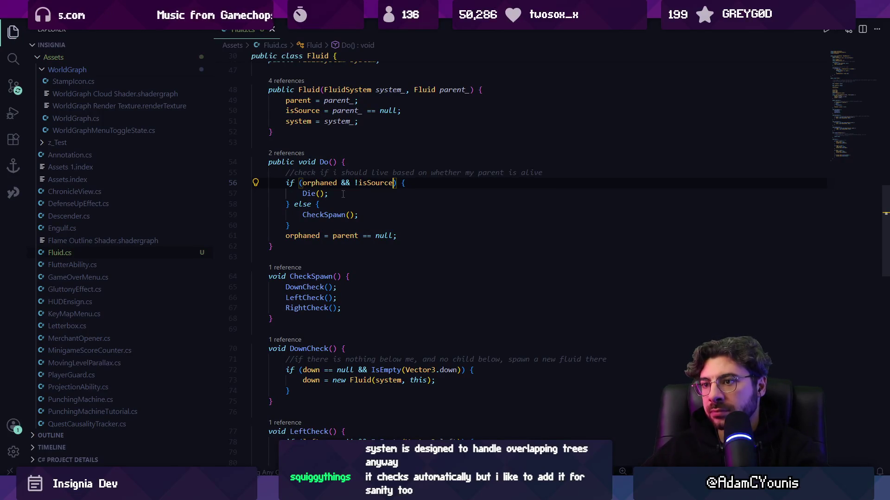
- Check where CheckSpawn is used in the file
left_click(334, 215)
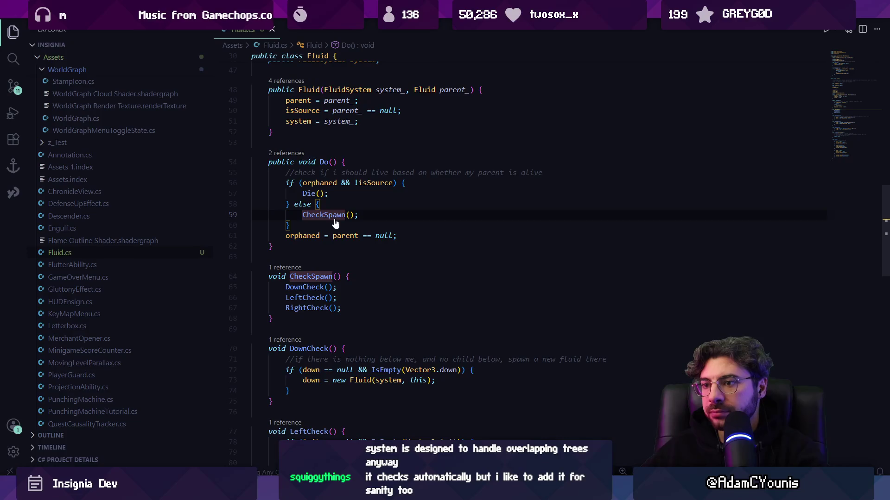
scroll(332, 221, "down", 4)
scroll(332, 221, "up", 4)
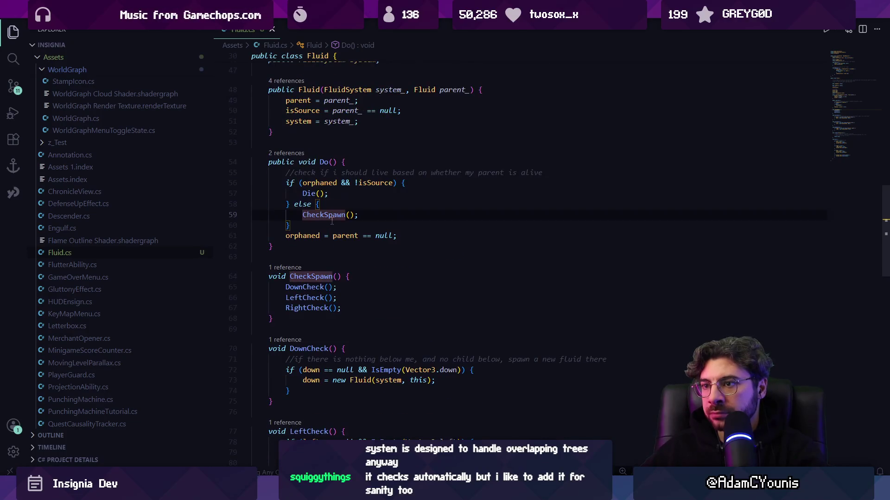
scroll(332, 221, "down", 2)
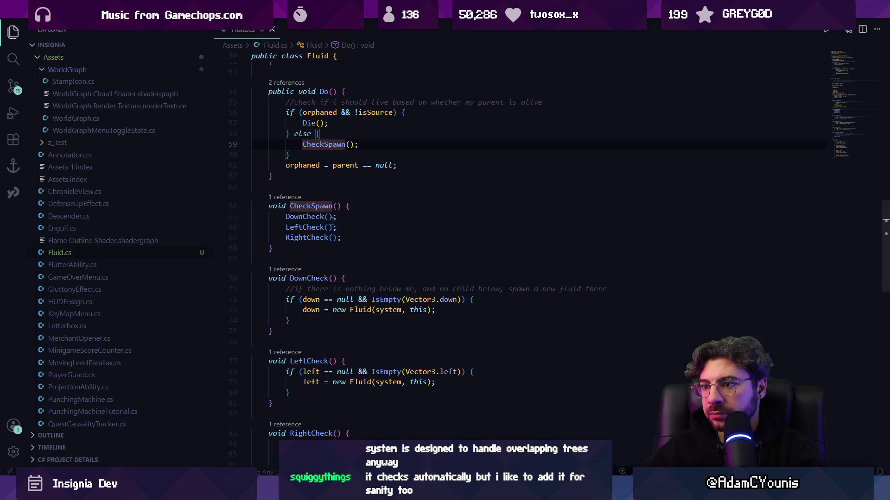
scroll(331, 221, "down", 7)
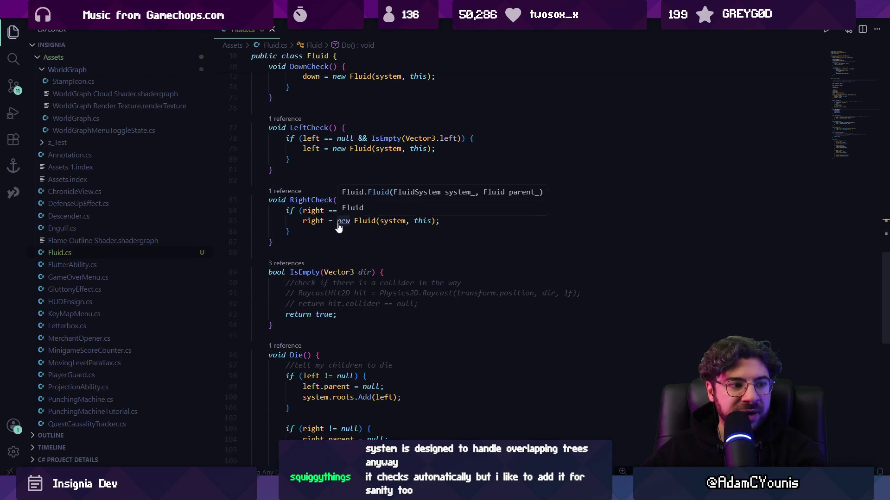
scroll(338, 223, "down", 5)
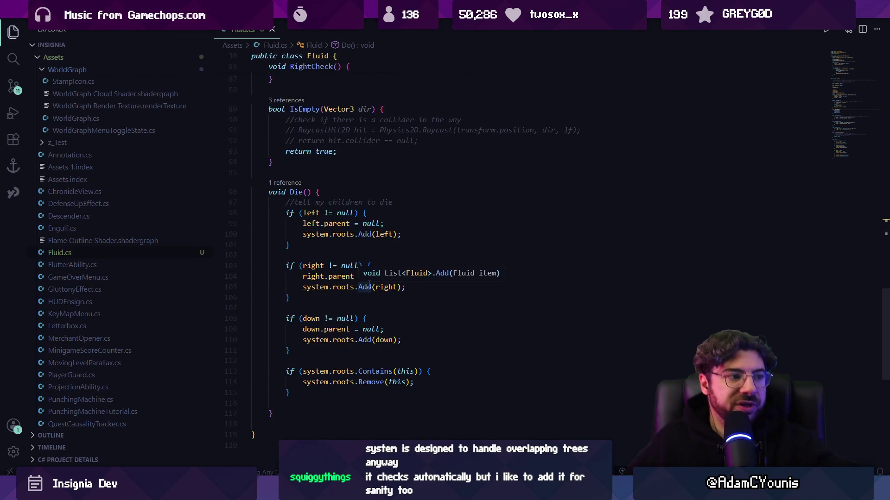
scroll(372, 238, "up", 10)
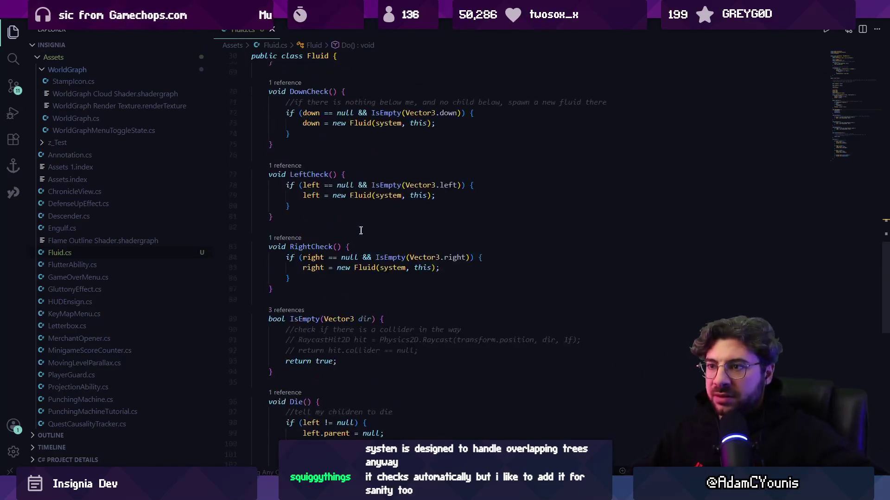
scroll(372, 238, "up", 9)
scroll(366, 234, "down", 7)
- Add a blank line after Update()'s closing brace in FluidSystem for a new method
left_click(363, 227)
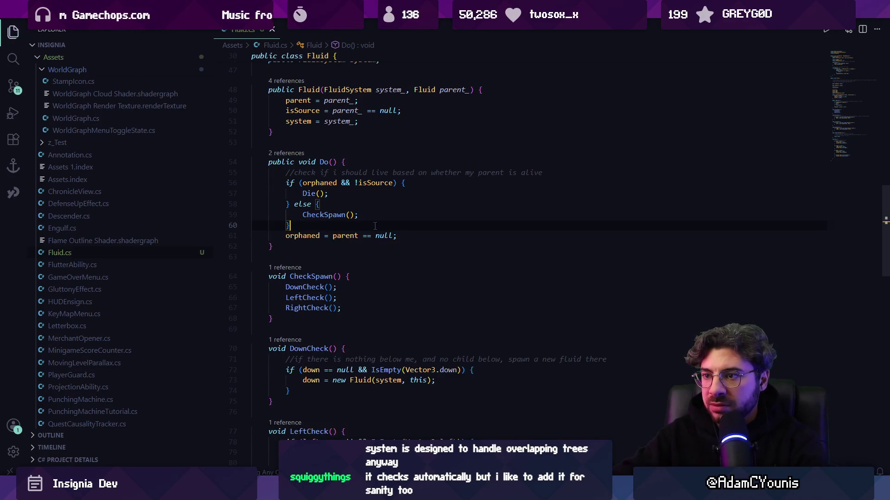
scroll(390, 227, "up", 5)
scroll(390, 227, "up", 8)
left_click(321, 302)
key("Return")
key("Return")
- Add Copilot's OnDrawGizmos method, replace DrawFluid(f) with f.Draw(), and save
type("void OnDrawG")
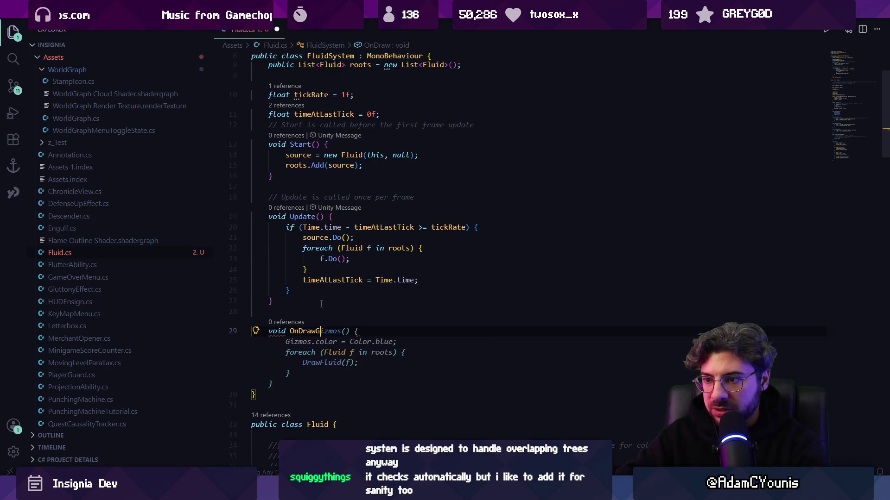
key("Tab")
key("Up")
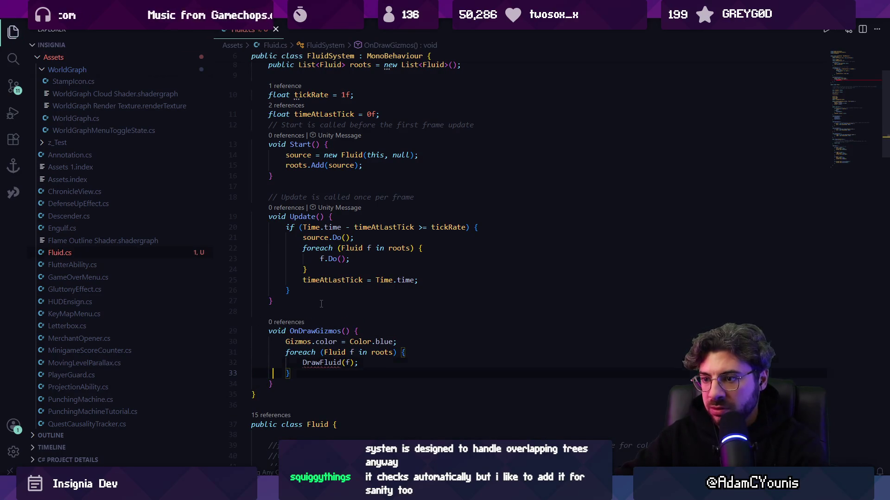
key("Home")
key("Up")
key("Home")
key("ctrl+Delete")
type("Draw")
key("Right")
key("Delete")
key("Home")
type("f")
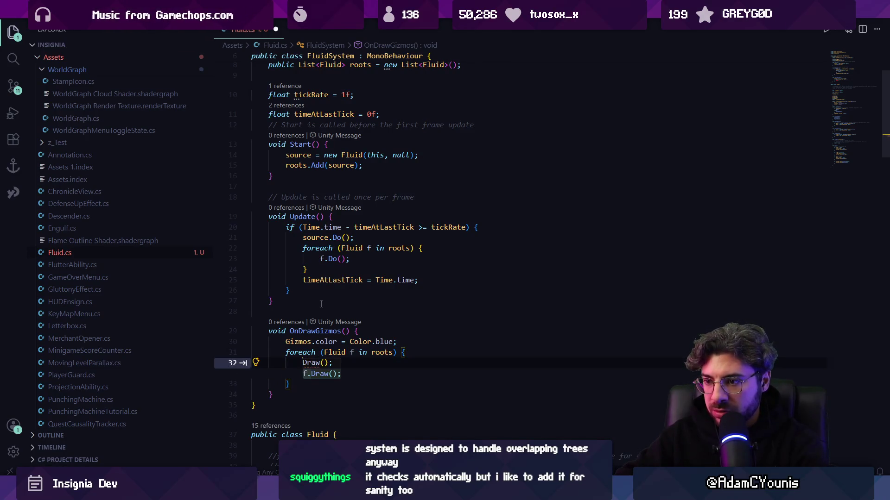
type(".")
key("ctrl+s")
- Add public void Draw() below Do() with Gizmos.DrawSphere(transform.position, 0.4f)
scroll(355, 311, "down", 10)
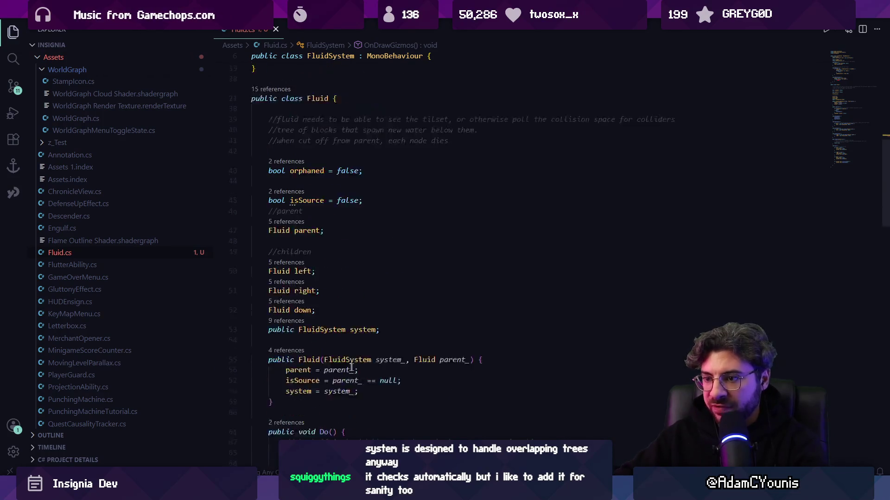
scroll(355, 311, "down", 3)
left_click(317, 262)
key("Return")
key("Return")
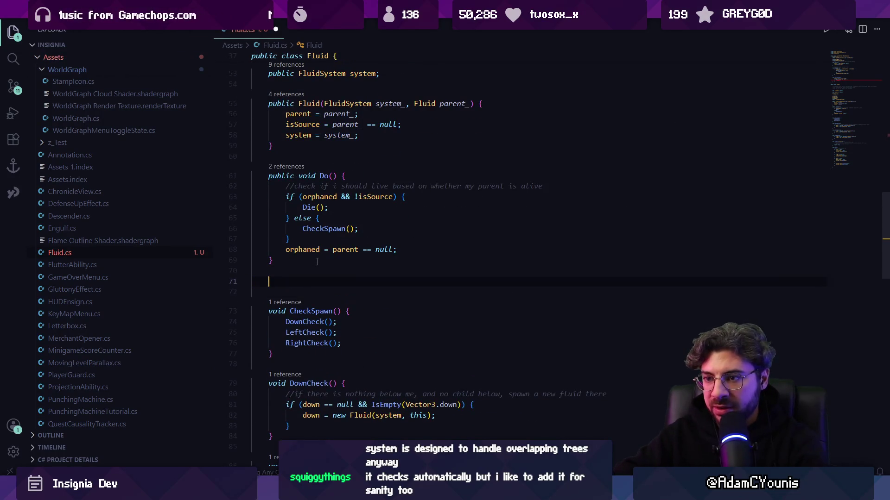
type("public void Draw(){")
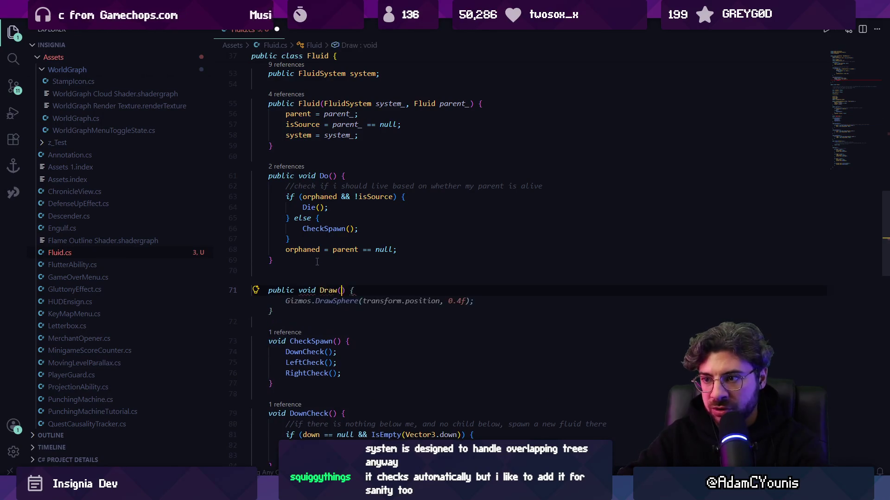
key("Return")
key("Tab")
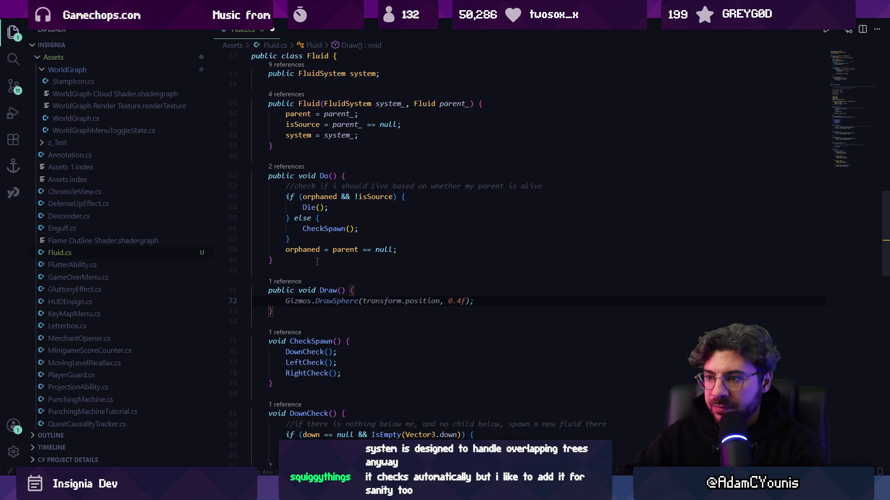
key("Tab")
key("ctrl+shift+Left")
key("ctrl+shift+Left")
key("ctrl+shift+Left")
key("Left")
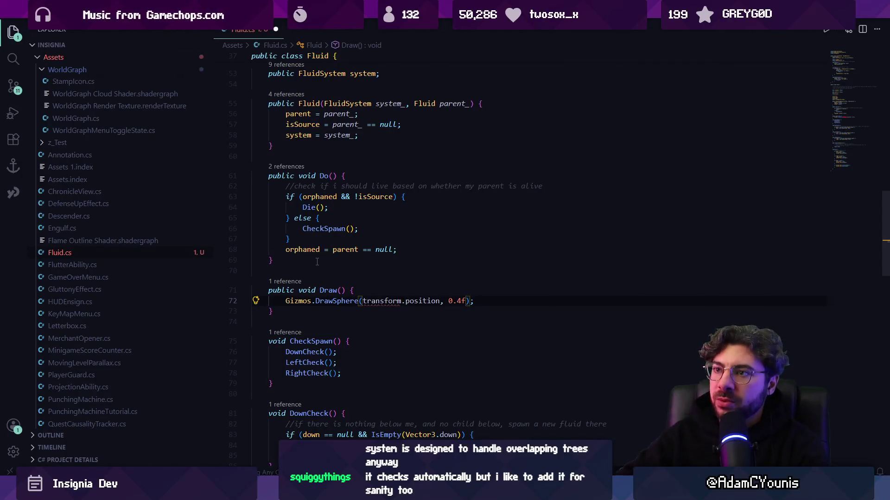
- Add a public Vector2 position; field above the constructor and save
scroll(324, 241, "up", 8)
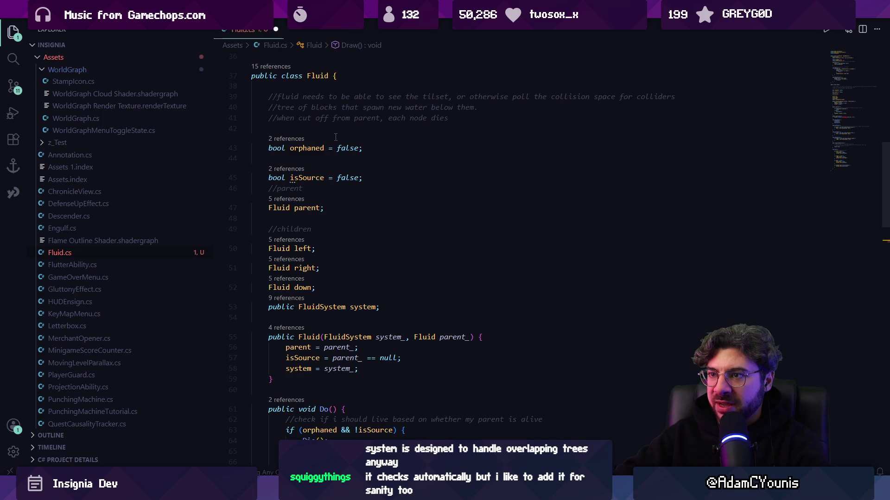
left_click(396, 313)
key("Return")
type("pu")
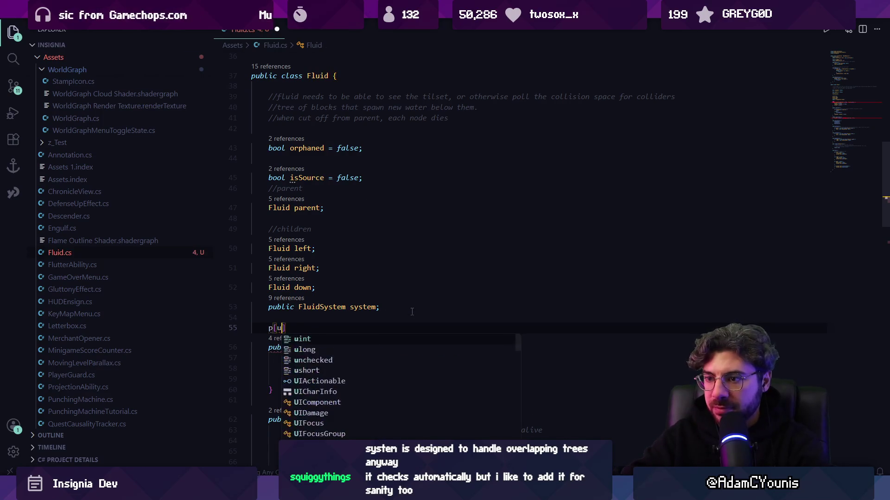
type("blic VBec")
key("BackSpace")
key("BackSpace")
key("BackSpace")
type("ector2 position;")
key("ctrl+s")
- Change the sphere call to DrawCube at position, dropping the 0.4f size argument
scroll(399, 324, "down", 5)
double_click(387, 344)
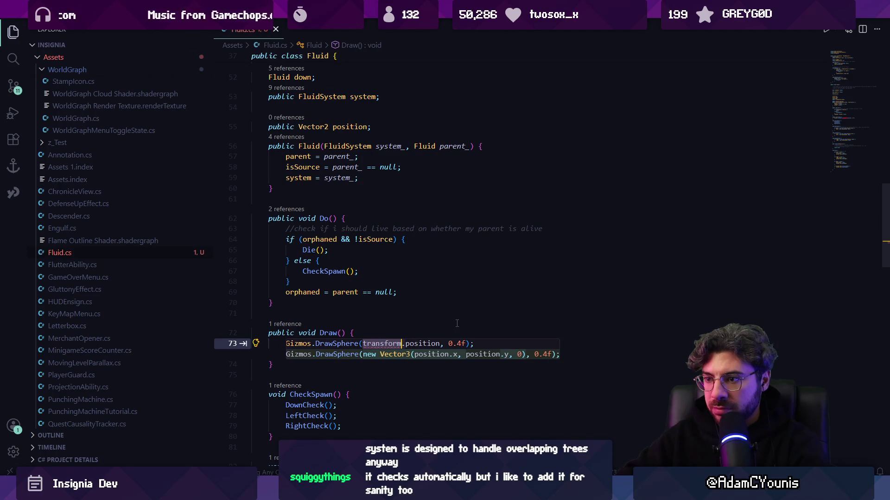
key("Tab")
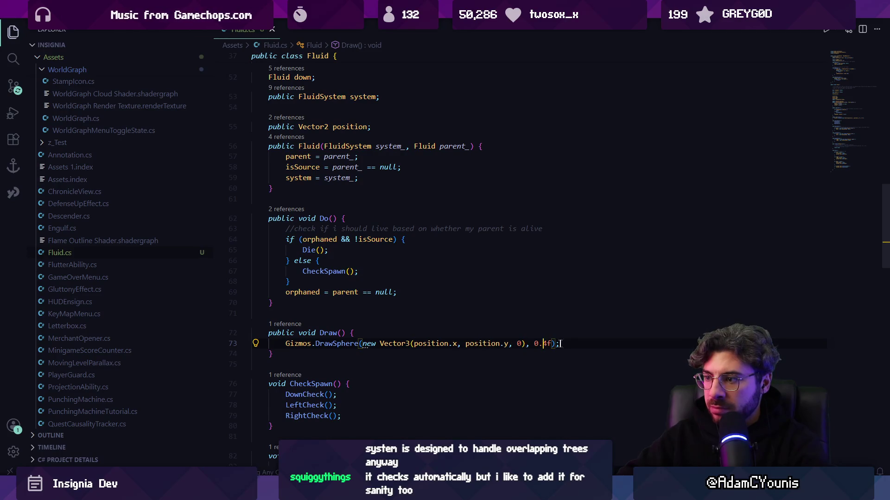
double_click(334, 344)
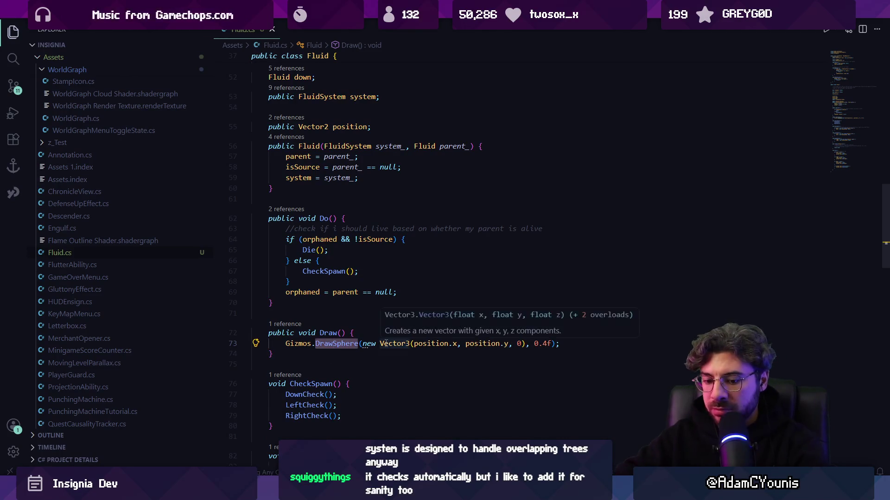
type("drawq")
key("BackSpace")
type("C")
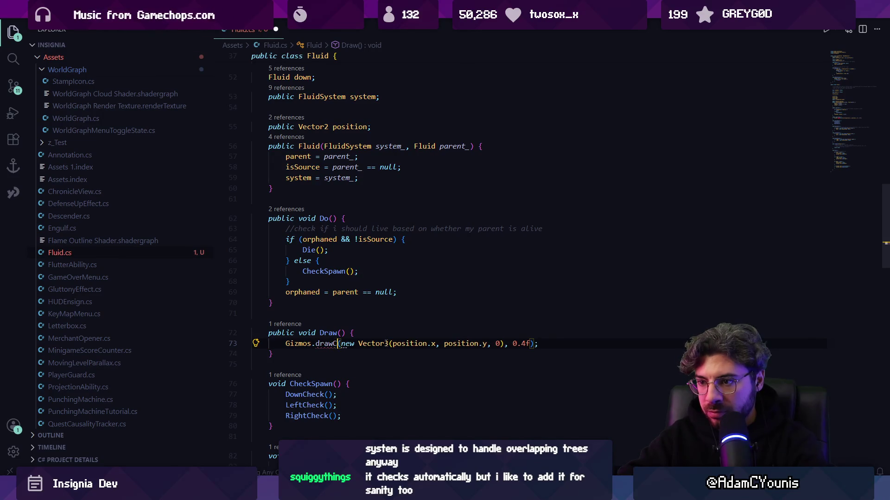
key("ctrl+BackSpace")
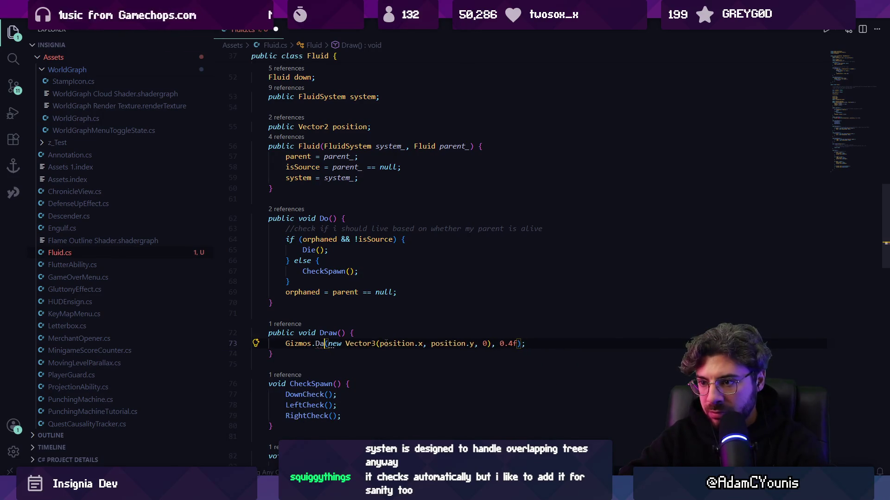
type("DrawCube")
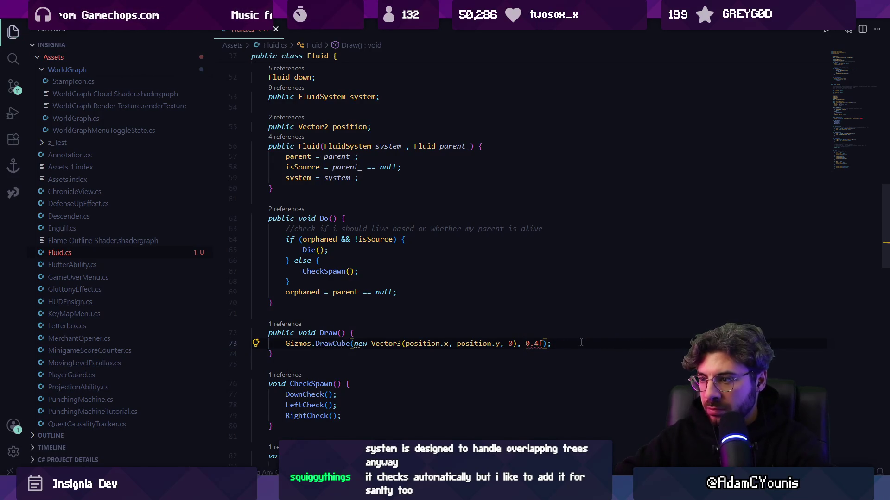
key("BackSpace")
key("BackSpace")
key("BackSpace")
type(",")
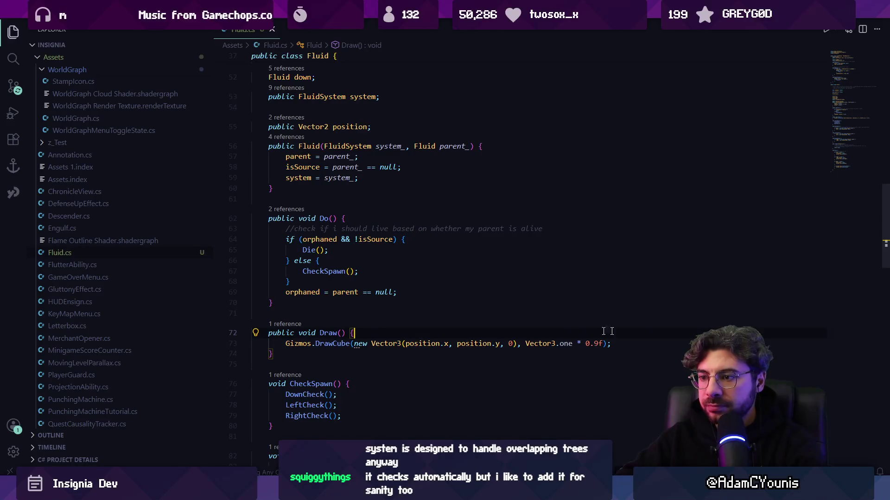
- Try a foreach line in Draw(), then delete it and save
key("Return")
type("reach")
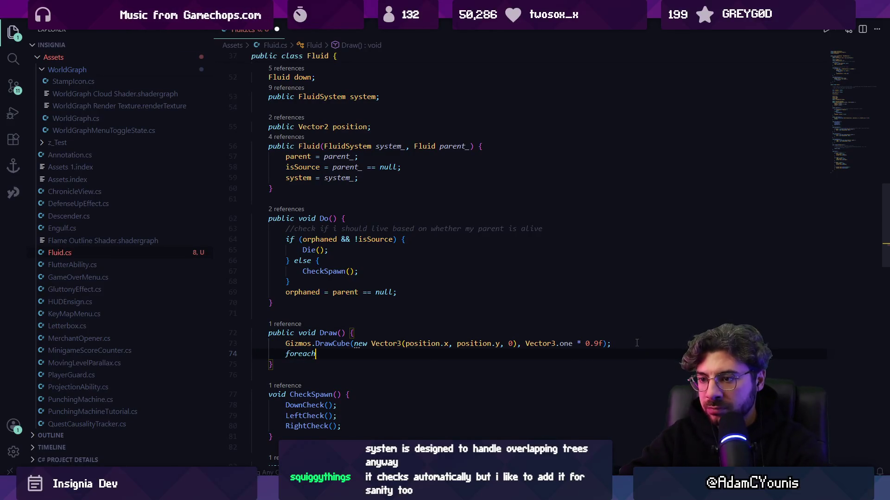
key("Escape")
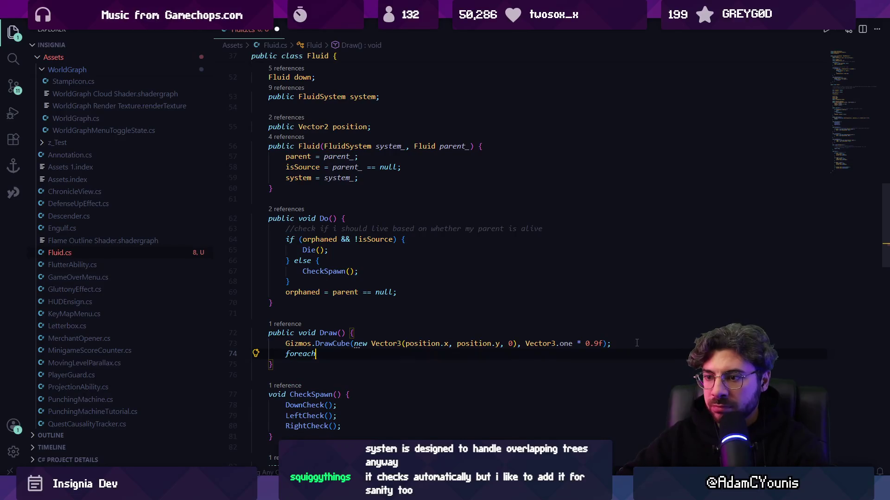
key("shift+Home")
key("BackSpace")
key("ctrl+s")
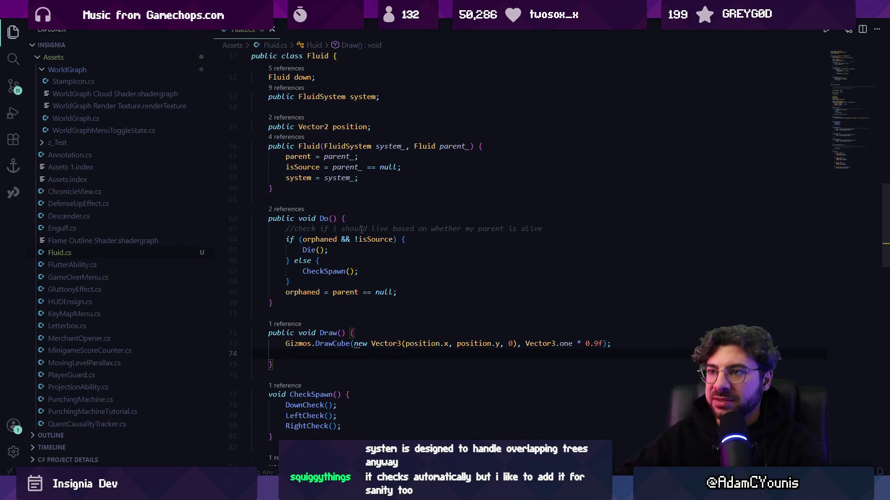
- Review the left, right and down field declarations, undo an added line, and save
scroll(361, 230, "up", 5)
scroll(364, 230, "down", 6)
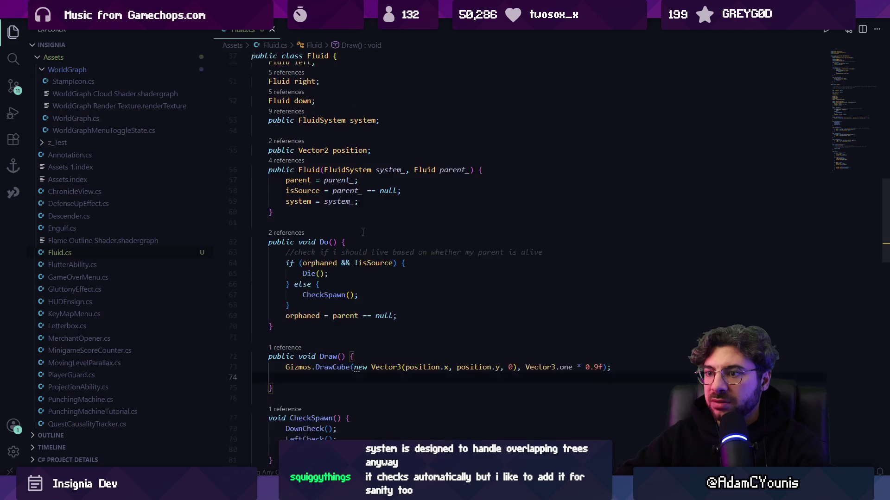
scroll(366, 231, "up", 4)
scroll(367, 232, "up", 2)
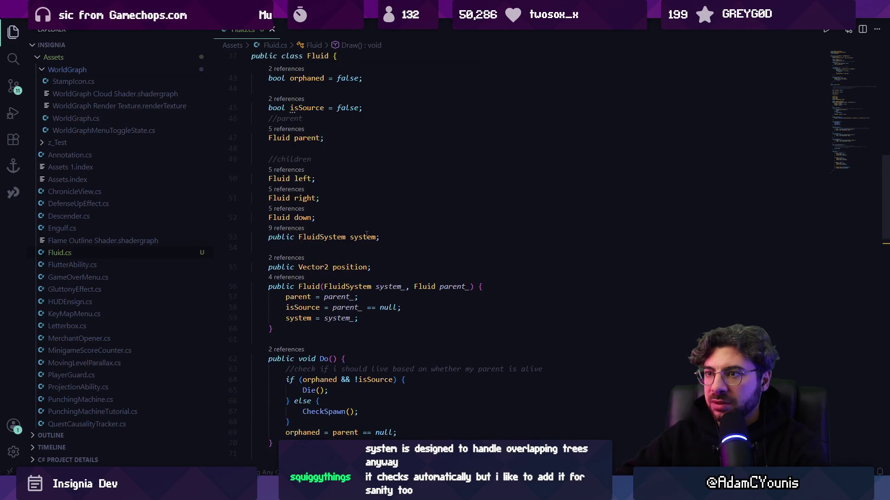
scroll(392, 287, "up", 2)
left_click(347, 275)
key("Return")
key("Return")
type("Childre")
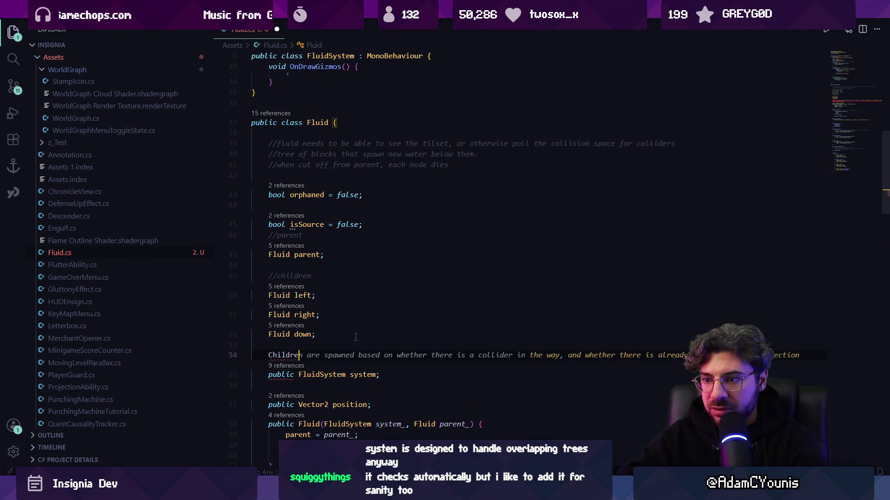
key("ctrl+z")
key("ctrl+s")
- Add null-checked Draw() calls for the left, right and down children, then switch to Unity
scroll(366, 296, "down", 8)
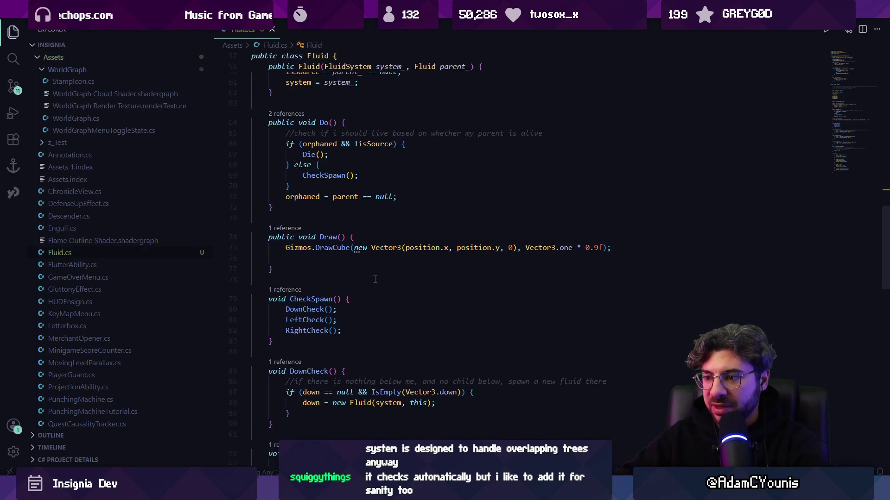
scroll(375, 279, "down", 5)
scroll(373, 282, "up", 3)
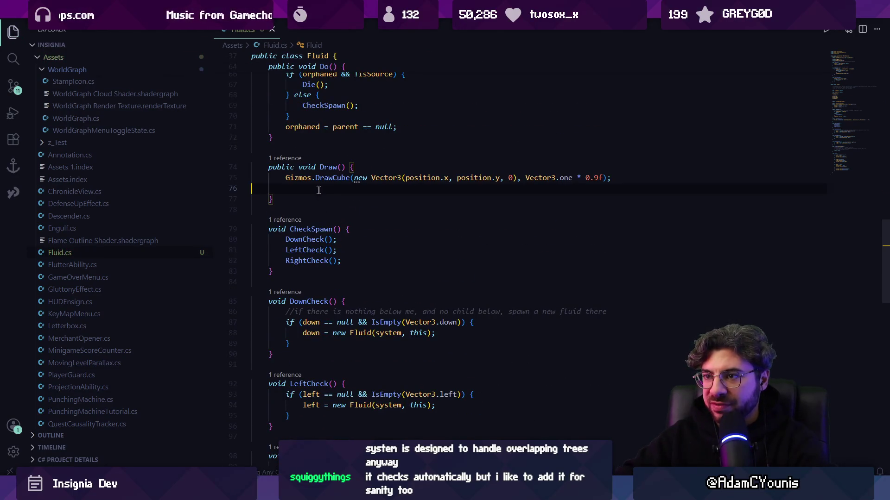
type("if")
key("Tab")
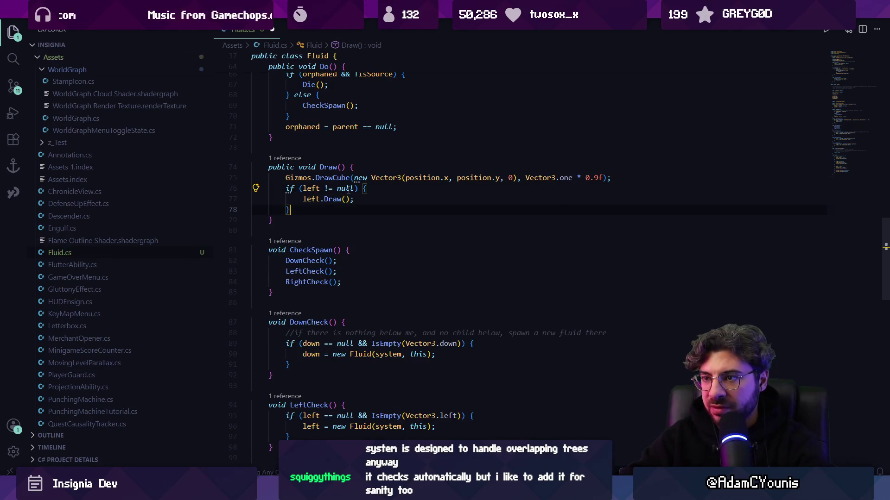
key("Return")
key("Tab")
key("Return")
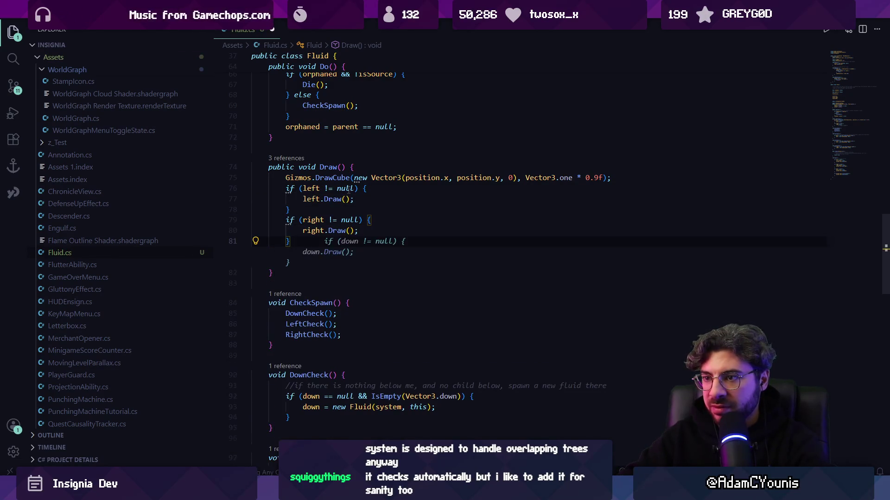
key("Tab")
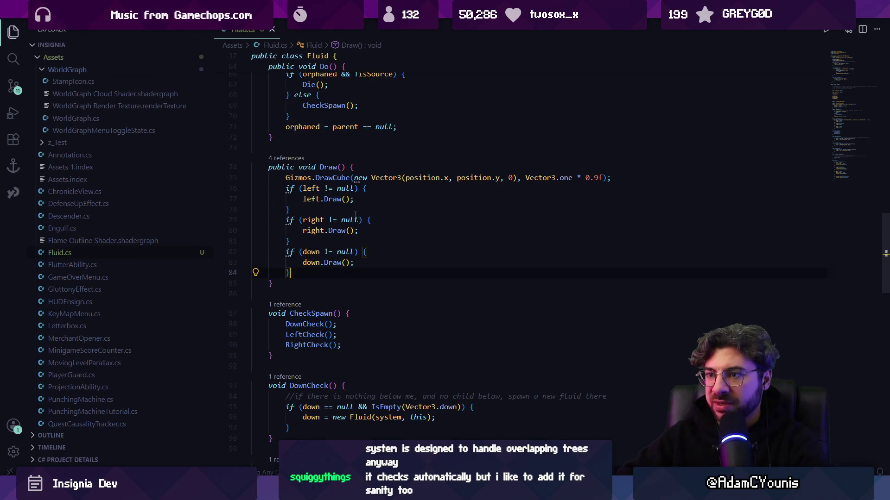
key("alt+Tab")
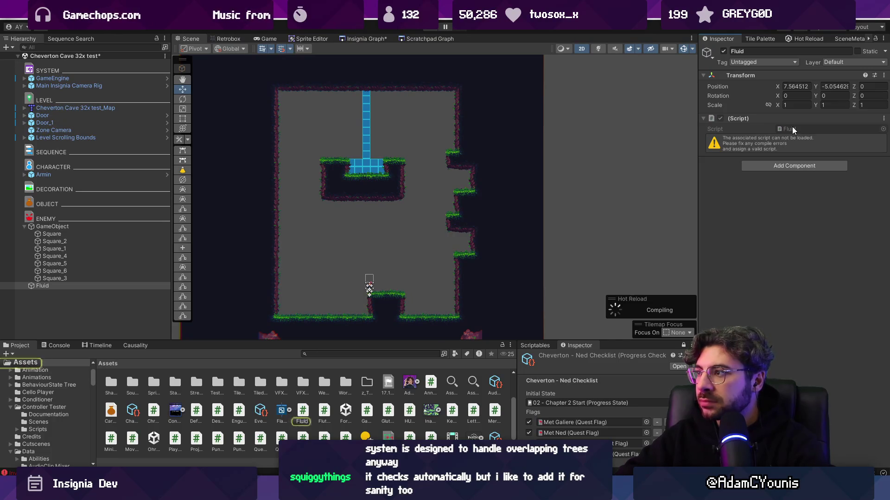
- Find the Fluid script in the project assets and rename it to FluidSystem
left_click(368, 354)
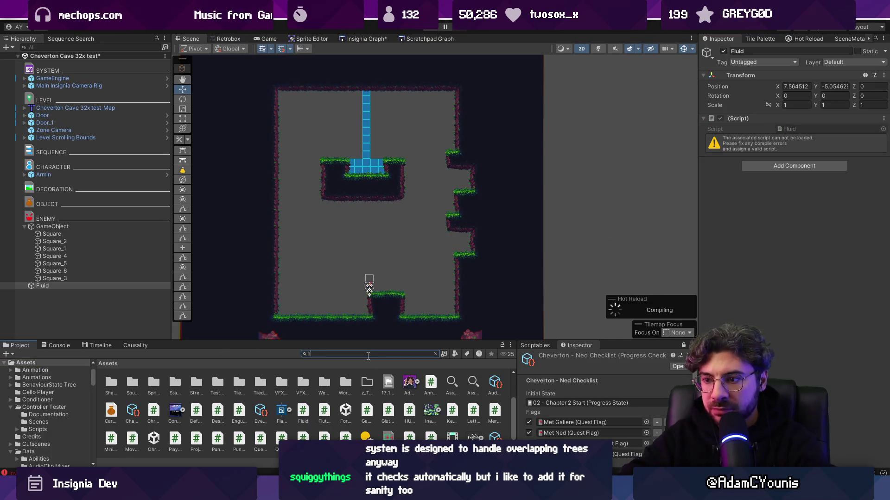
type("uyid")
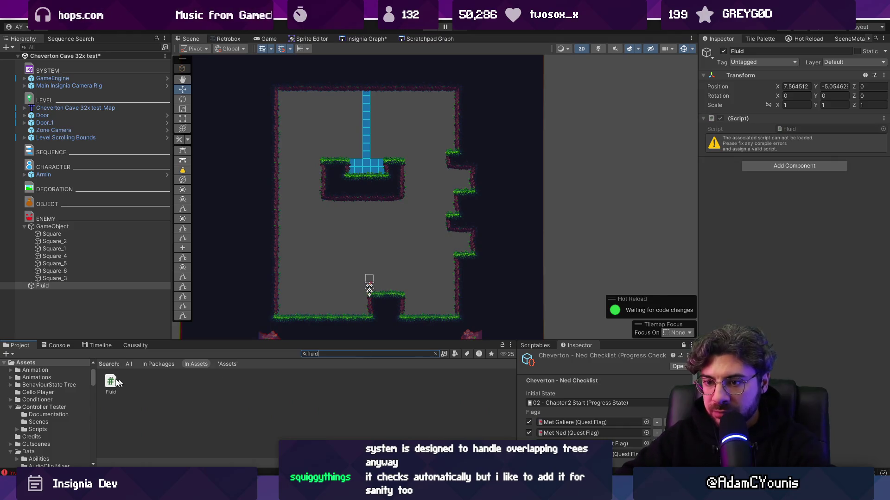
left_click(115, 391)
left_click(115, 391)
type("FluidSyst")
type("em")
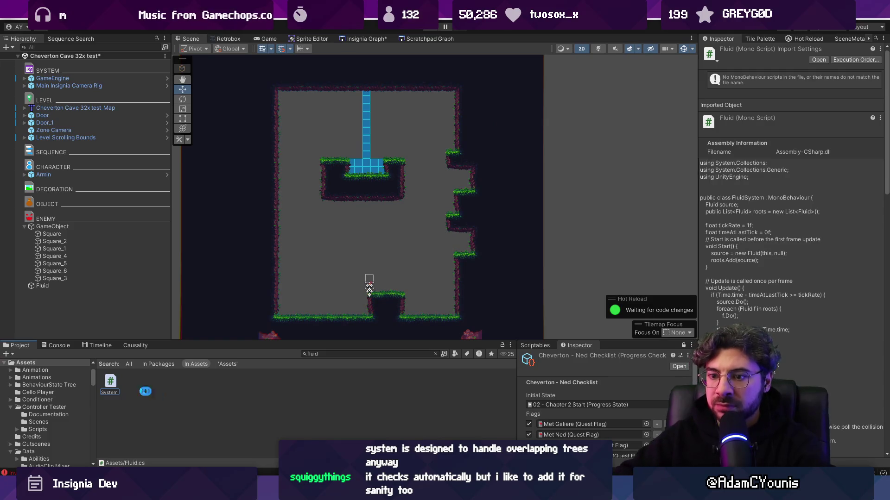
key("Return")
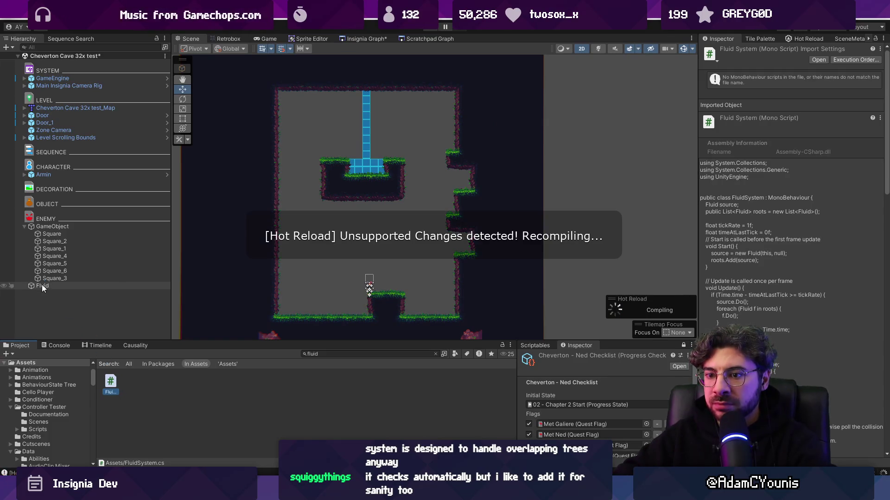
- Select the Fluid object, play the scene, and view the column in Scene view
left_click(43, 286)
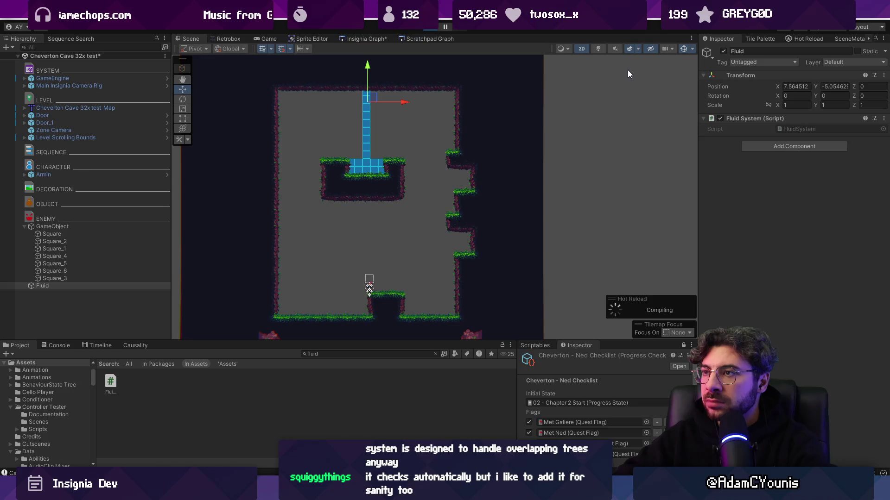
key("ctrl+p")
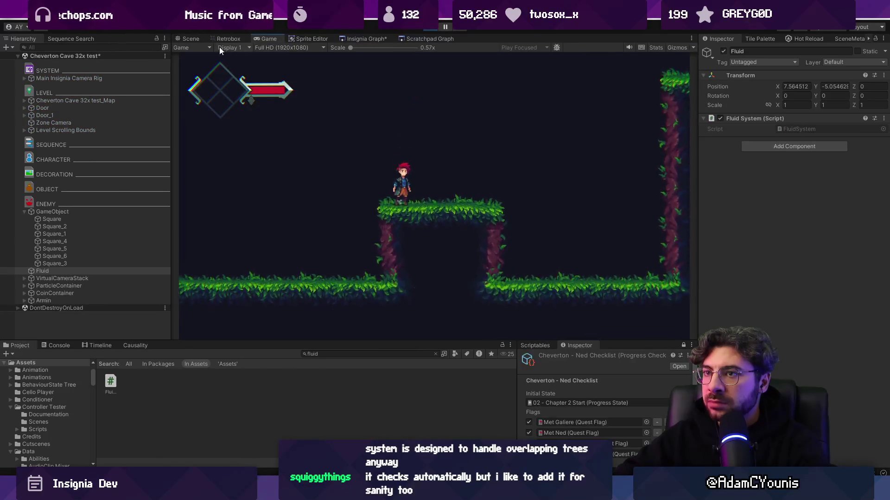
left_click(191, 39)
scroll(378, 117, "up", 3)
scroll(378, 117, "down", 2)
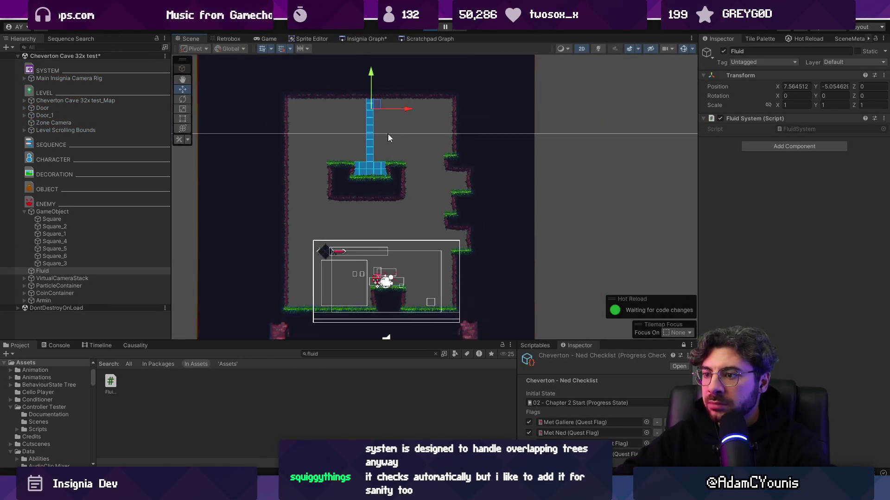
scroll(369, 80, "up", 5)
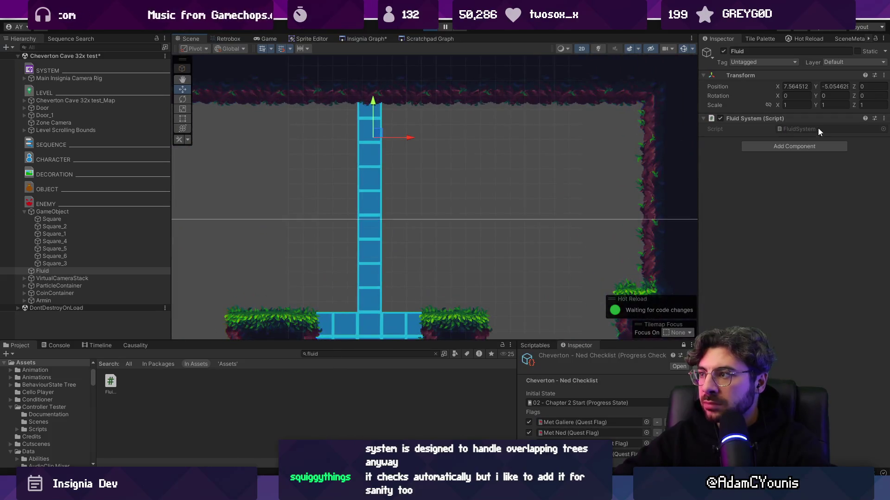
- Search FluidSystem.cs for tickrate in VS Code, then return to Unity
key("alt+Tab")
key("ctrl+f")
type("tickrate")
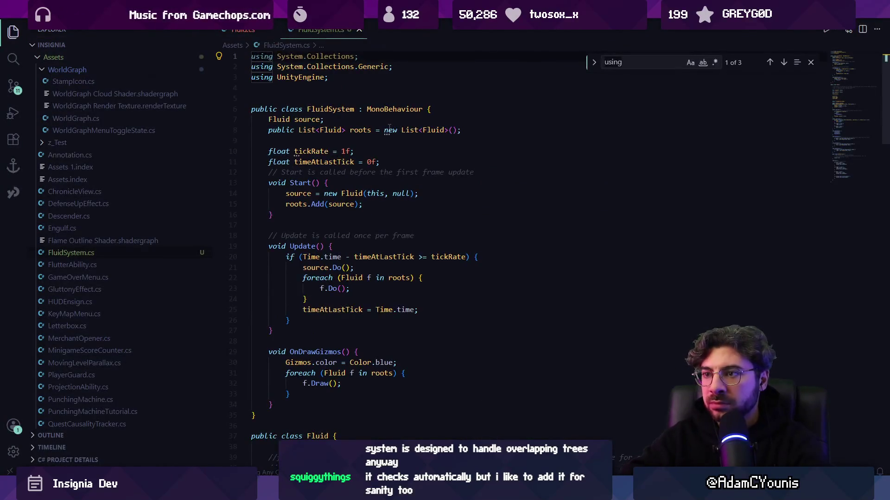
key("alt+Tab")
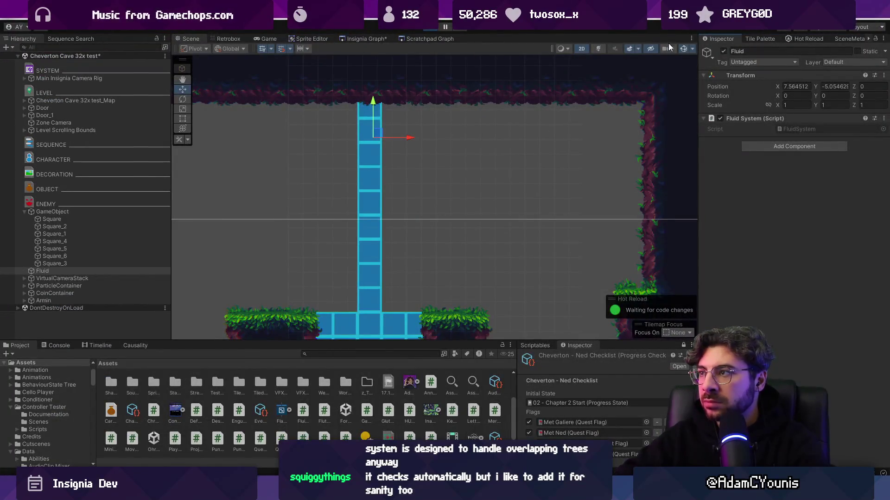
- Select the Fluid object, nudge it upward, and zoom around the column
left_click(77, 272)
left_click(407, 137)
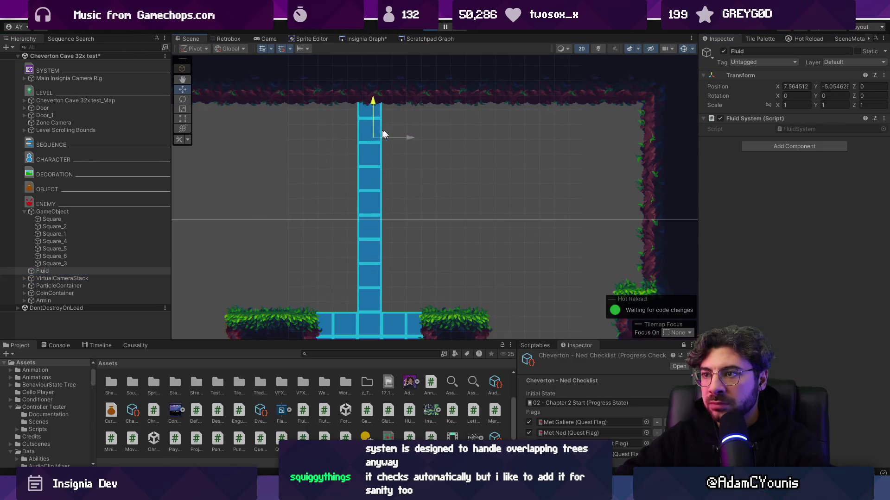
scroll(399, 174, "down", 10)
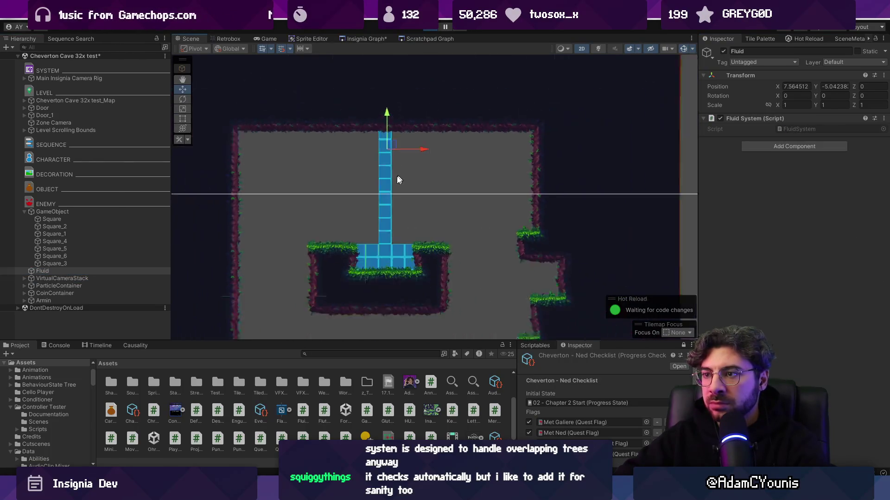
scroll(453, 194, "up", 10)
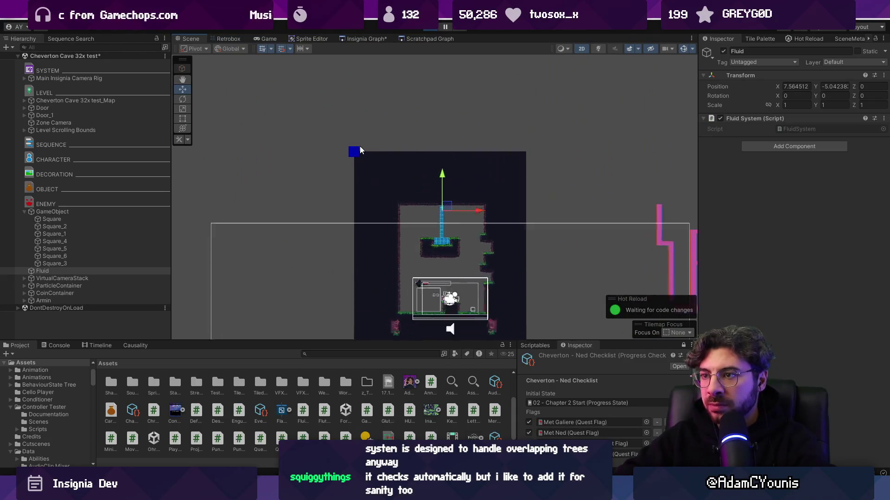
key("alt+Tab")
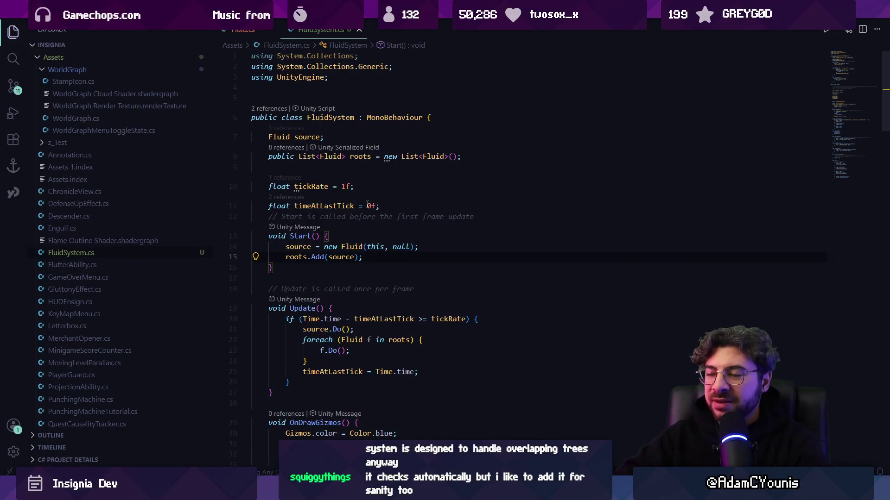
- Pass transform.position as a new argument to new Fluid() in Start and save
left_click(392, 204)
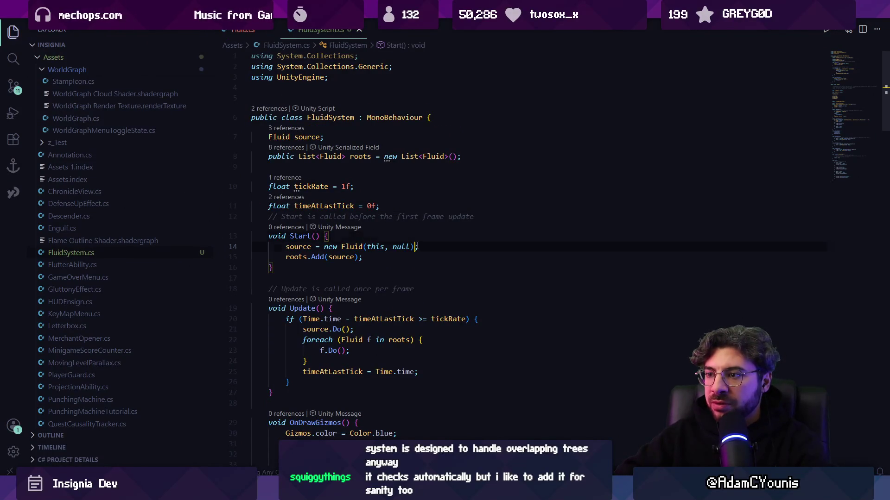
key("Left")
key("Left")
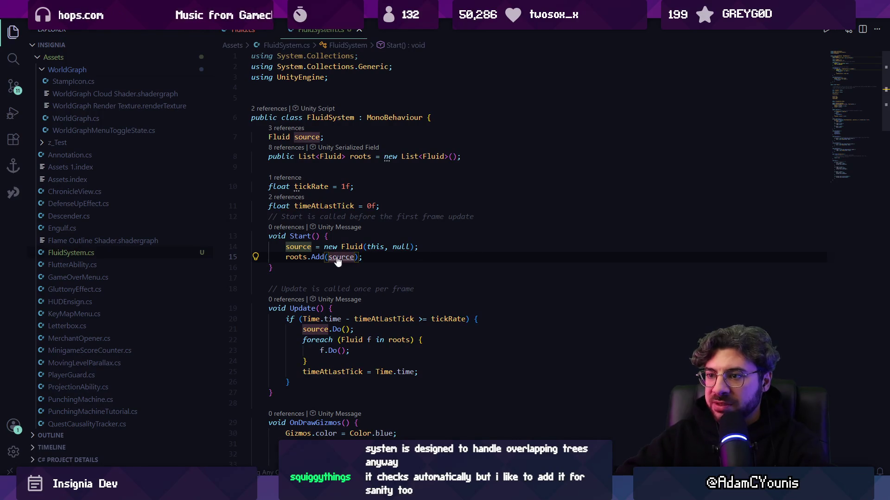
left_click(367, 246)
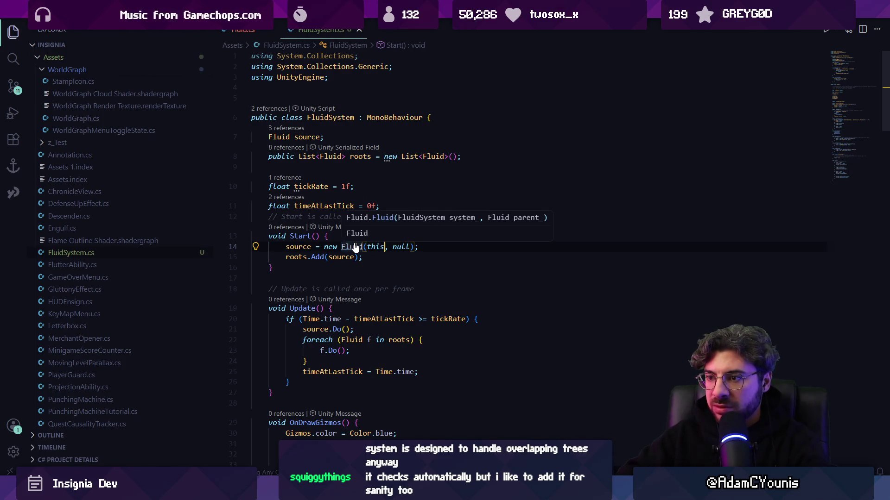
left_click(385, 246)
type(", trans")
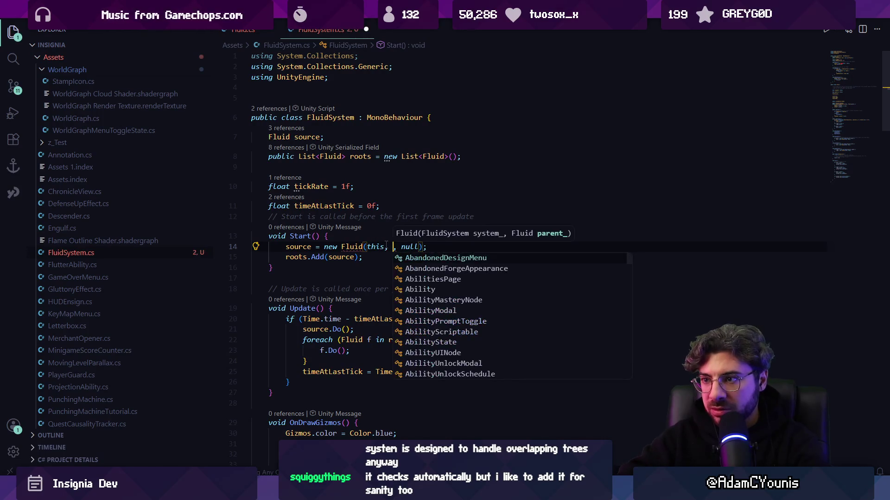
type("form.position")
key("ctrl+s")
- Add a Vector2 position_ parameter to the Fluid constructor and assign position = position_
key("Escape")
left_click(352, 247, "ctrl")
left_click(414, 184)
type("Vector2 position_, Fluid parent_) {")
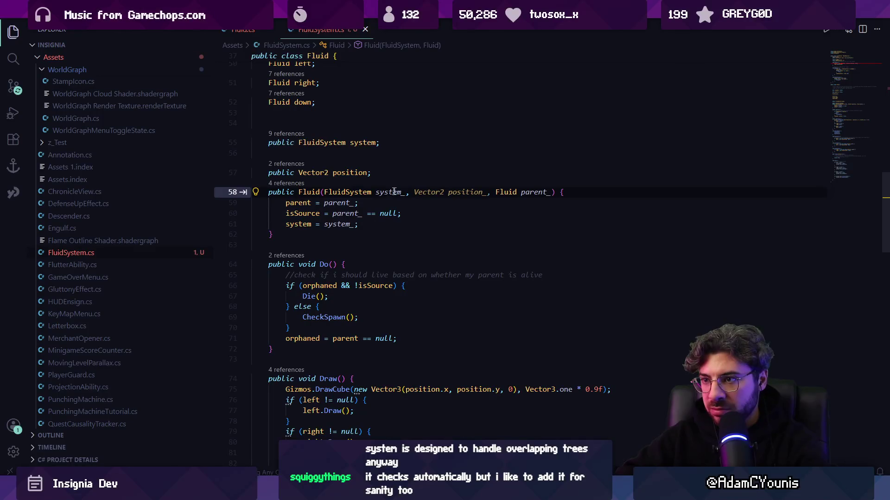
left_click(417, 215)
key("Return")
type("position = position_;")
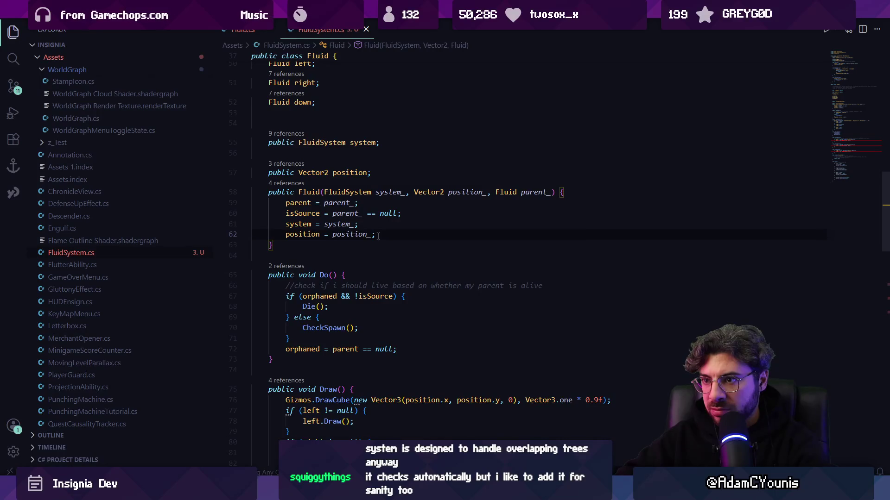
- Accept the Vector2.down, left and right spawn offsets in the child checks and save
key("Tab")
key("Tab")
key("Tab")
key("Tab")
scroll(421, 285, "down", 2)
key("Tab")
key("ctrl+s")
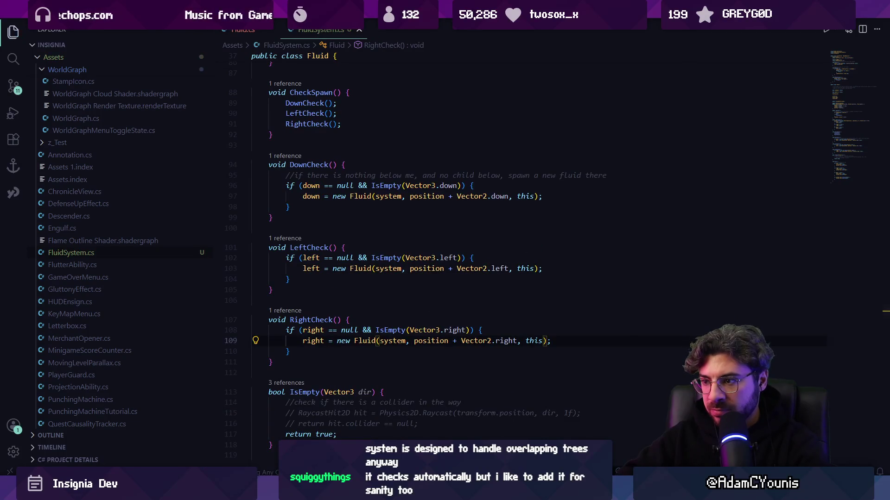
key("alt+Tab")
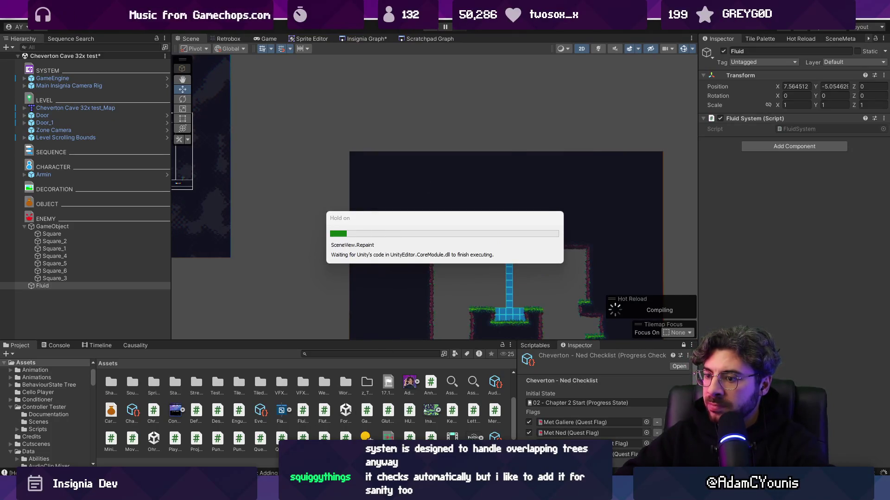
- Review how Fluid.Draw uses the stored position to draw each cube
key("alt+Tab")
scroll(348, 295, "up", 10)
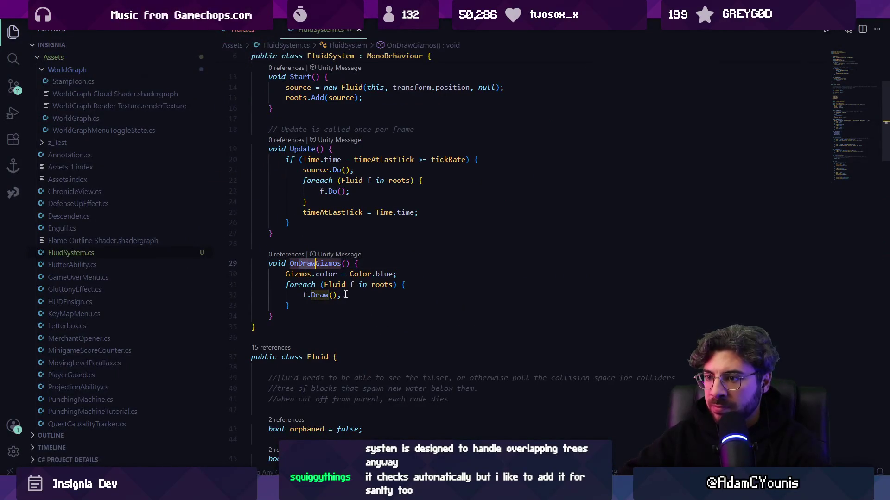
left_click(320, 294, "ctrl")
left_click(371, 202)
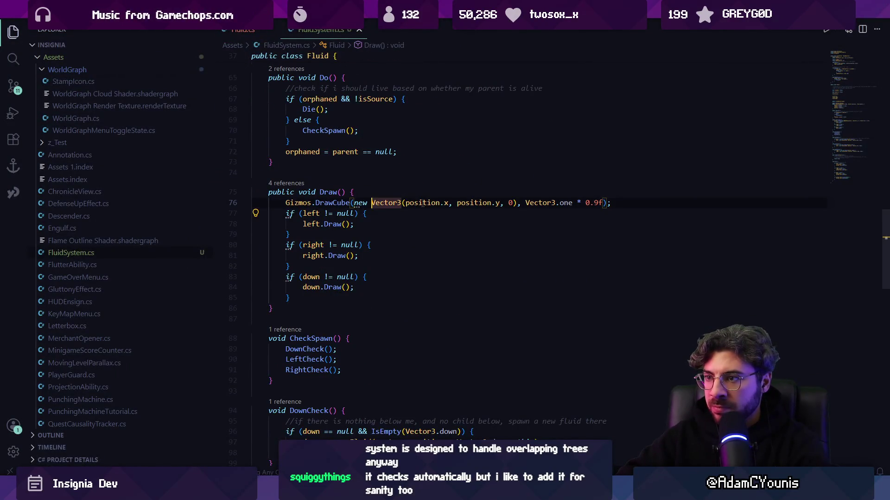
left_click(433, 202)
scroll(432, 204, "up", 7)
scroll(432, 204, "down", 5)
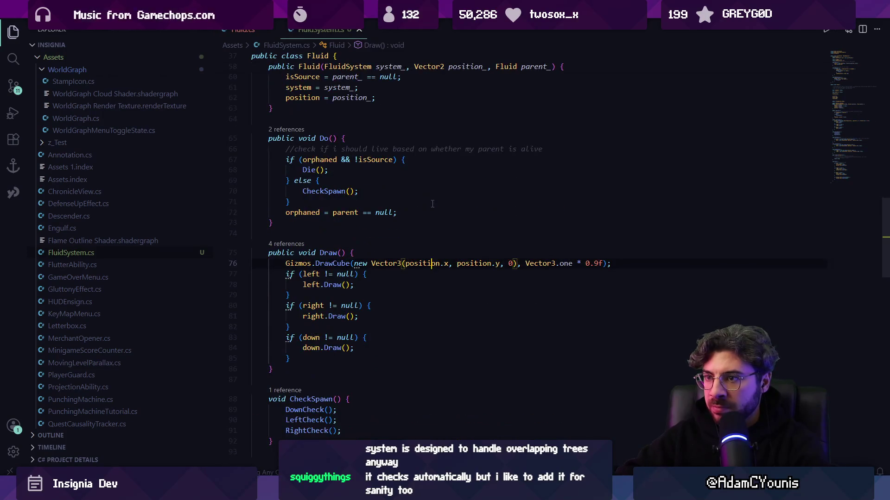
- Back in Unity, run the scene in play mode to watch the fluid cubes spawn
key("alt+Tab")
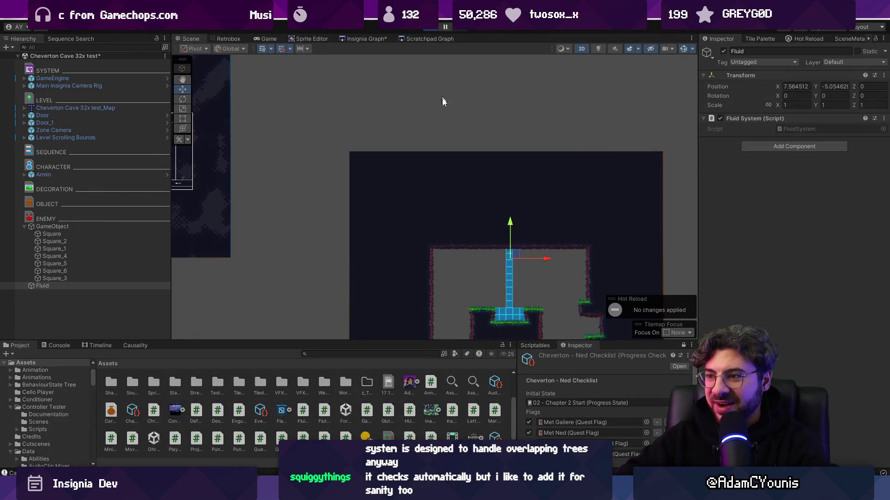
key("ctrl+p")
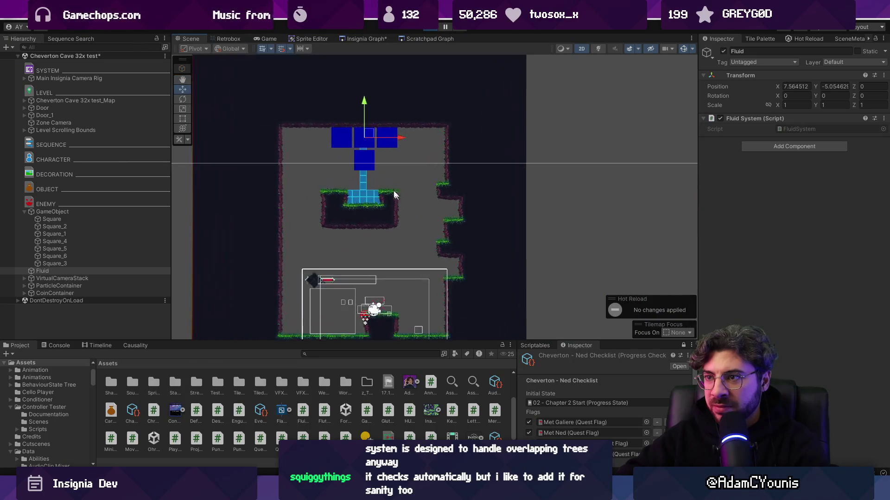
scroll(361, 150, "up", 4)
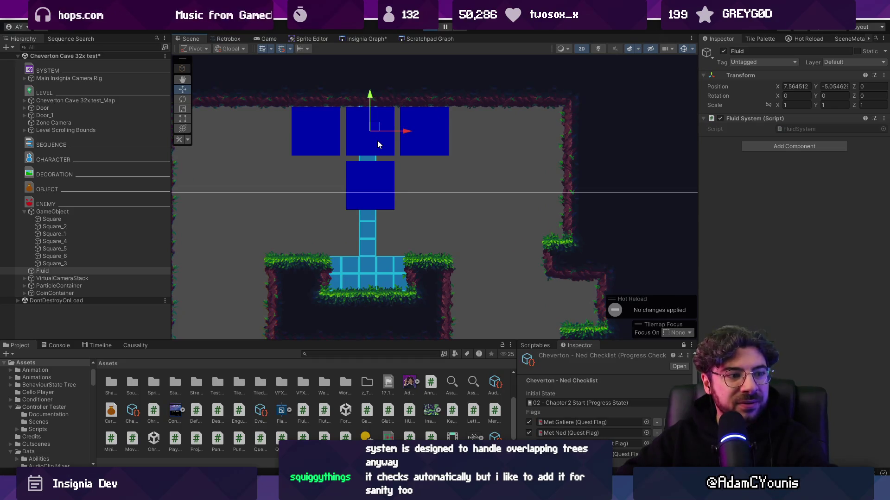
scroll(377, 140, "down", 3)
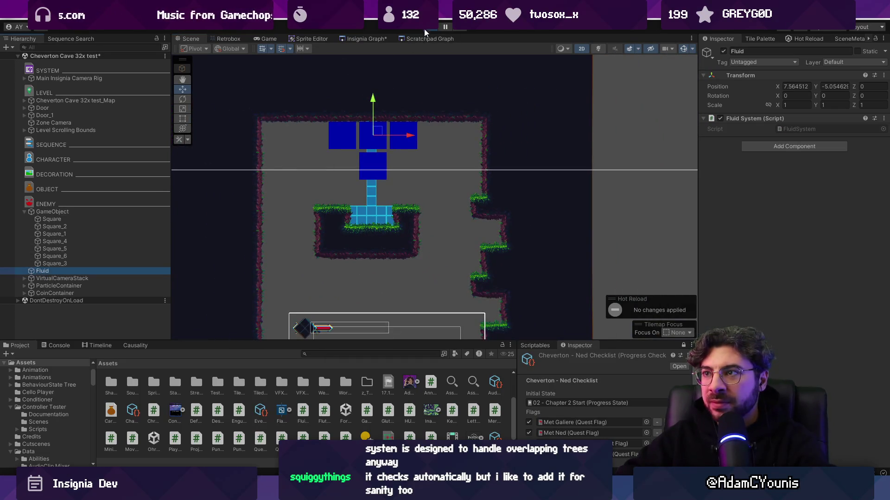
left_click(424, 29)
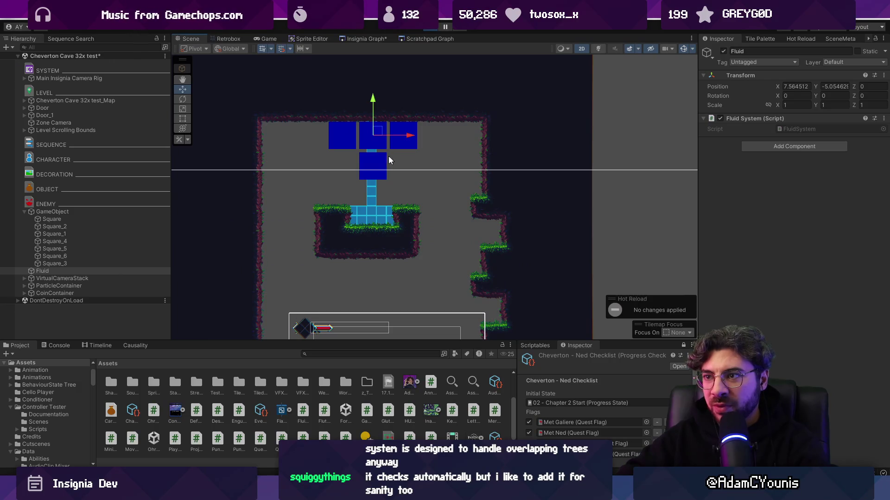
- Search FluidSystem.cs for 'do(' to reach the Do() method
key("alt+Tab")
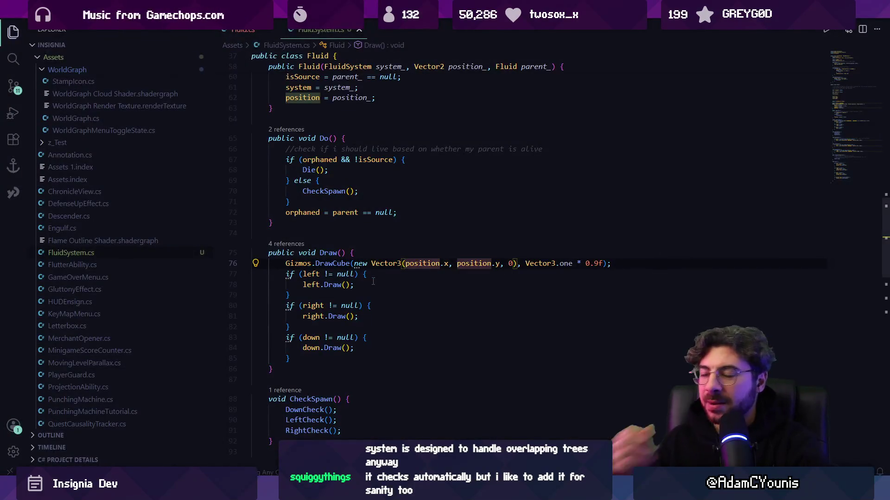
left_click(839, 79)
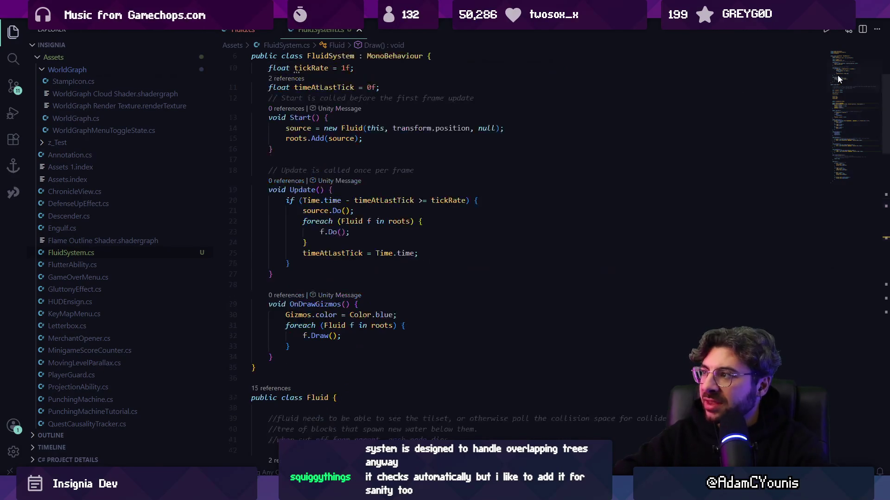
key("ctrl+f")
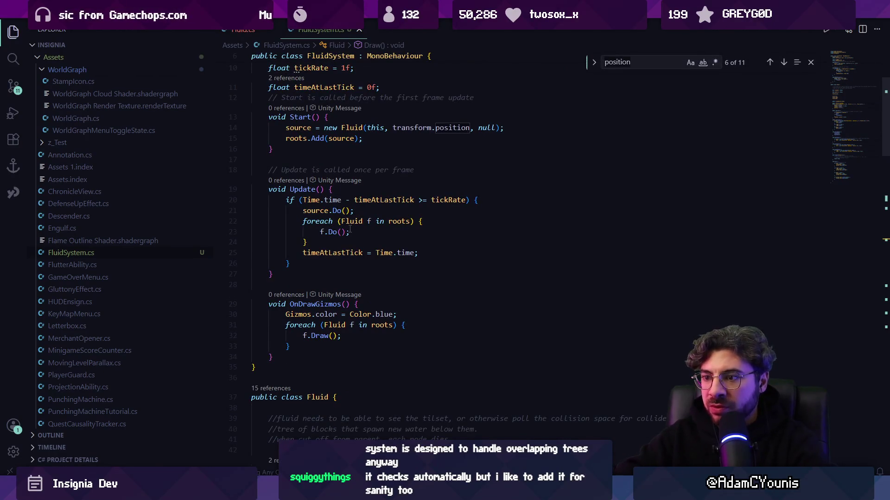
key("ctrl+a")
type("do(")
key("Return")
key("Return")
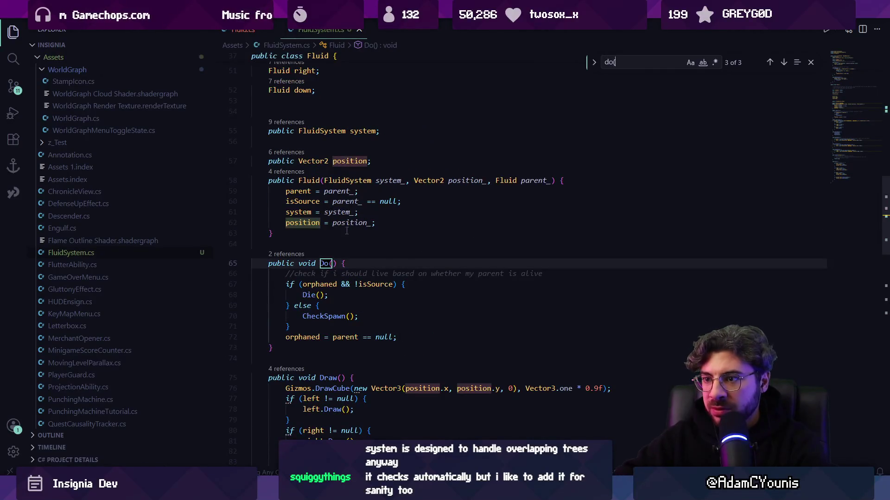
scroll(346, 230, "down", 4)
- Add blank lines after Do()'s else block, removing a mistaken DownCheck() line
left_click(324, 209)
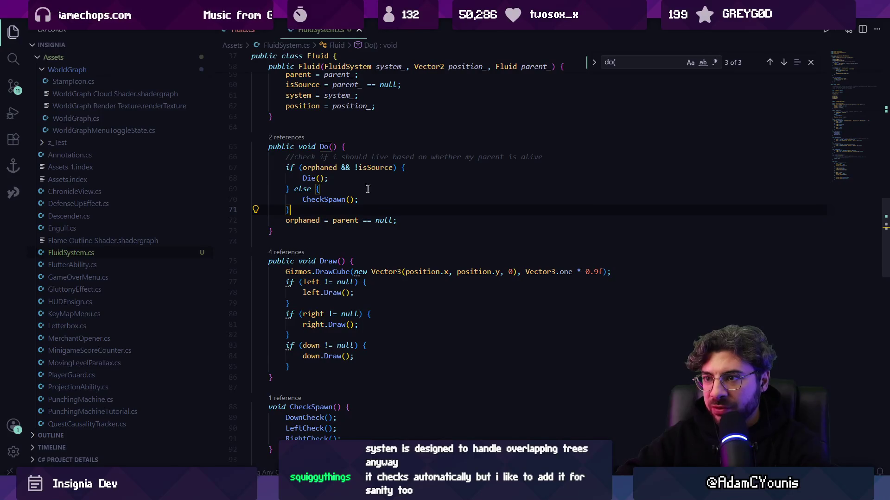
key("Return")
key("Return")
key("Return")
key("Up")
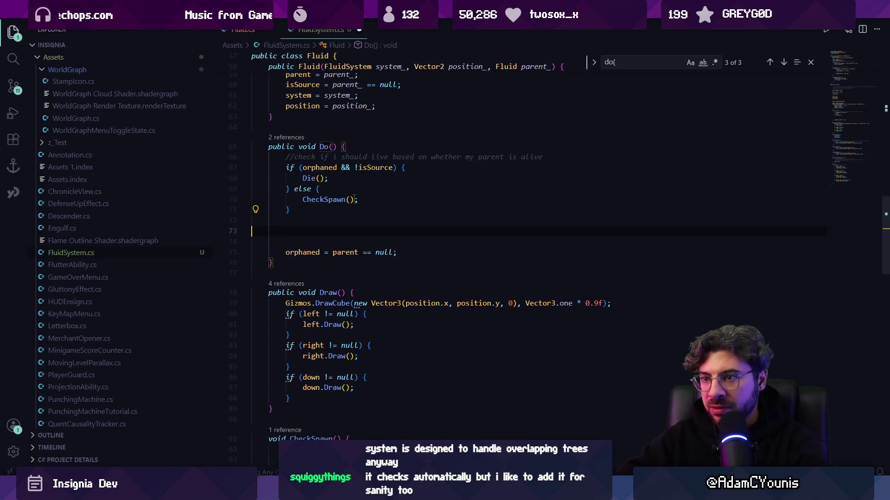
type("DownCheck();")
key("Home")
key("shift+End")
key("BackSpace")
key("Escape")
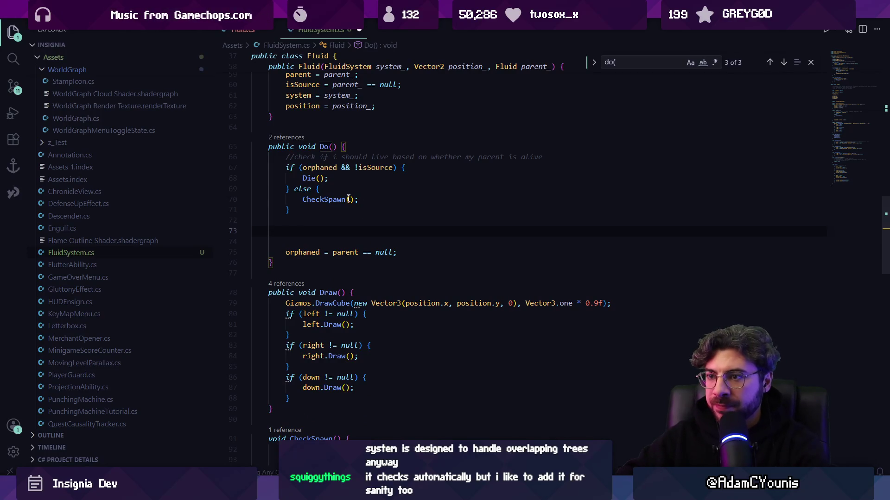
- Replace the child-drawing if-blocks in Draw() with a single DrawChildren() call
left_click(618, 303)
key("Return")
type("Children();")
key("Tab")
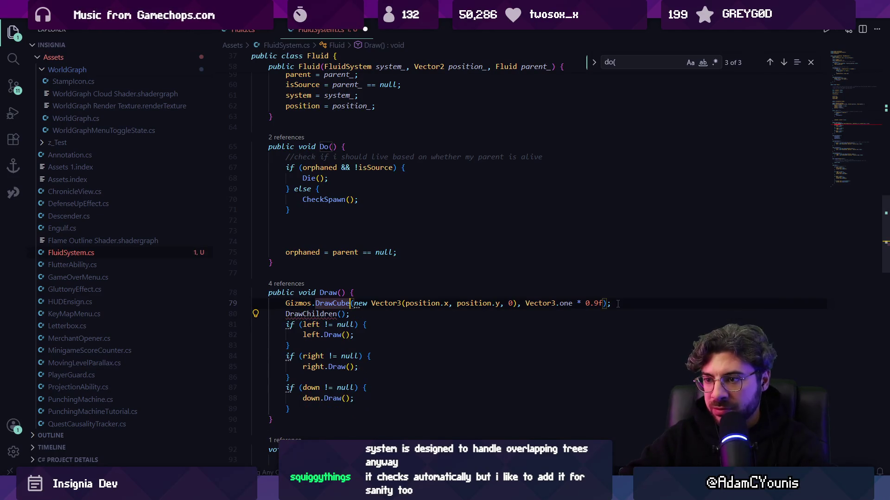
key("Down")
key("Home")
key("shift+Down")
key("shift+Down")
key("shift+Down")
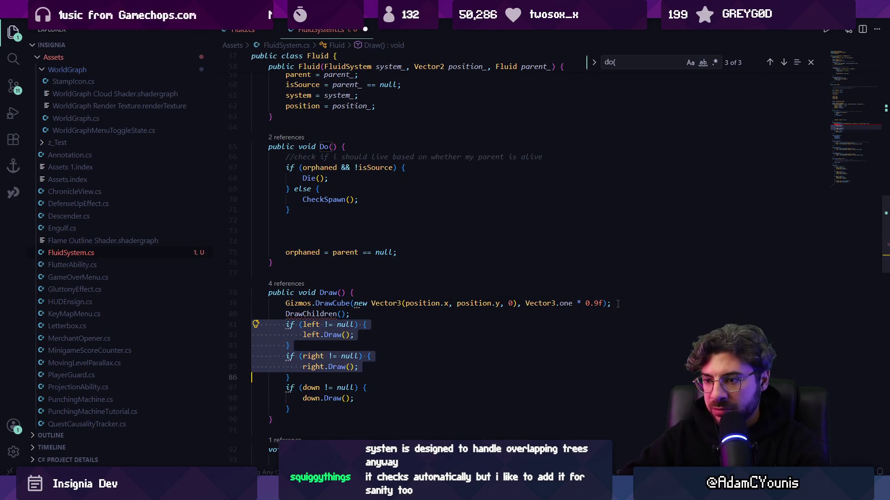
key("Delete")
- Add a DrawChildren() method below Draw() from the suggested body and save
key("End")
key("Return")
key("Return")
type("void DrawChildren(")
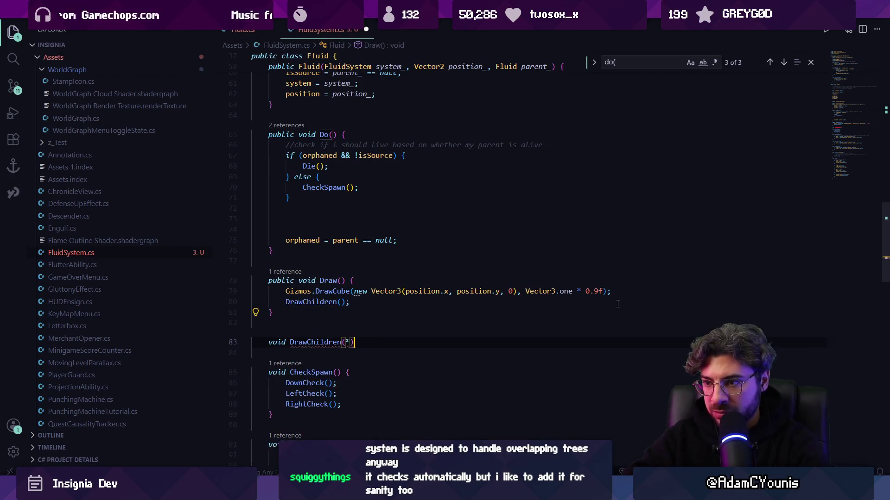
key("Tab")
key("ctrl+s")
- Tidy Do()'s blank lines and add a DoChildren() method from the suggested body
left_click(322, 277)
scroll(324, 278, "up", 4)
left_click(310, 297)
key("BackSpace")
key("BackSpace")
key("BackSpace")
key("Down")
key("Down")
key("Return")
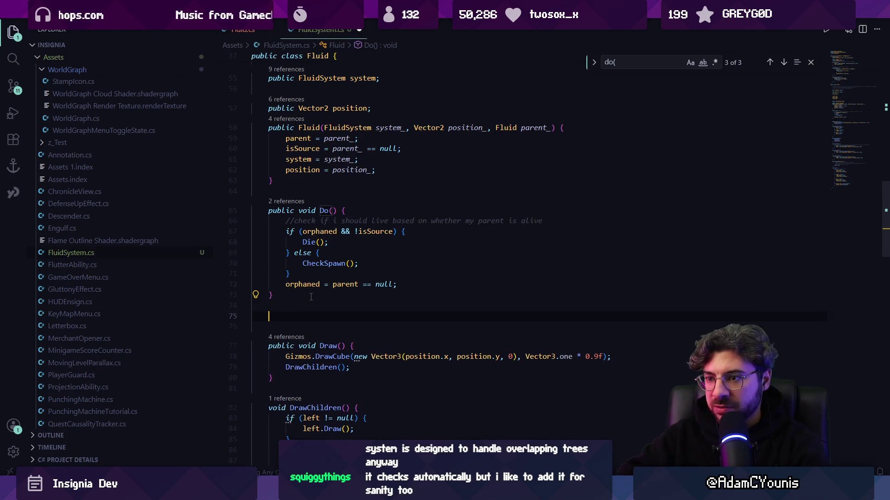
key("Return")
type("void DoC")
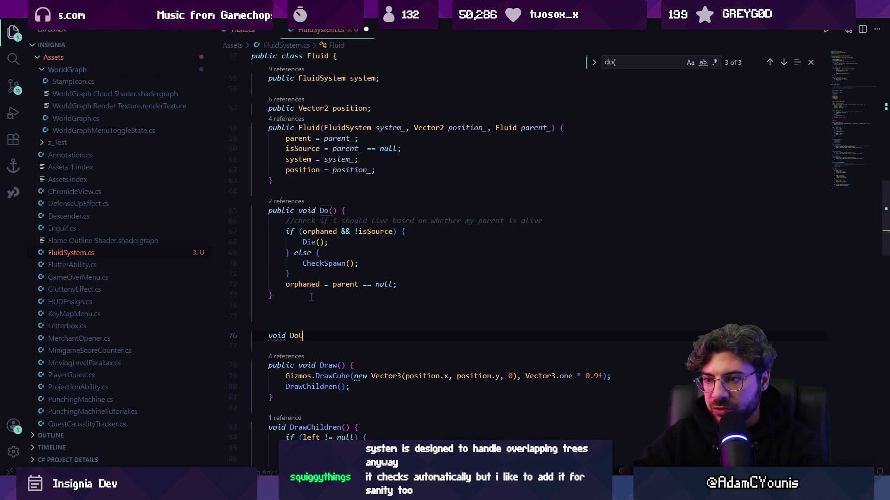
type("hildren() {")
key("Return")
key("Tab")
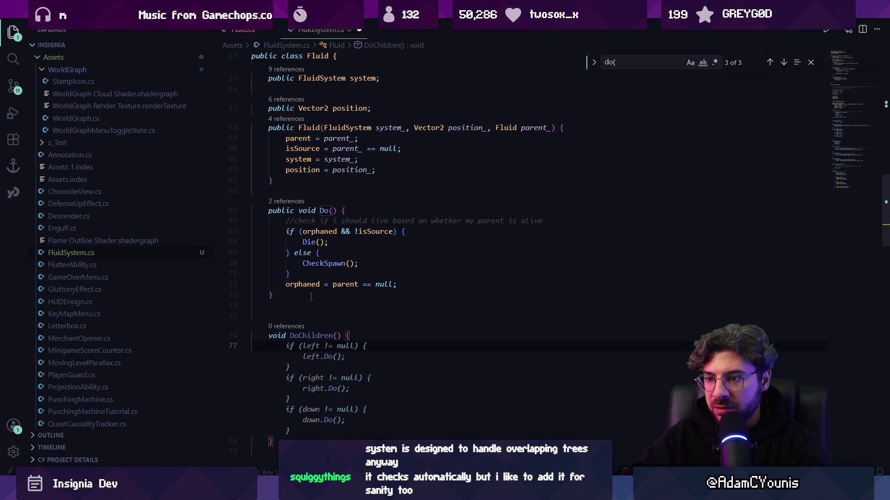
- Call DoChildren() in Do() after the spawn check and save the file
left_click(339, 272)
key("Return")
type("DoCh")
key("Tab")
key("Tab")
key("ctrl+s")
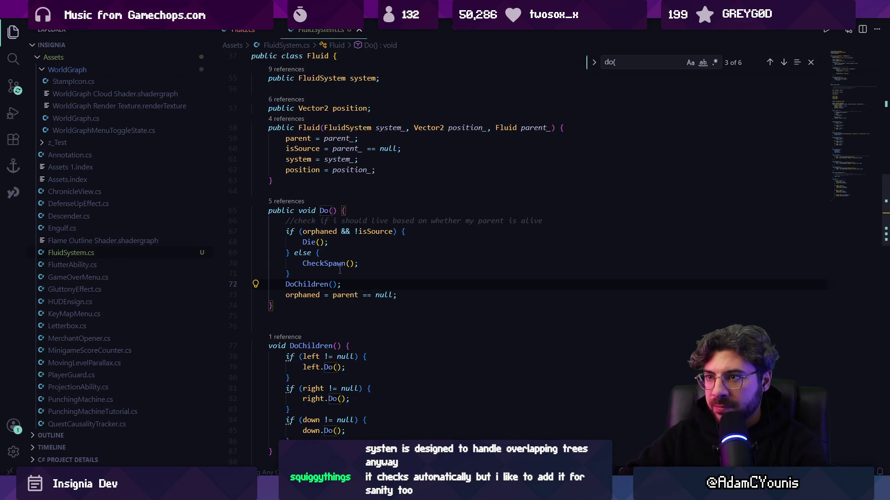
left_click(292, 491)
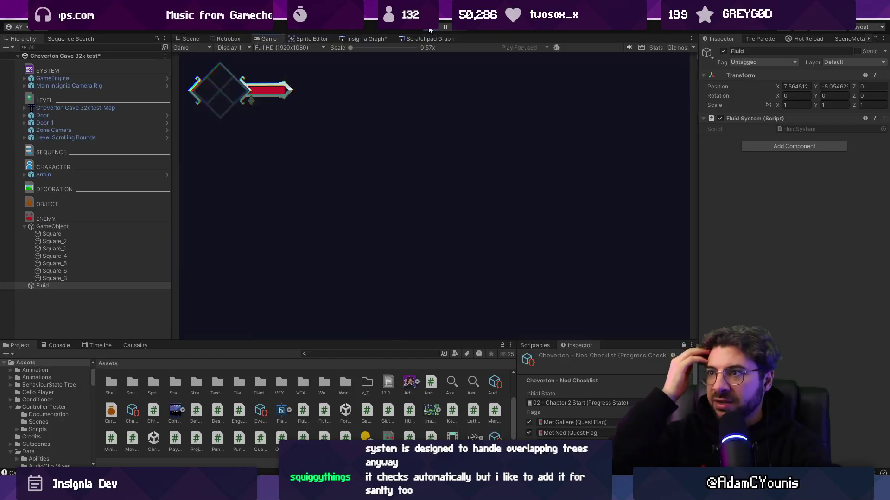
- Play-test the scene, zoom out on the fluid spreading left, stop, and revisit DoChildren() in code
left_click(191, 38)
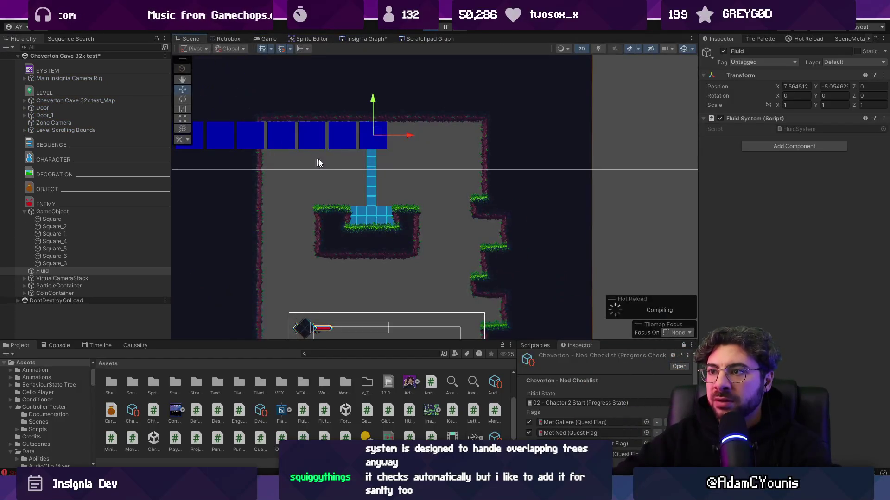
scroll(385, 157, "down", 5)
left_click(430, 28)
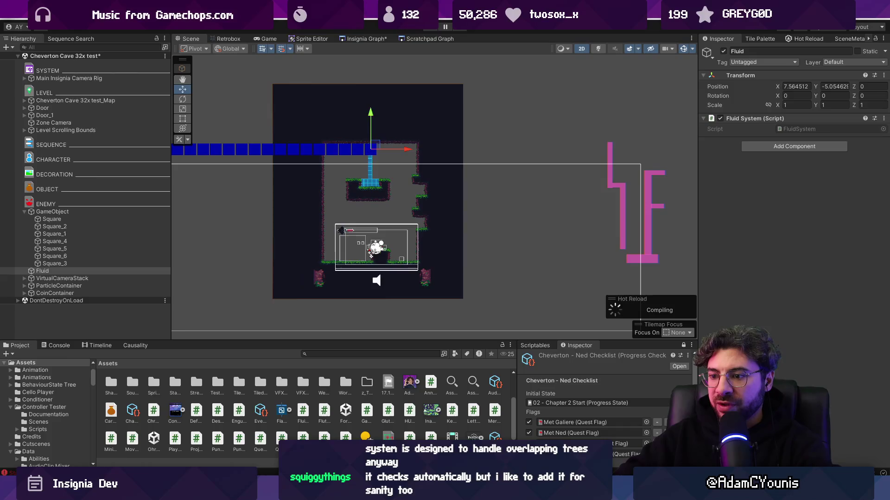
key("alt+Tab")
left_click(312, 285, "ctrl")
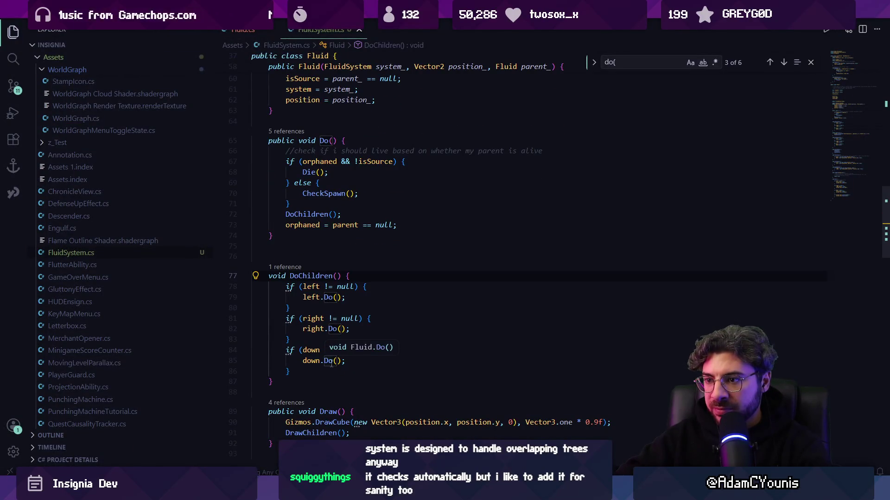
left_click(310, 297)
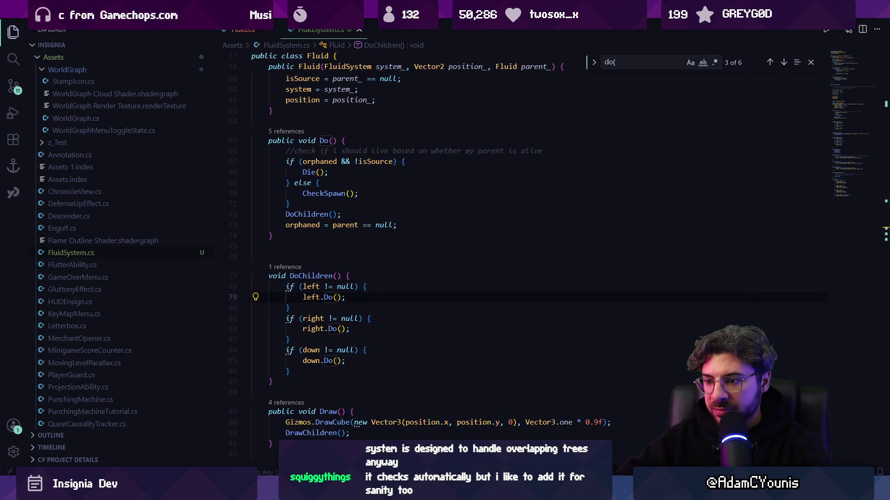
key("alt+Tab")
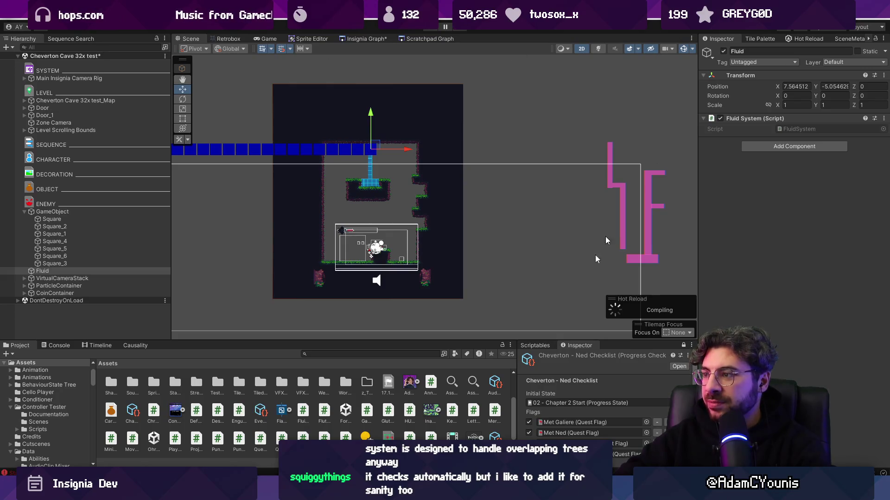
key("alt+Tab")
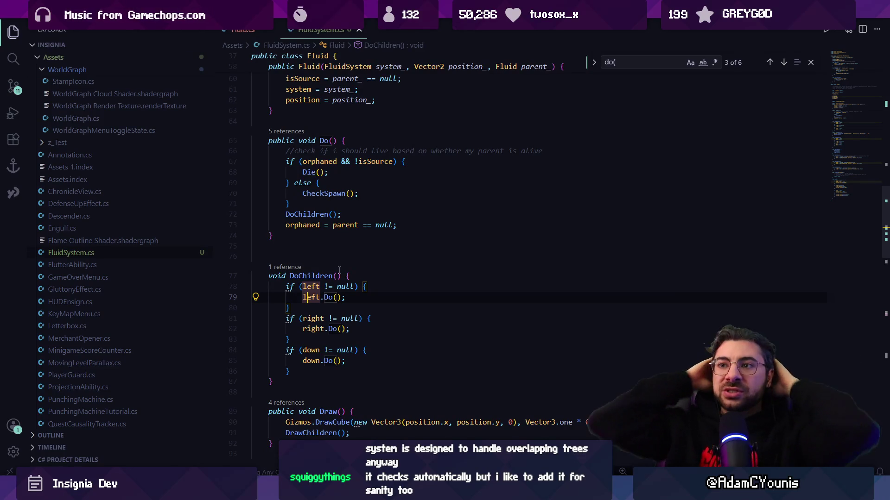
- Close the Fluid.cs editor tab
left_click(271, 33)
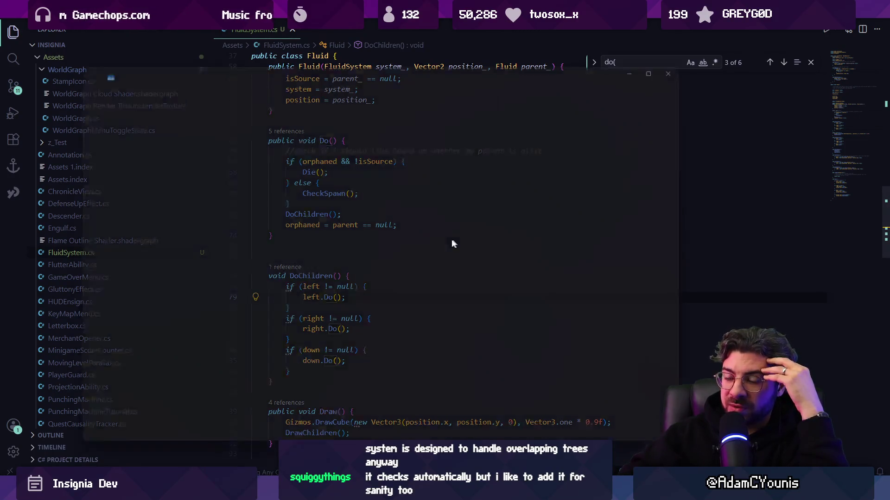
- End the Unity Editor process in Task Manager and return to FluidSystem.cs
key("ctrl+shift+Escape")
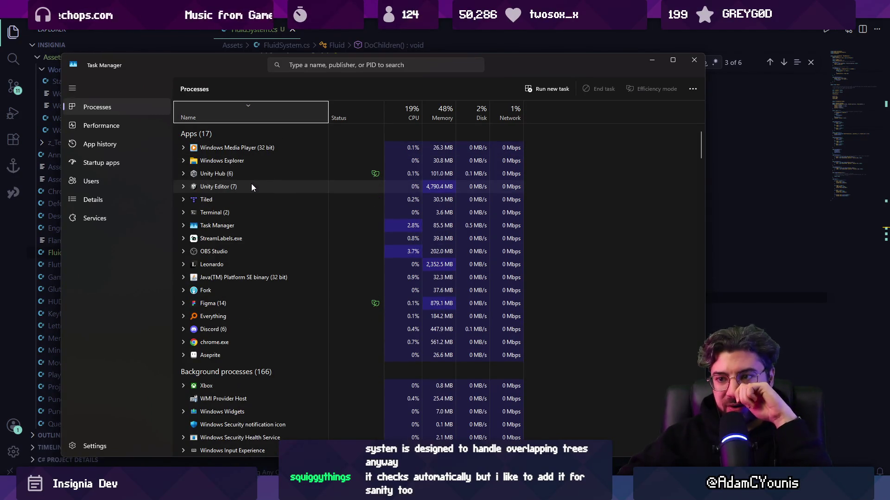
left_click(254, 200)
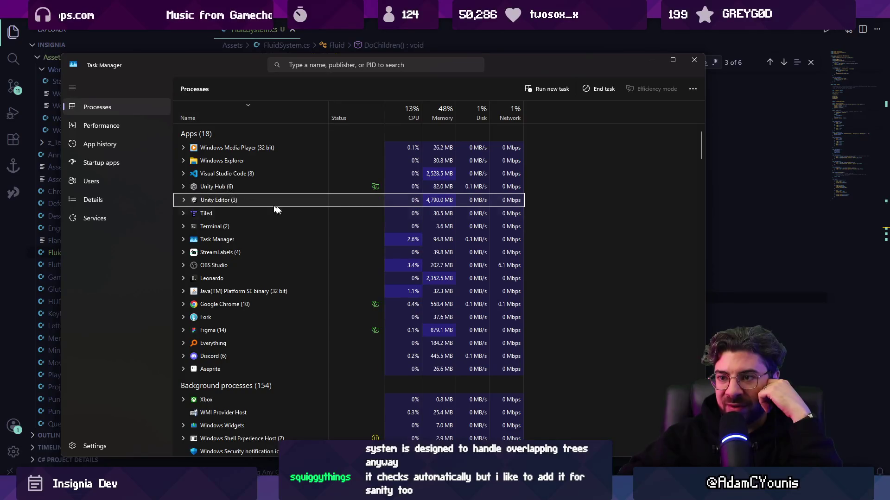
key("Delete")
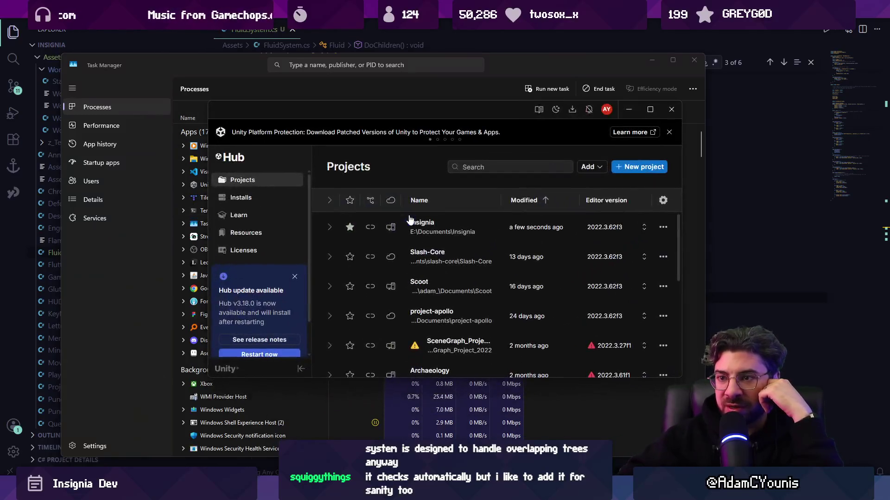
key("alt+Tab")
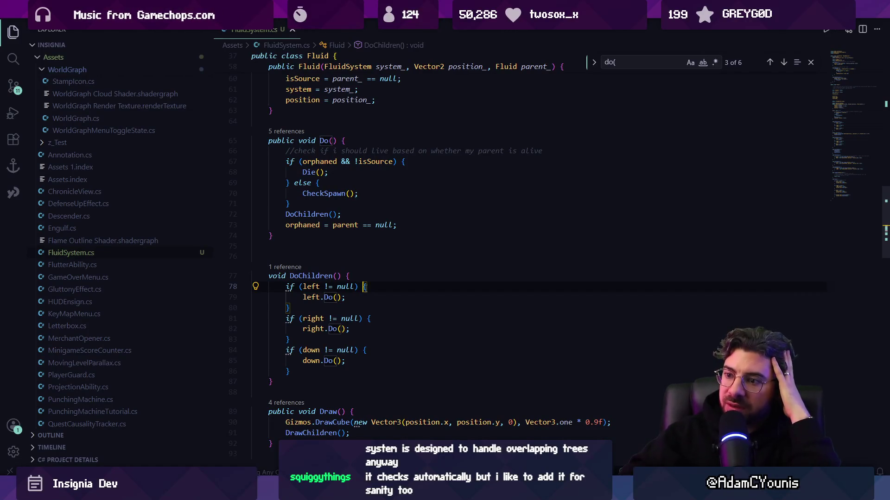
- Search for IsEmpty and jump to its IsEmpty(Vector3) definition
scroll(365, 288, "down", 3)
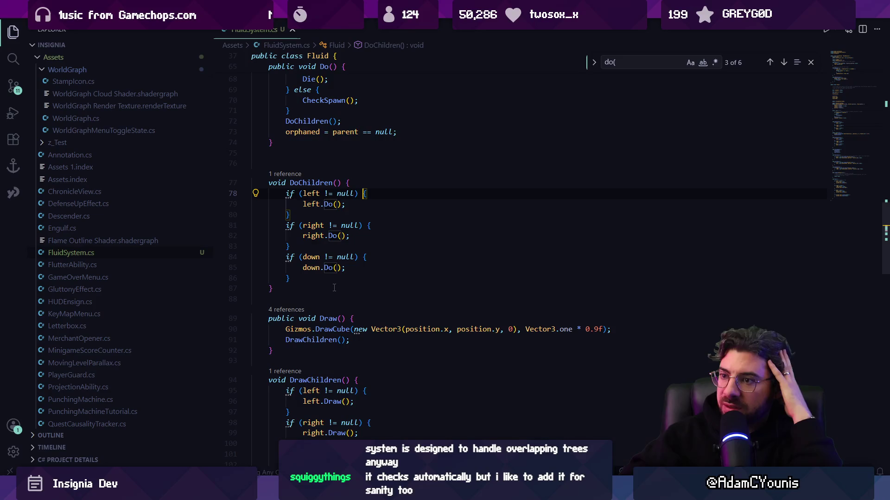
scroll(334, 288, "down", 8)
scroll(336, 288, "down", 4)
type("isept")
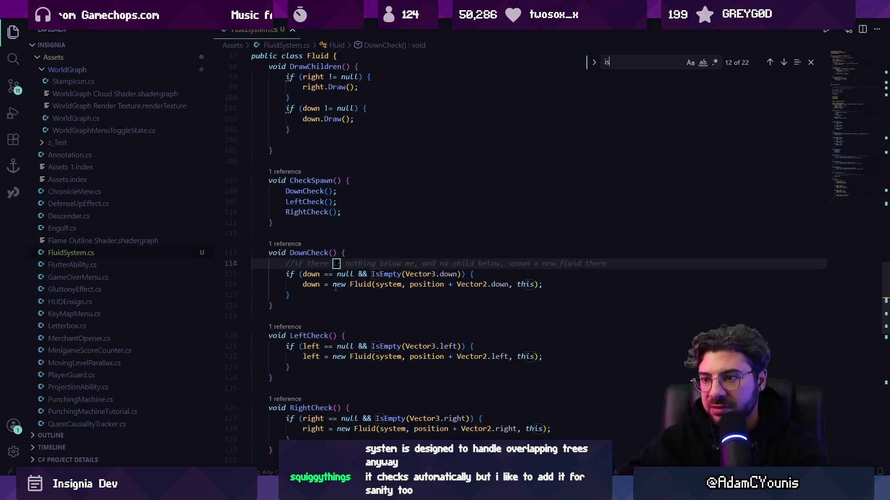
key("Escape")
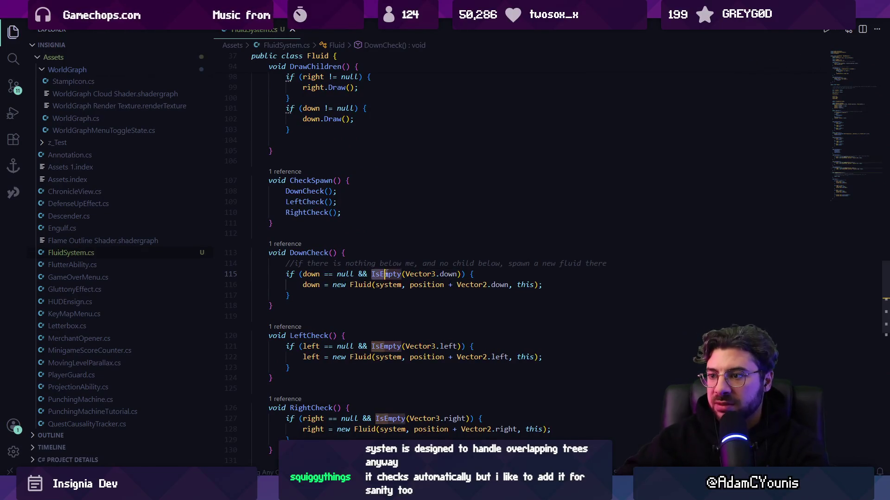
key("F12")
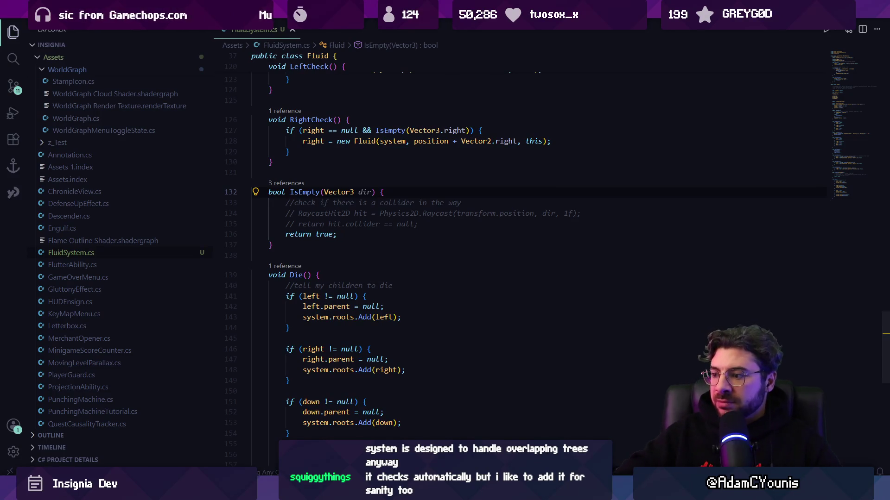
- Briefly reopen and dismiss Task Manager, then bring the reopened Unity Editor forward
key("ctrl+shift+Escape")
key("alt+F4")
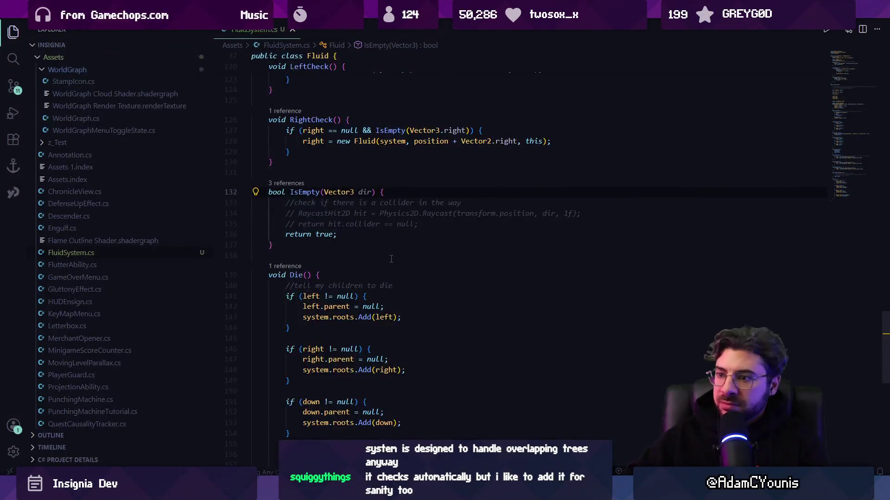
key("alt+Tab")
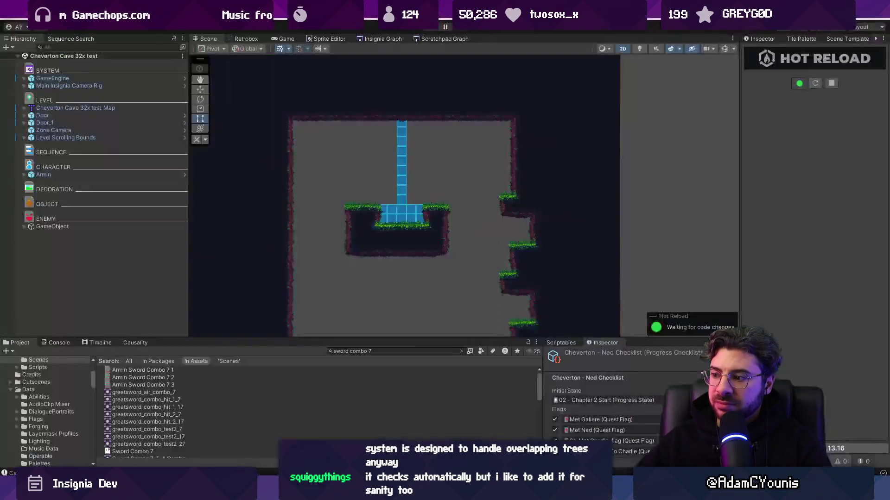
- Create an empty GameObject in the Hierarchy named FluidSystem
key("alt+Tab")
key("alt+Tab")
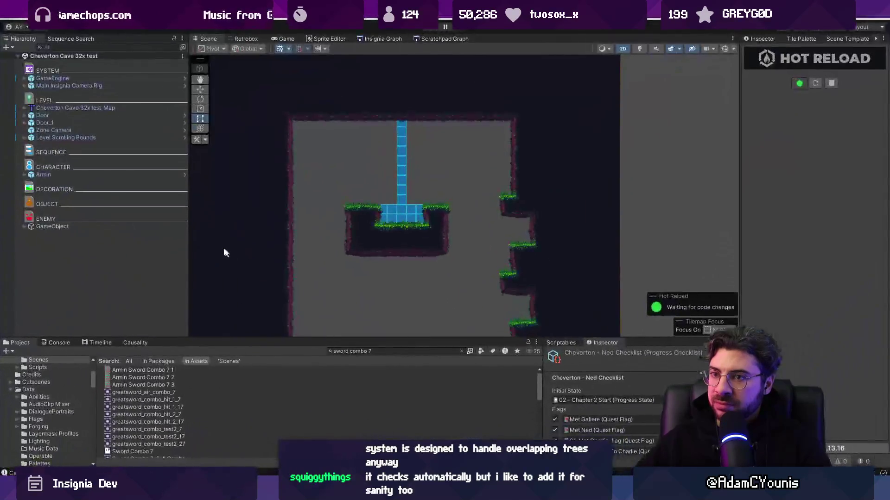
left_click(766, 39)
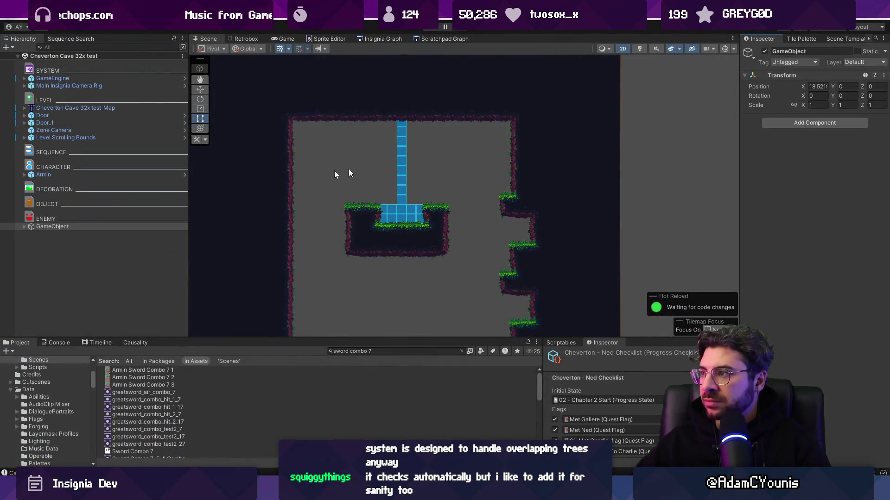
left_click(79, 227)
scroll(533, 227, "down", 5)
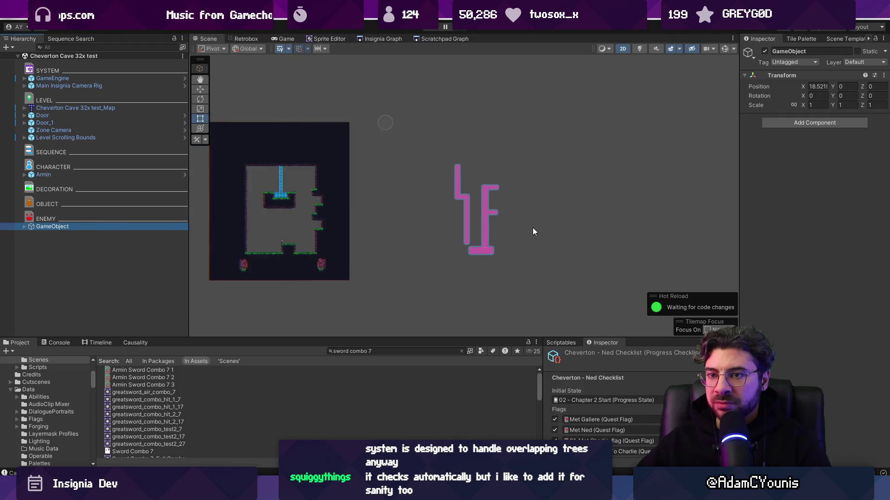
right_click(127, 240)
left_click(171, 290)
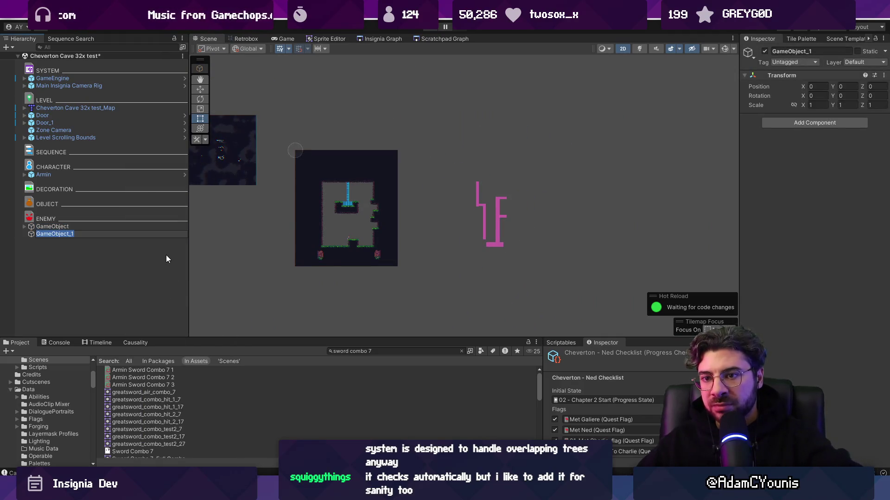
type("FluidSystem")
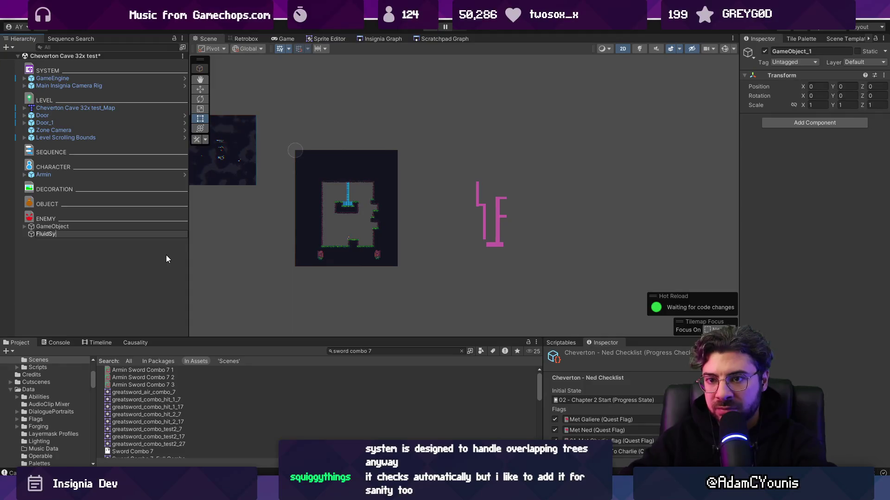
key("Return")
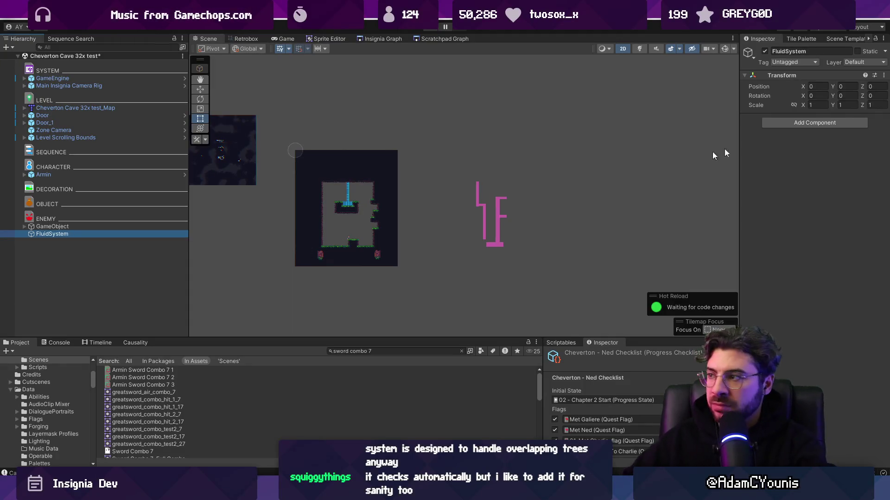
- Attach the Fluid System script component to the FluidSystem object
left_click(814, 123)
left_click(807, 159)
left_click(815, 130)
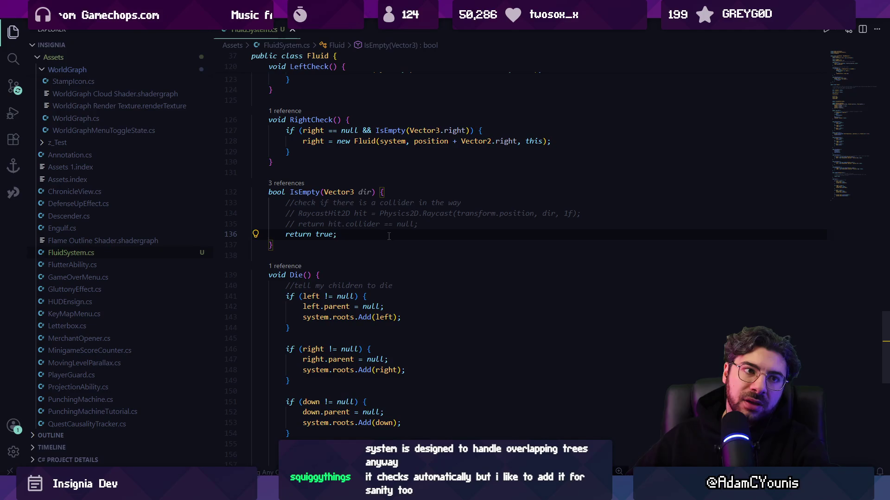
scroll(388, 236, "up", 5)
scroll(397, 209, "up", 15)
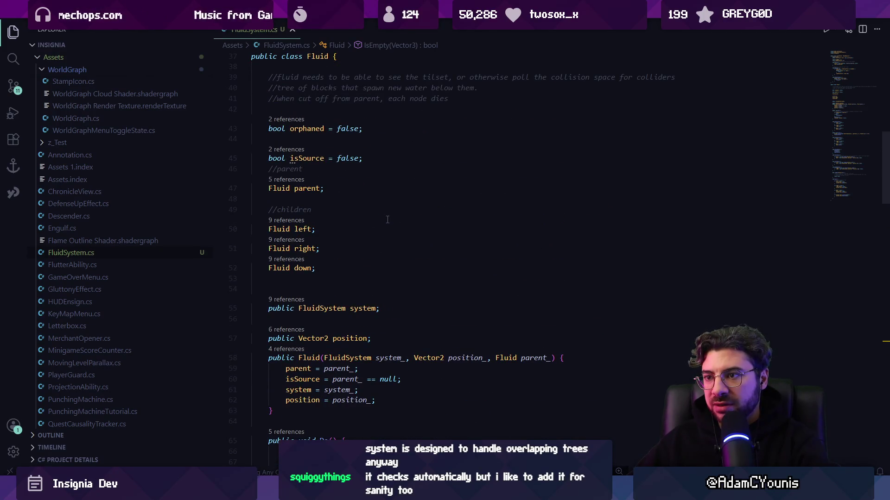
scroll(388, 219, "down", 15)
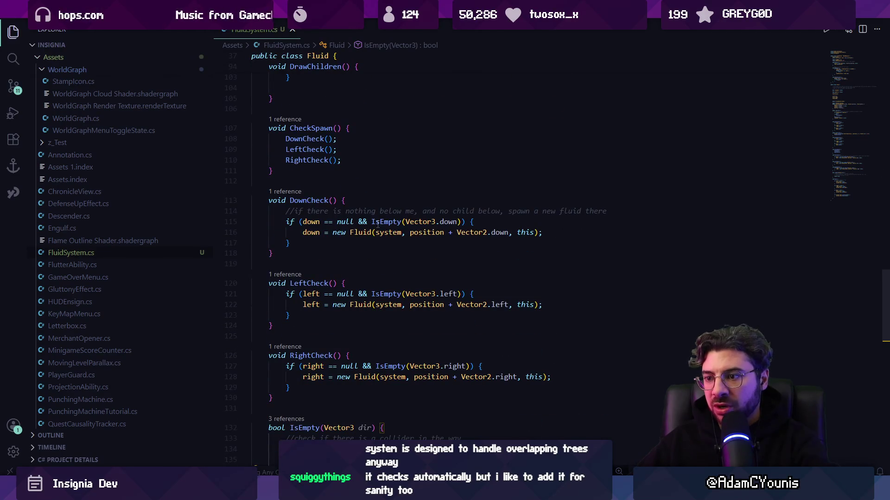
mouse_move(378, 225)
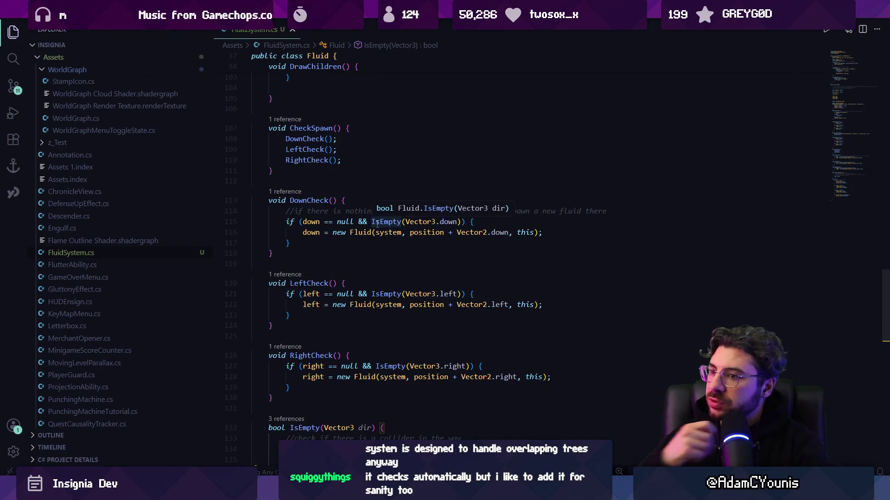
mouse_move(381, 310)
scroll(381, 310, "down", 1)
left_click(377, 304)
scroll(375, 300, "down", 5)
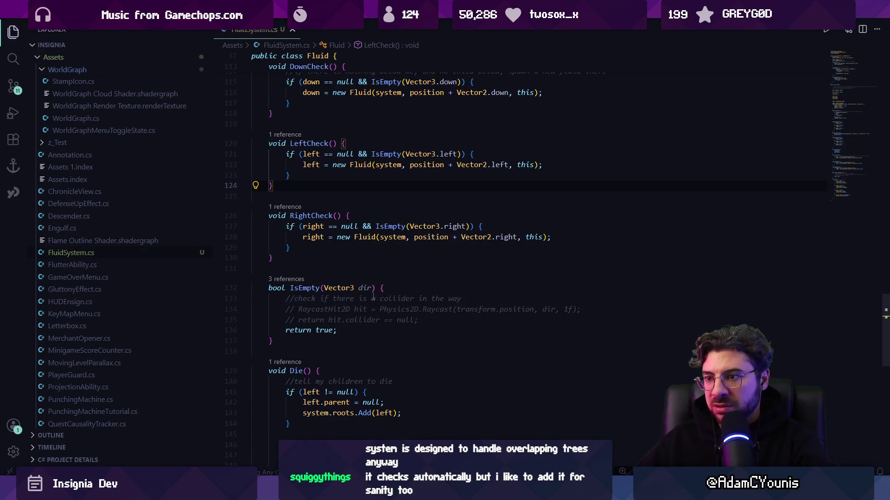
scroll(367, 269, "up", 3)
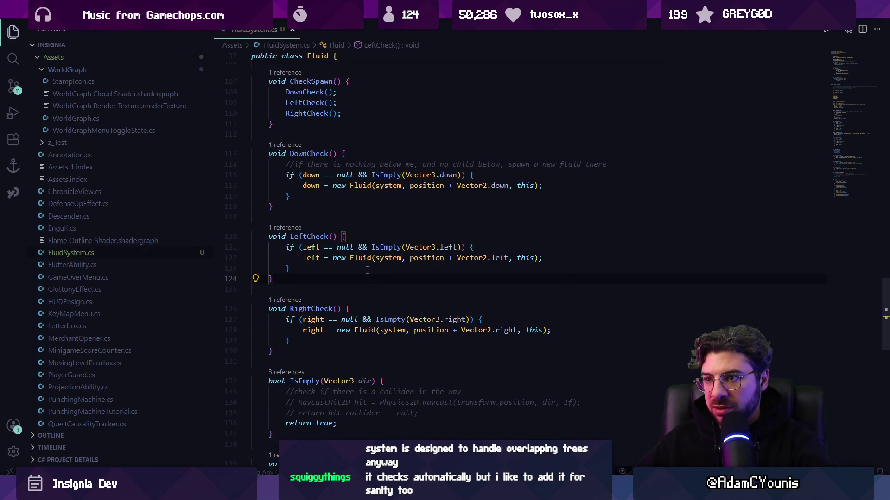
left_click(402, 175)
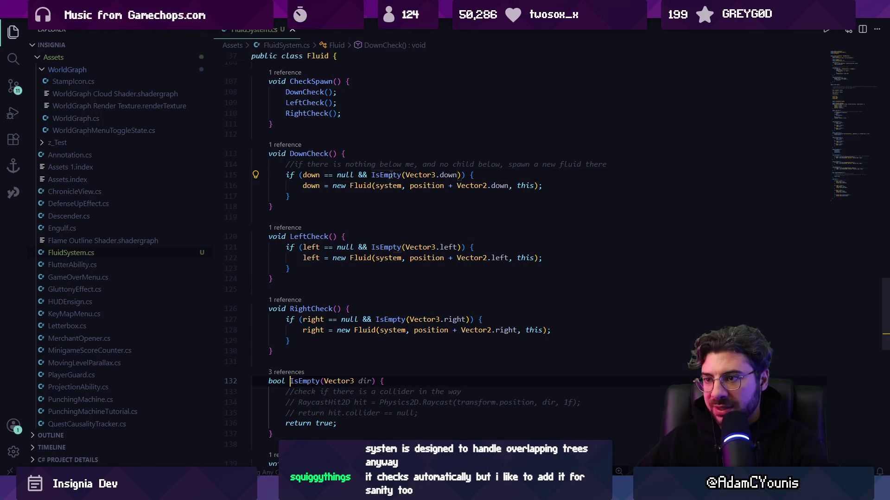
scroll(334, 347, "down", 3)
left_click(384, 289)
left_click(423, 321)
- Add a bool isParentPos check inside IsEmpty from the suggested completion
key("Return")
key("Return")
type("bn")
key("BackSpace")
key("BackSpace")
key("BackSpace")
type("o")
type("os =")
key("Tab")
key("Tab")
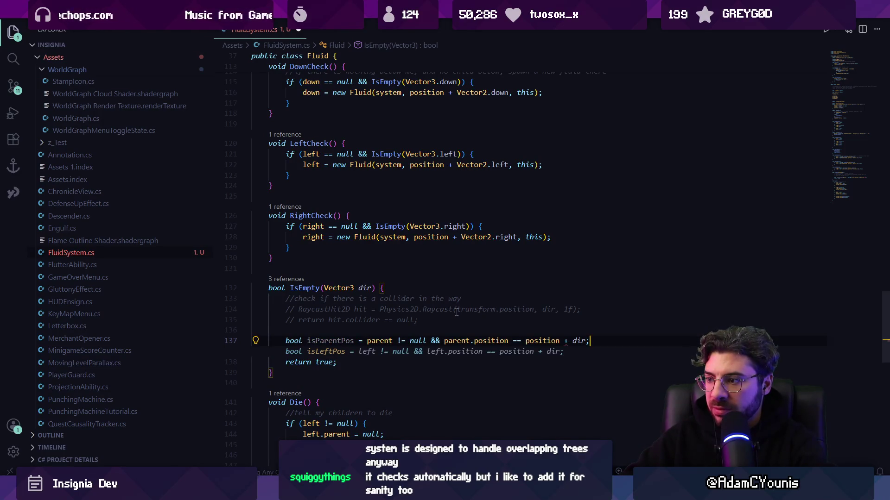
left_click(564, 341)
- Change IsEmpty's parameter to Vector2, save, and return !isParentPos instead of true
left_click(354, 288)
key("BackSpace")
type("2")
key("ctrl+s")
left_click(398, 347)
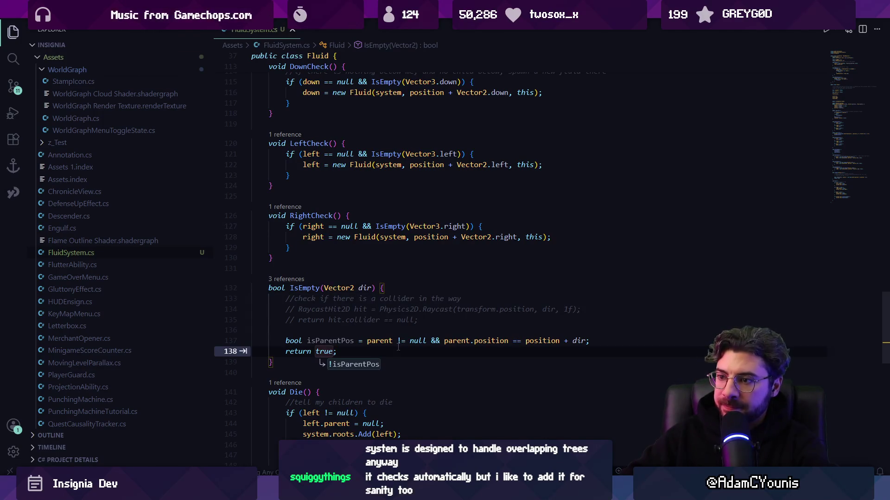
key("Tab")
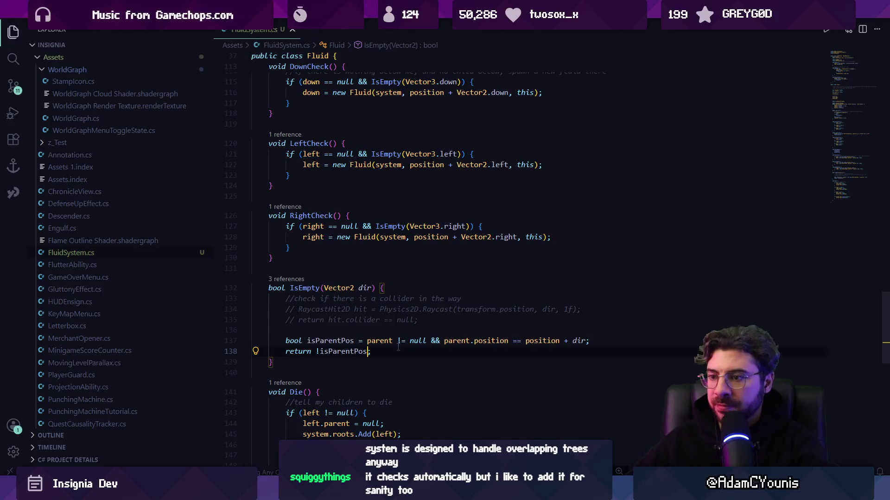
key("alt+Tab")
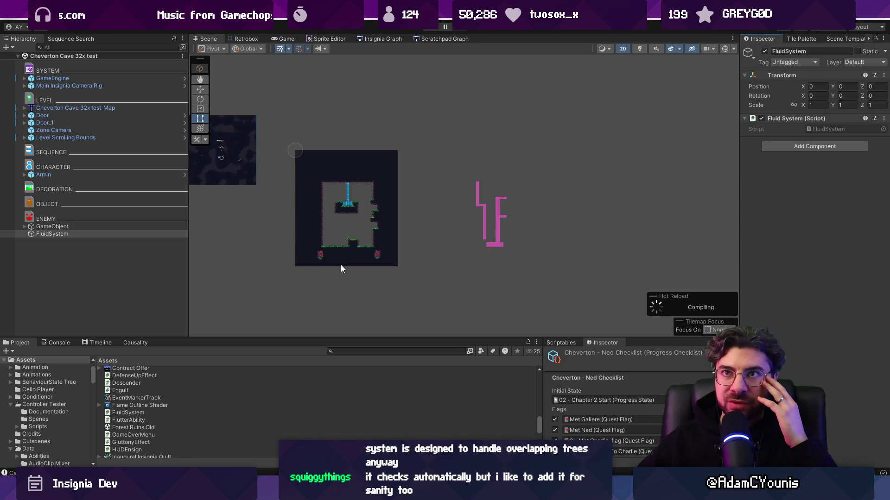
- Switch to Tiled and stamp blue prototype tiles on Tile Layer 4
scroll(474, 202, "up", 2)
scroll(474, 201, "up", 2)
scroll(284, 195, "up", 6)
key("alt+Tab")
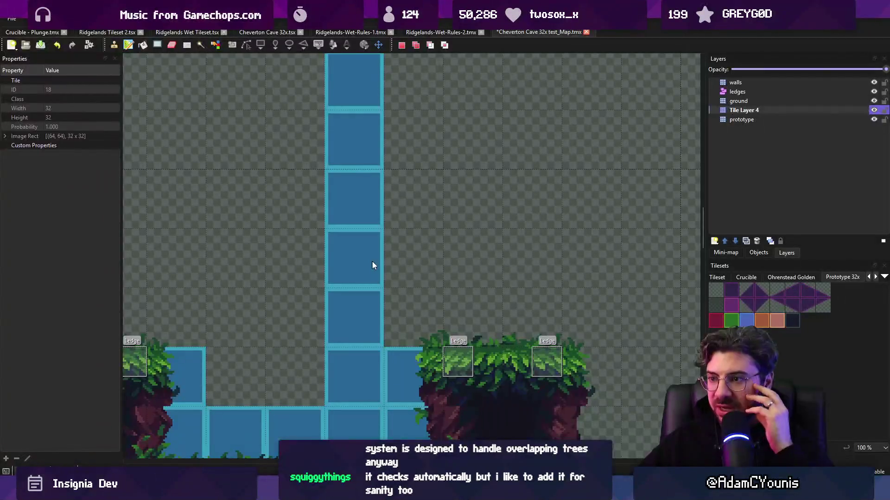
scroll(371, 260, "right", 2)
scroll(455, 288, "up", 2)
left_click(739, 315)
scroll(316, 204, "right", 5)
scroll(316, 204, "up", 1)
left_click(316, 203)
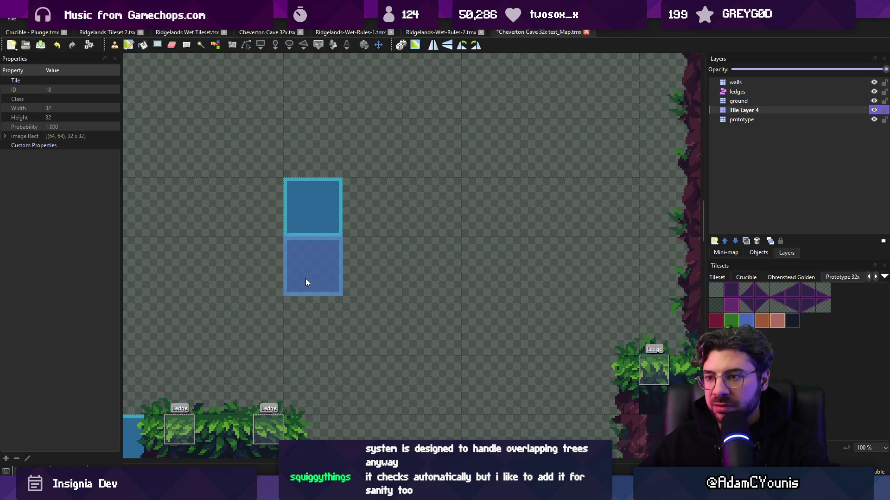
- Undo the misplaced tile, stamp two blue tiles above the grassy ledge, and return to the code
scroll(305, 279, "down", 1)
scroll(306, 279, "left", 2)
key("ctrl+z")
left_click(333, 261)
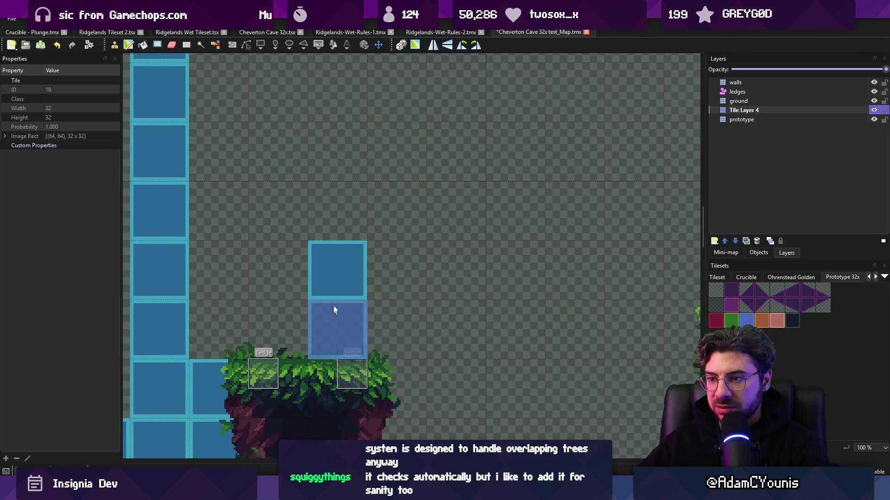
left_click(337, 320)
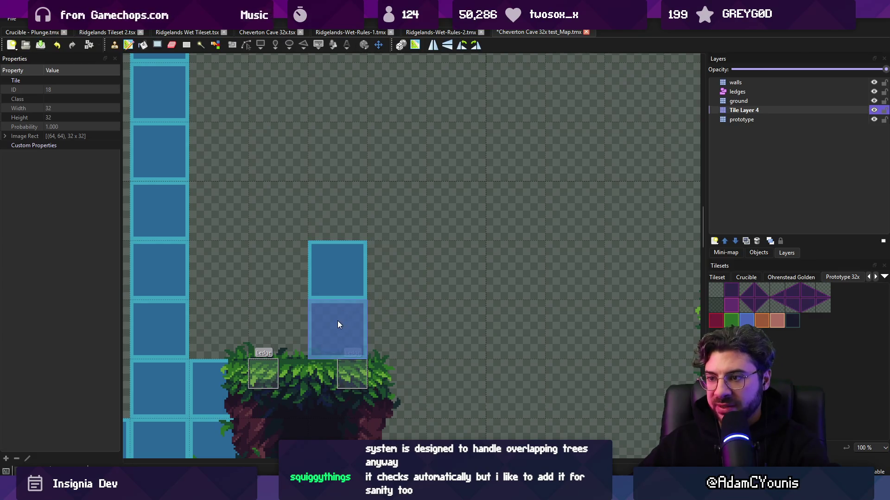
key("alt+Tab")
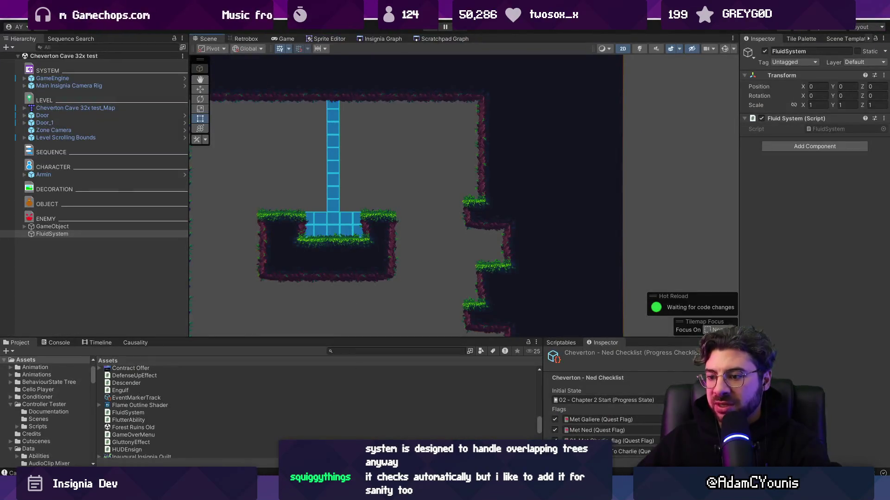
key("alt+Tab")
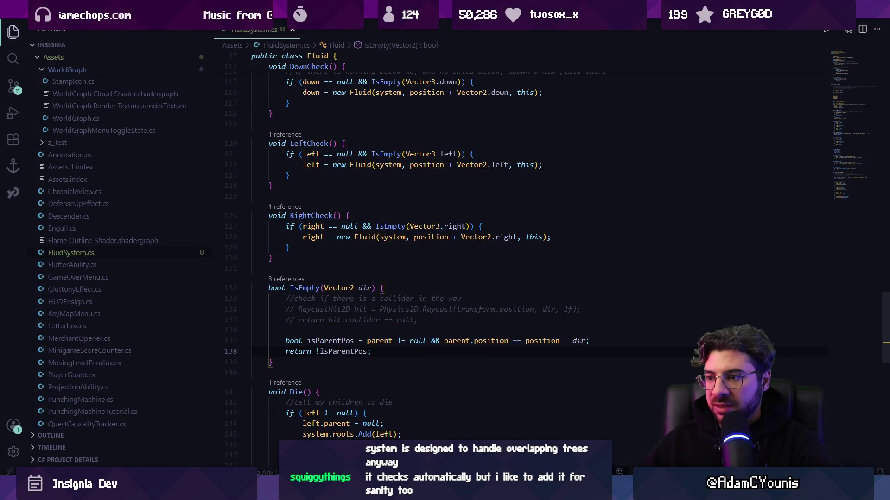
- Highlight the IsEmpty uses and locate the IsEmpty condition in LeftCheck
left_click(312, 289)
scroll(342, 302, "up", 4)
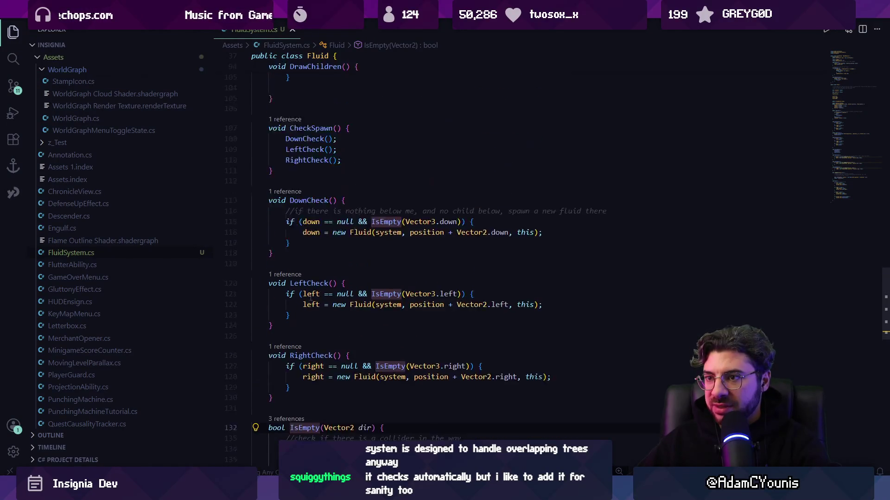
left_click(370, 222)
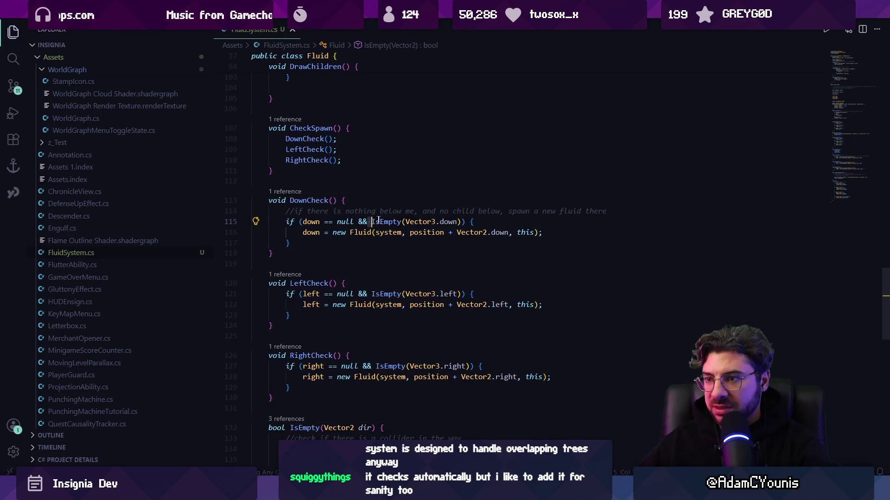
key("Down")
key("Down")
key("Down")
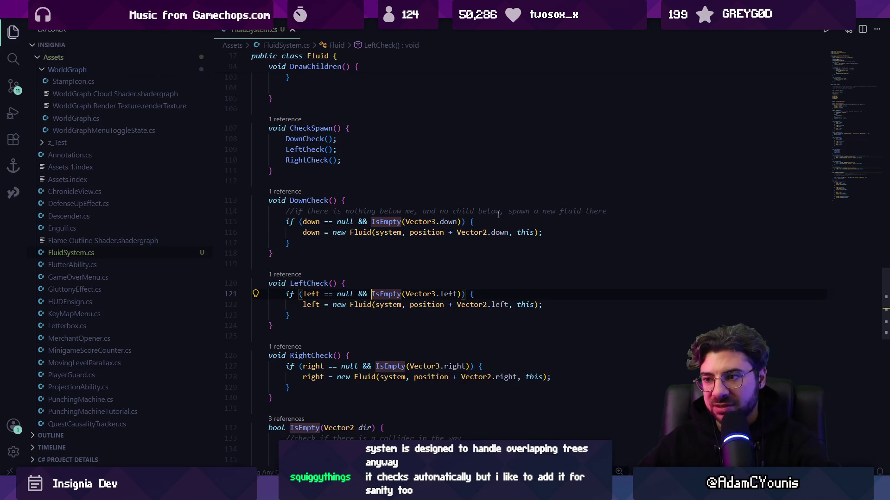
key("ctrl+shift+Right")
key("ctrl+shift+Right")
key("ctrl+shift+Right")
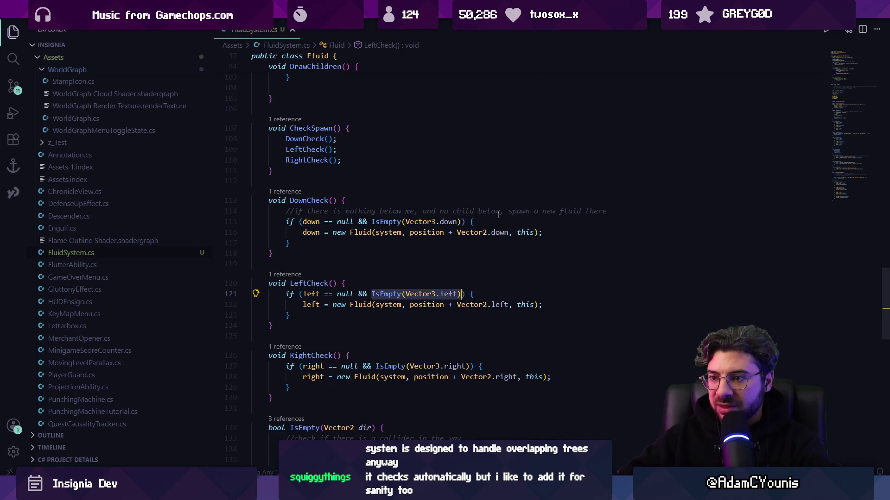
key("Right")
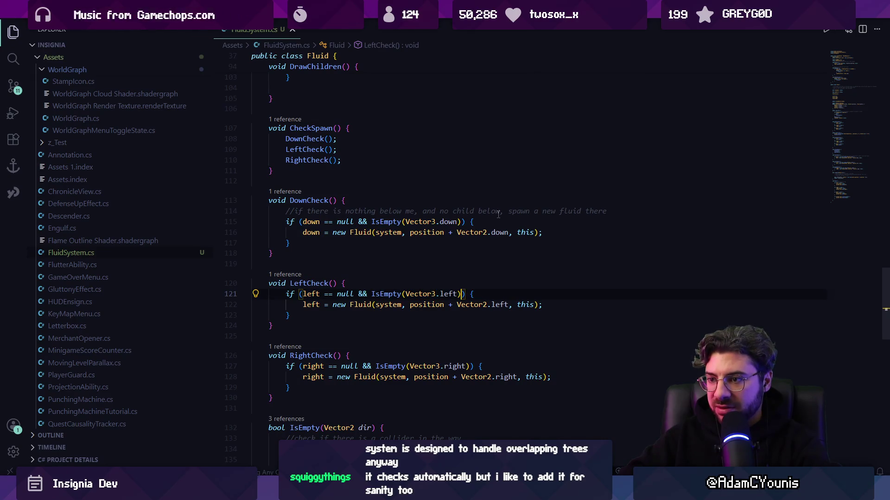
- Comment out LeftCheck's if line, spawn line and closing brace with //
key("Home")
type("//")
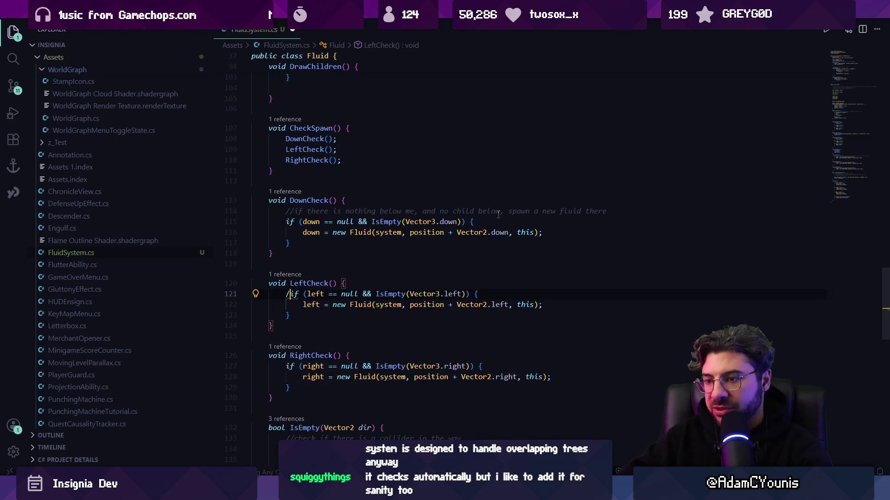
key("Down")
key("Left")
key("Left")
type("//")
key("Down")
key("Left")
type("//")
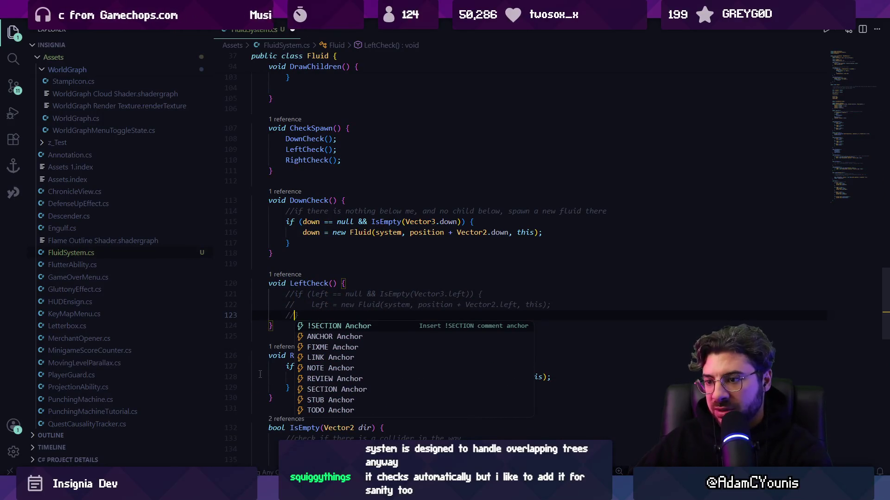
key("Escape")
- Comment out RightCheck's spawning lines the same way, then switch to Unity
key("Down")
key("Down")
key("Down")
key("Home")
type("//")
key("Down")
key("Left")
key("Left")
type("//")
key("Down")
key("Left")
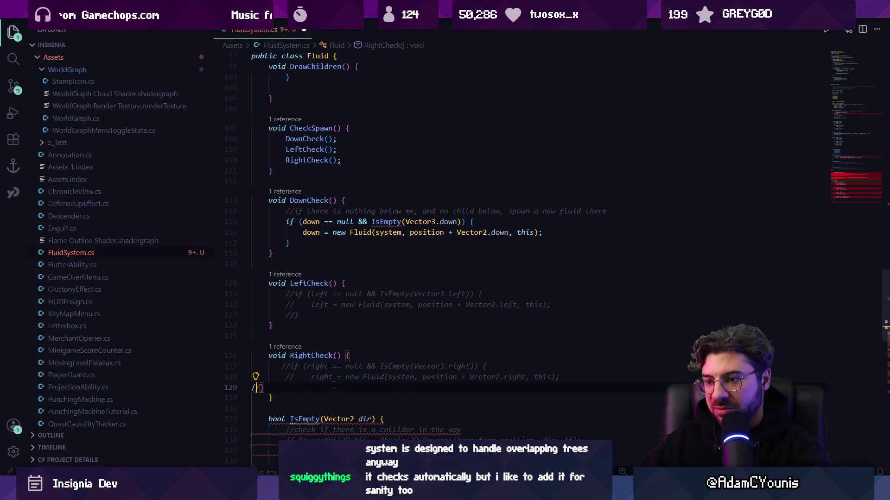
type("//        /")
key("Escape")
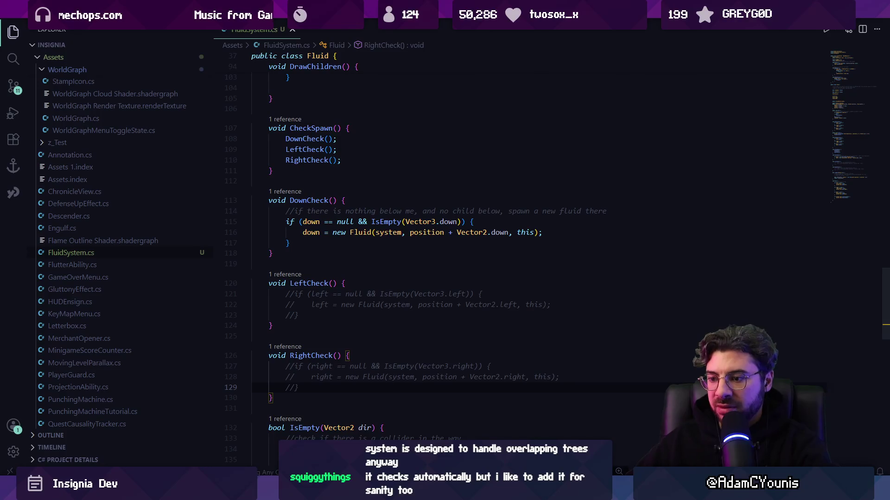
key("alt+Tab")
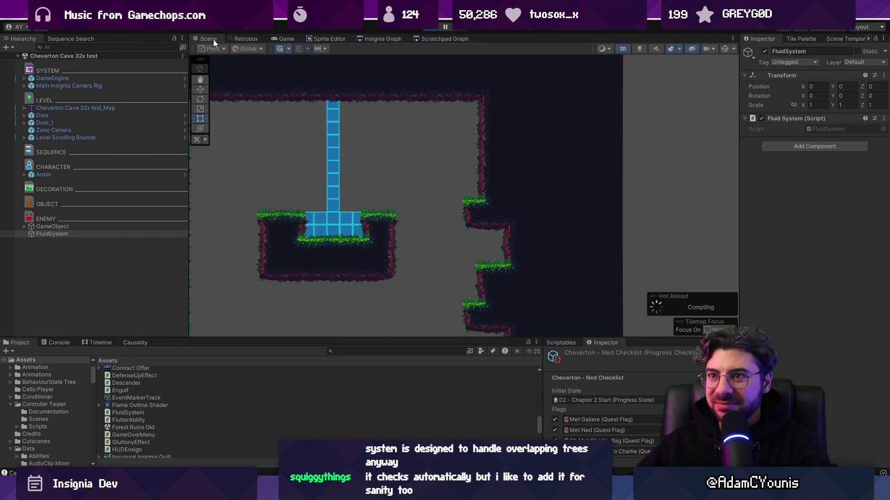
- Stop play mode and read the StackOverflowException errors from Fluid.DownCheck at FluidSystem.cs line 116
scroll(457, 216, "down", 5)
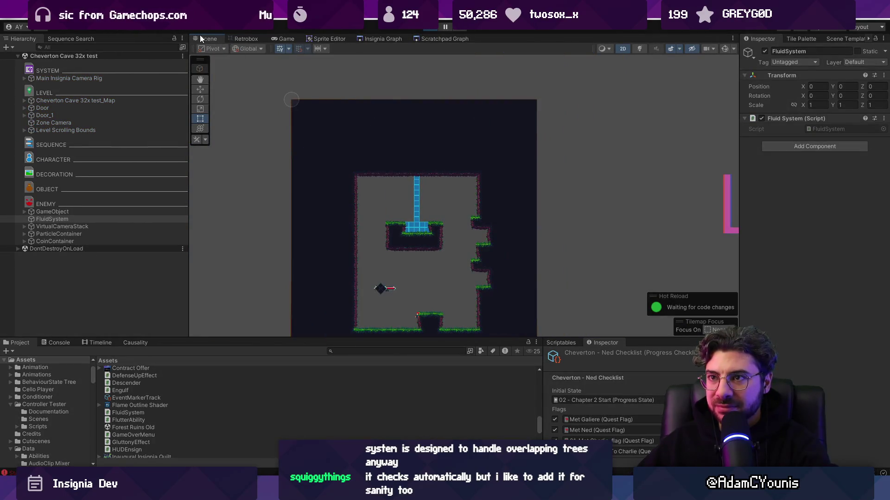
scroll(464, 221, "down", 5)
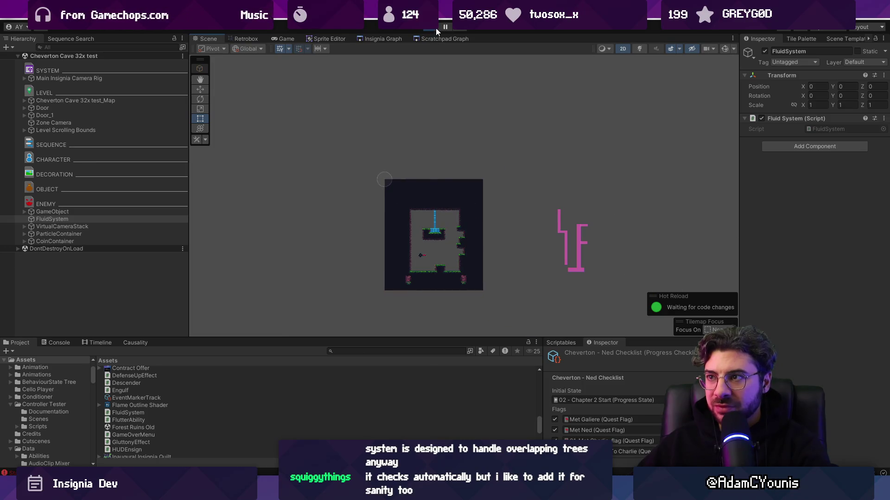
left_click(435, 28)
left_click(57, 343)
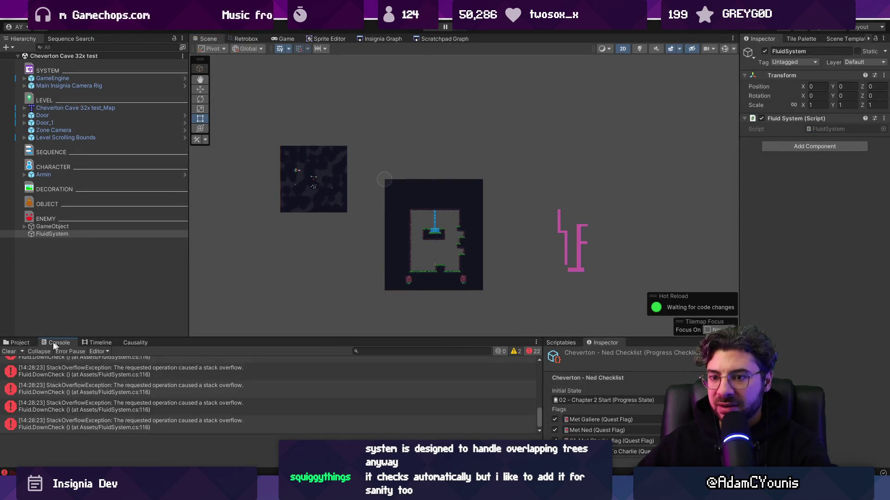
left_click(20, 343)
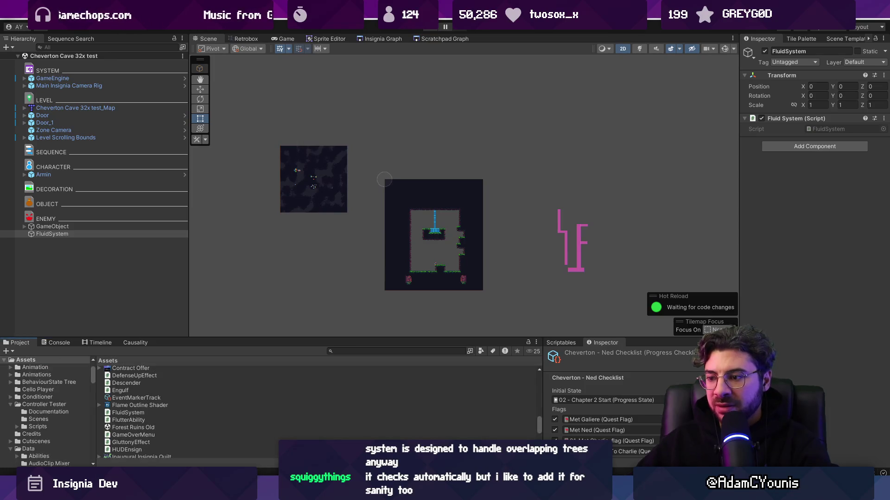
key("alt+Tab")
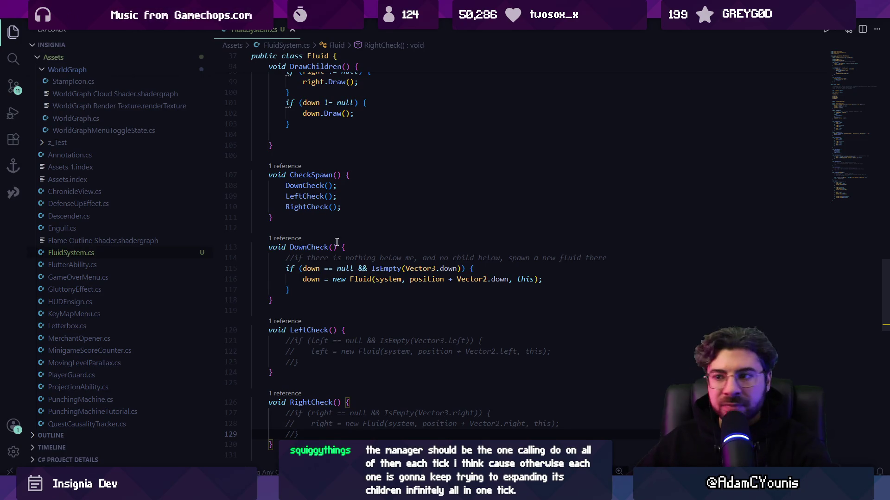
- Move the DoChildren() call to the first line of Do(), above the orphan check
scroll(333, 237, "down", 1)
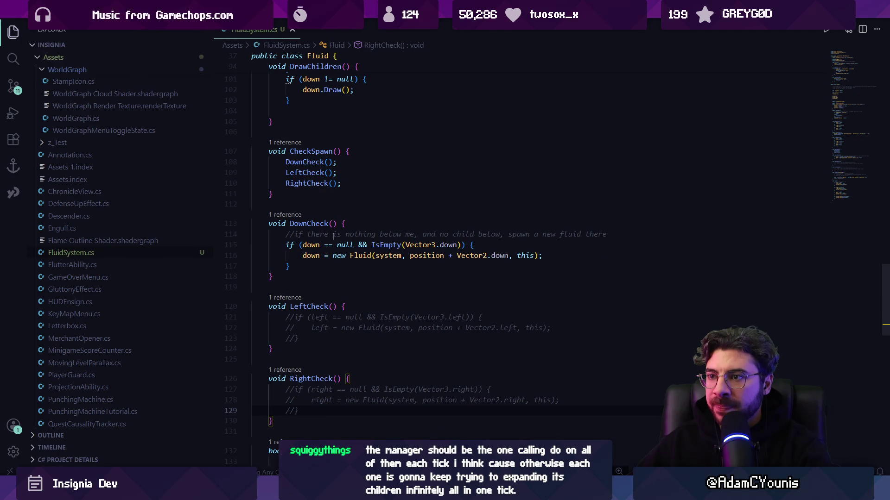
scroll(333, 237, "up", 7)
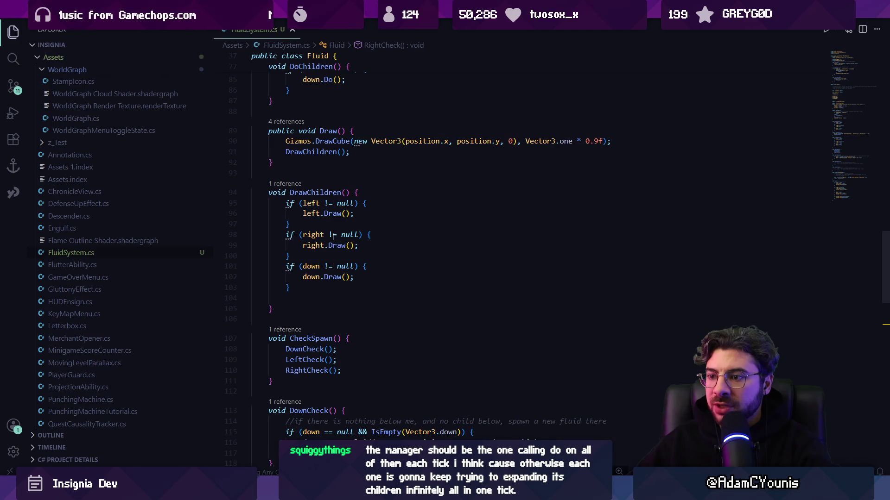
scroll(333, 237, "up", 4)
scroll(332, 237, "down", 3)
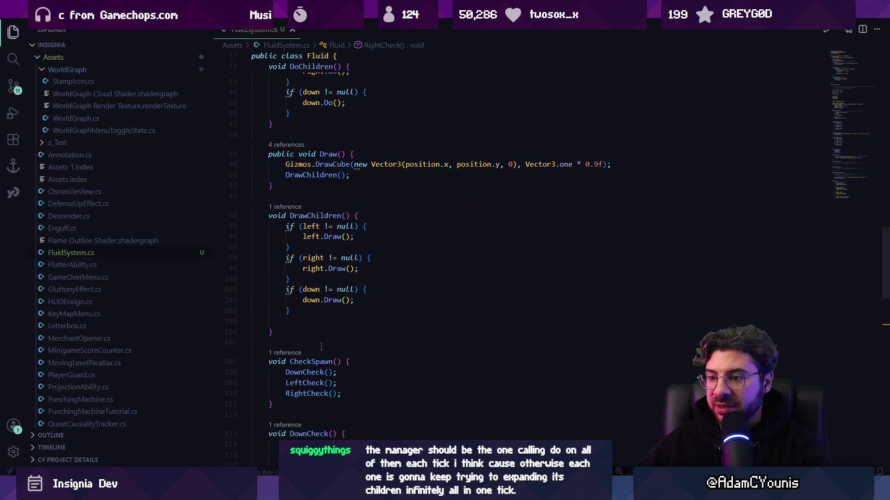
scroll(307, 213, "up", 10)
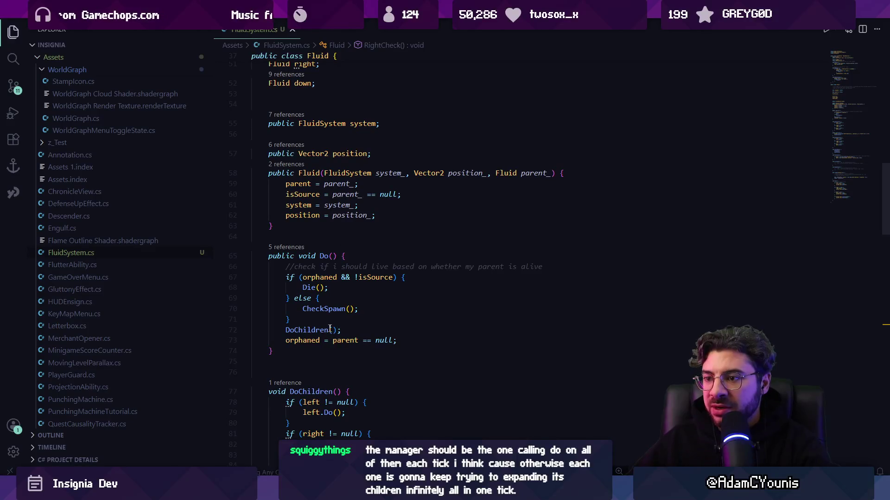
left_click(330, 329)
key("alt+Up")
key("alt+Down")
key("alt+Up")
key("alt+Up")
key("alt+Up")
key("alt+Up")
key("alt+Up")
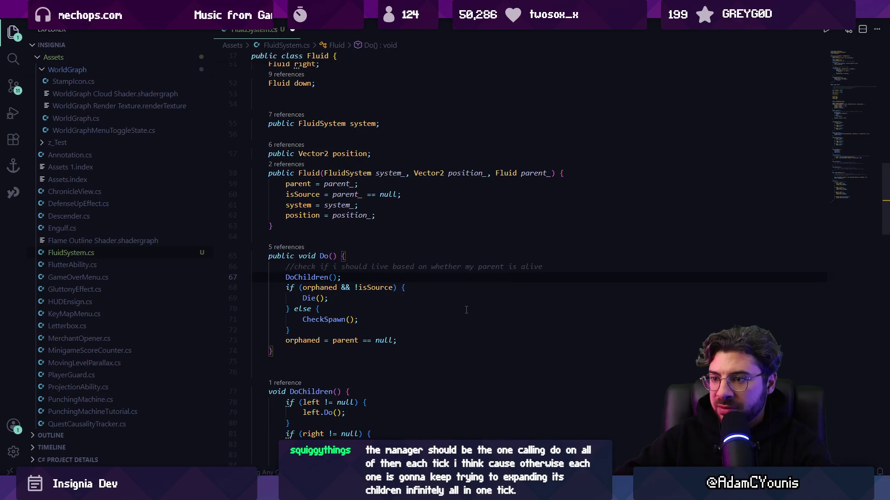
- Save FluidSystem.cs and start the Unity scene to test the change
key("ctrl+s")
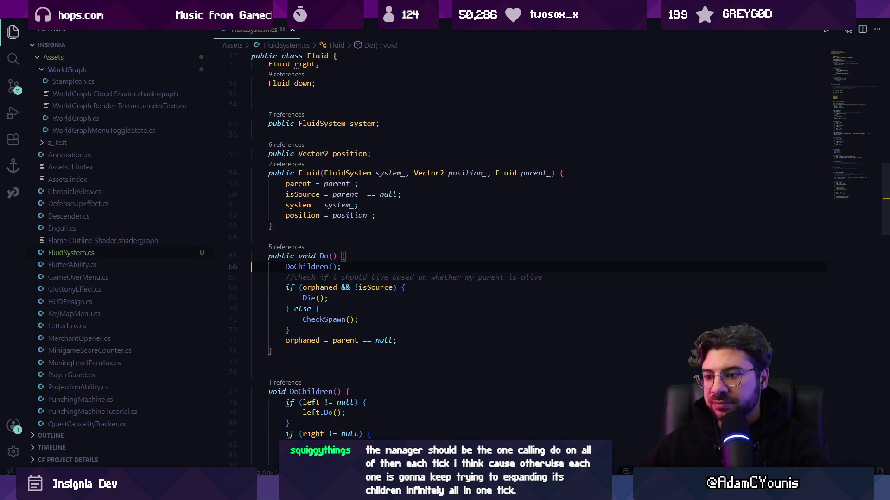
key("alt+Tab")
key("ctrl+p")
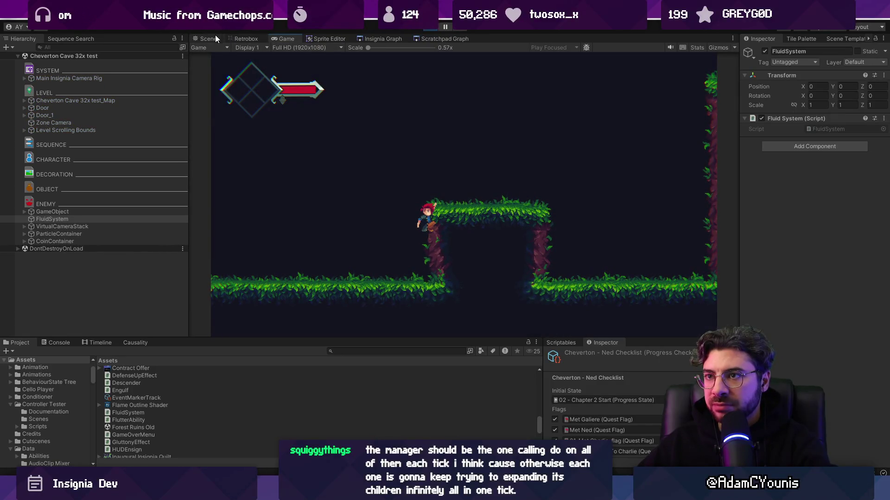
- Frame FluidSystem in the Unity Scene view
left_click(208, 38)
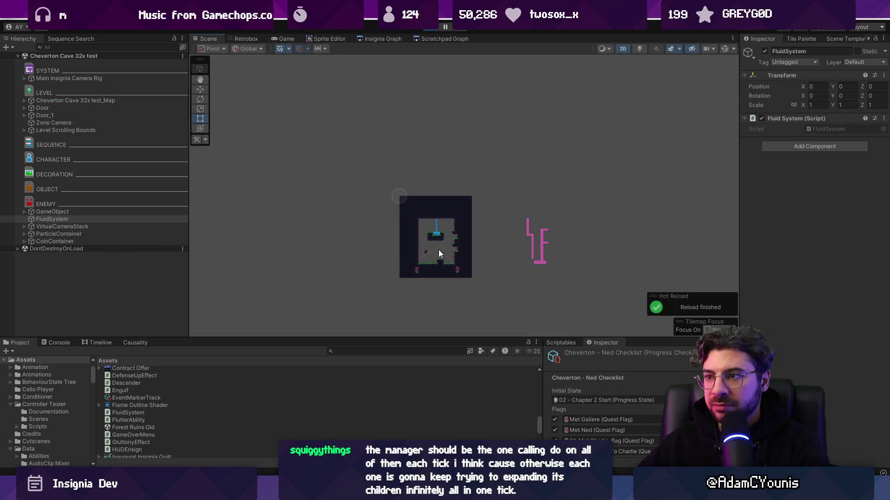
left_click(76, 219)
double_click(76, 219)
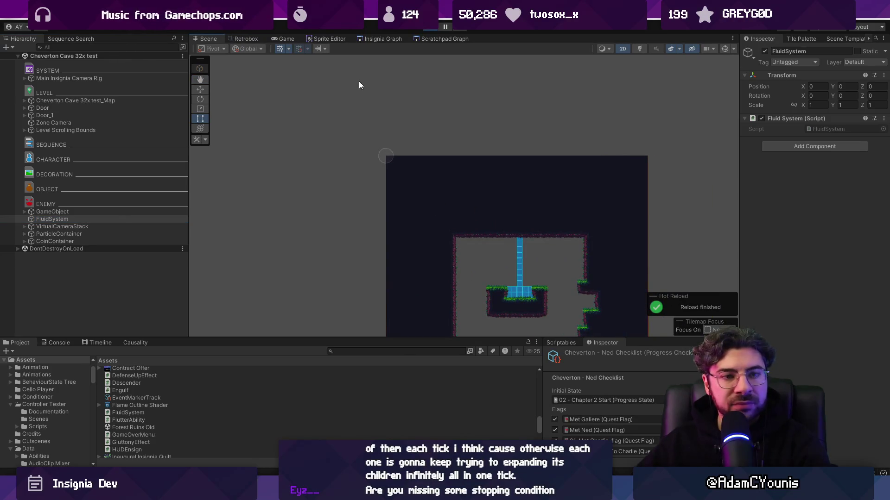
- Search FluidSystem.cs for 'draw' and inspect the DrawChildren definition called from Draw()
key("alt+Tab")
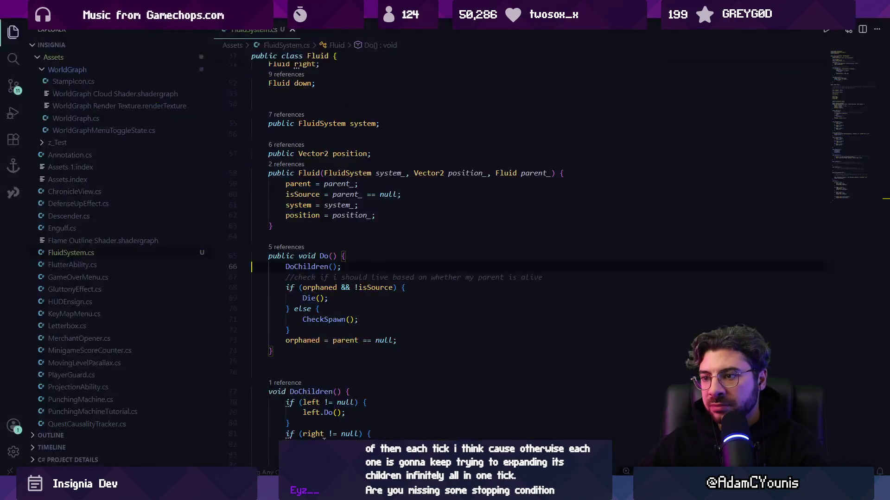
key("ctrl+f")
type("draw")
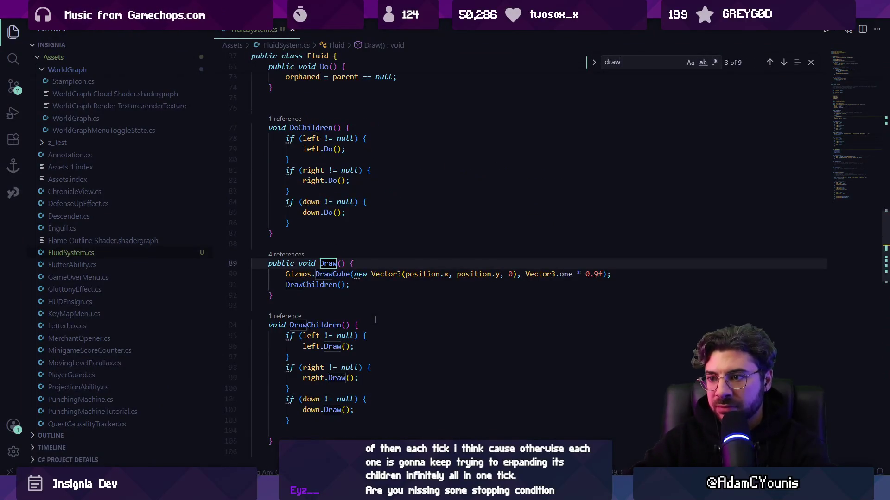
double_click(320, 284)
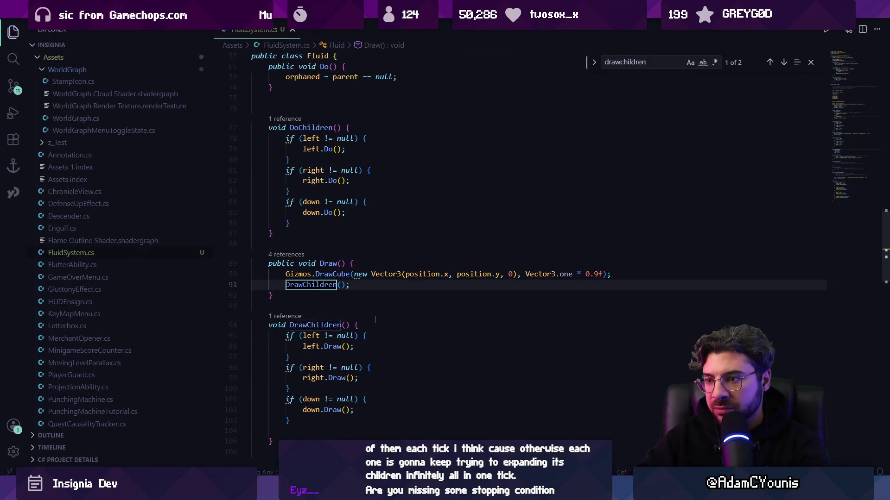
key("Escape")
left_click(327, 286, "ctrl")
scroll(325, 335, "down", 5)
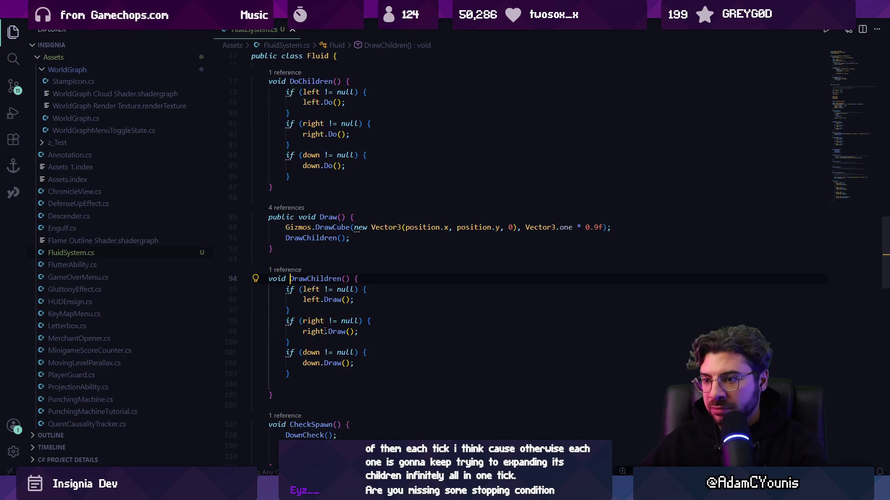
key("alt+Tab")
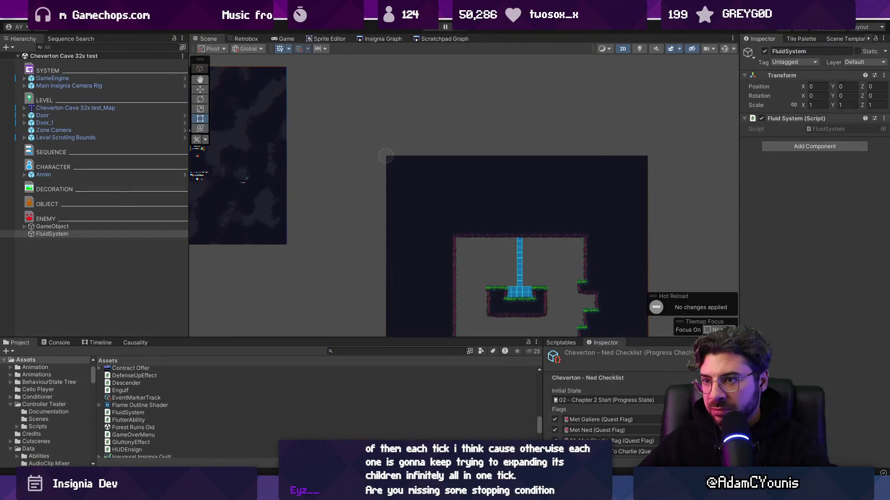
- Play the level, pan the Scene view over the blue fluid gizmo column, then stop
left_click(84, 235)
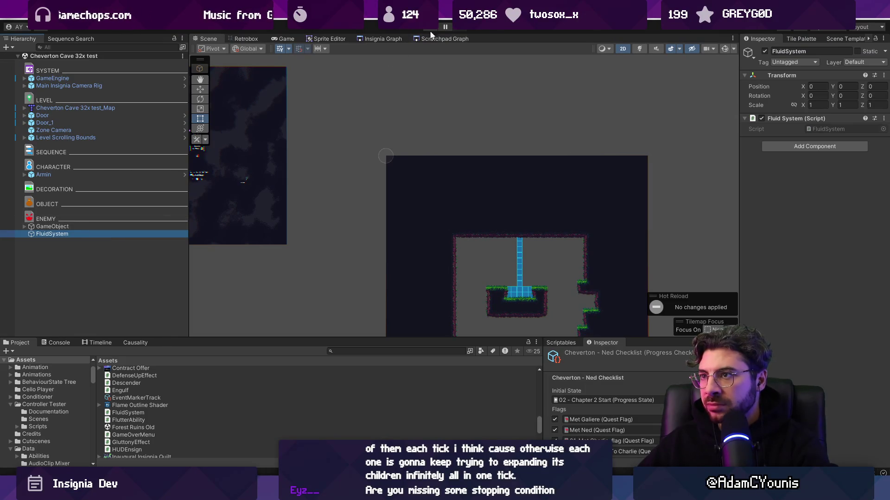
left_click(432, 27)
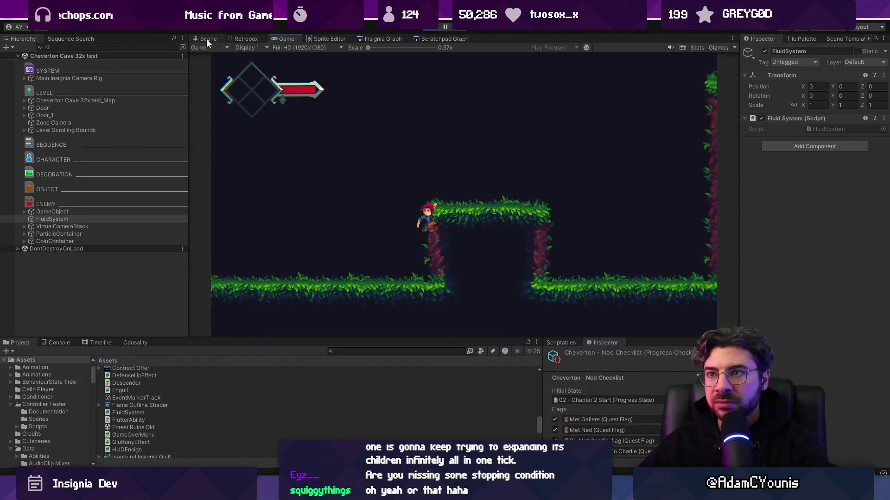
left_click(204, 39)
scroll(453, 259, "down", 5)
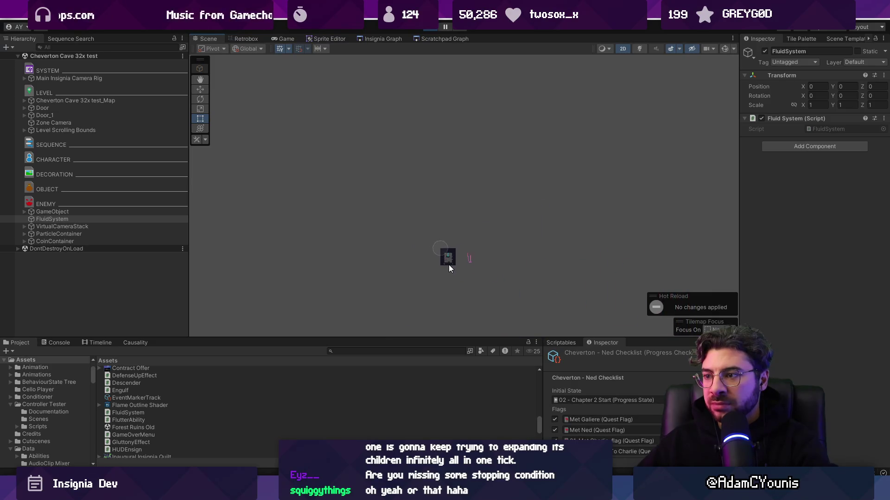
scroll(449, 262, "up", 10)
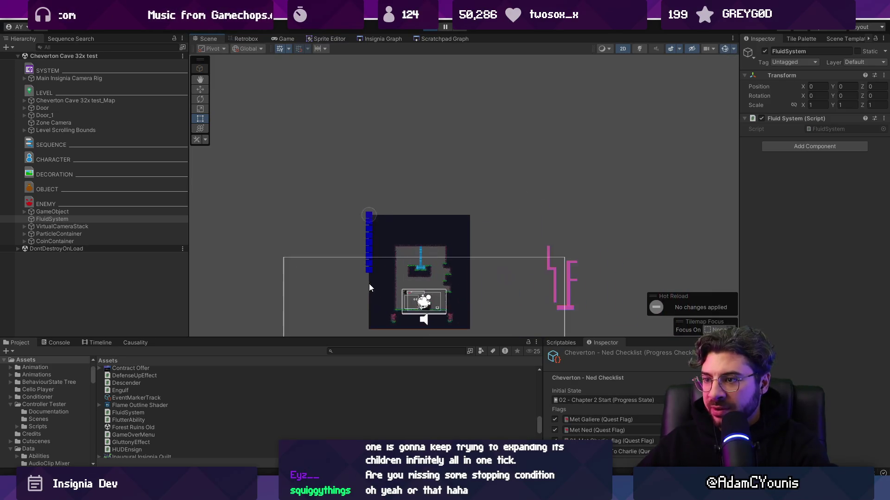
scroll(373, 286, "up", 5)
left_click_drag(393, 277, 385, 198)
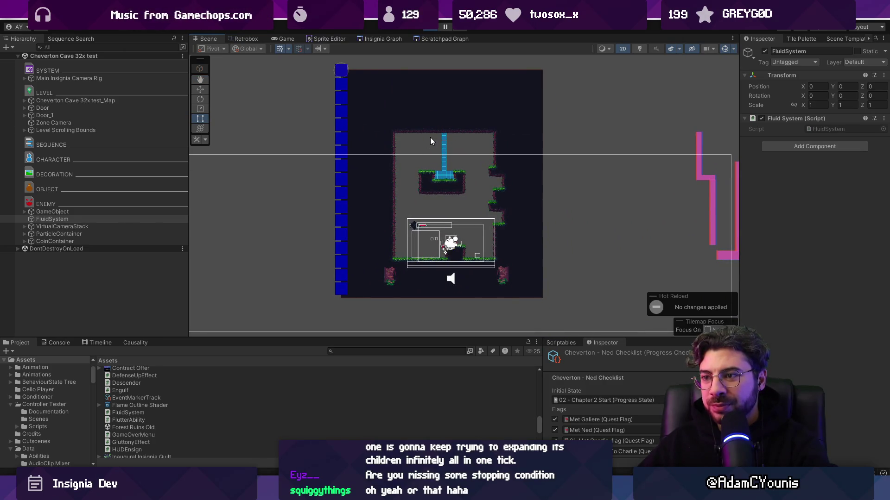
left_click(433, 28)
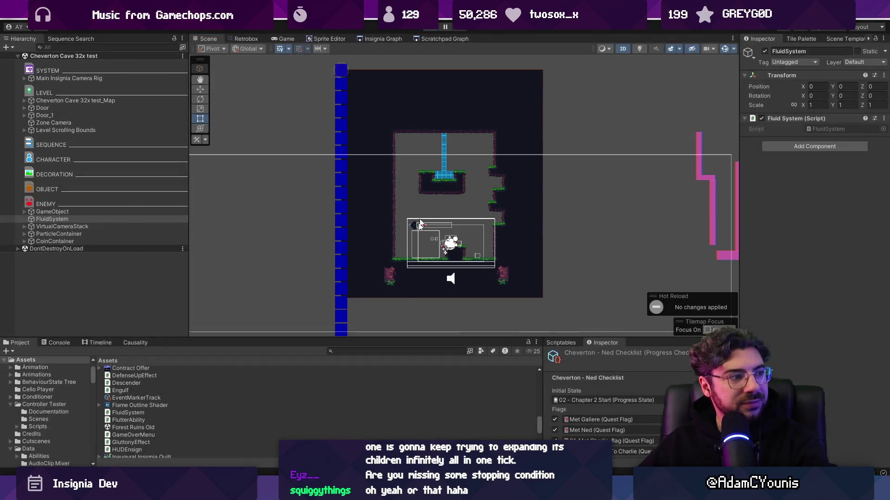
key("alt+Tab")
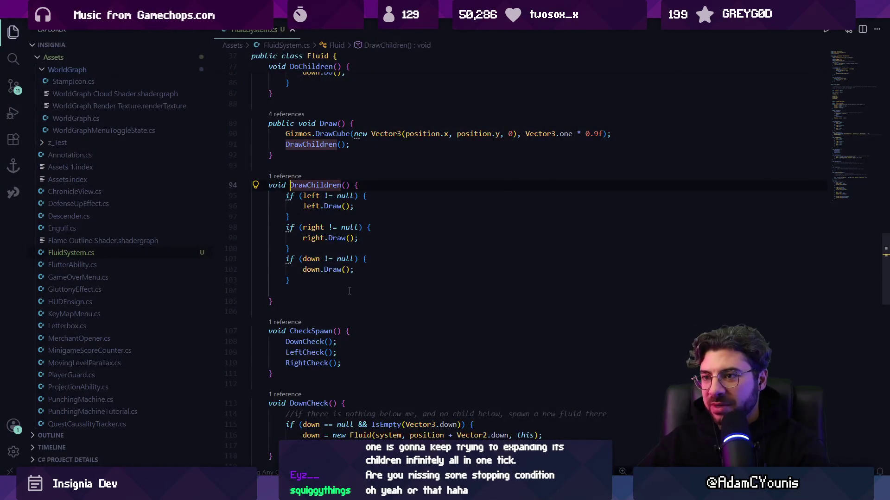
- Change the gizmo colour from Color.blue to Color.white and save FluidSystem.cs
scroll(349, 291, "up", 15)
scroll(361, 257, "down", 6)
key("ctrl+f")
type("bluie")
key("BackSpace")
type("e")
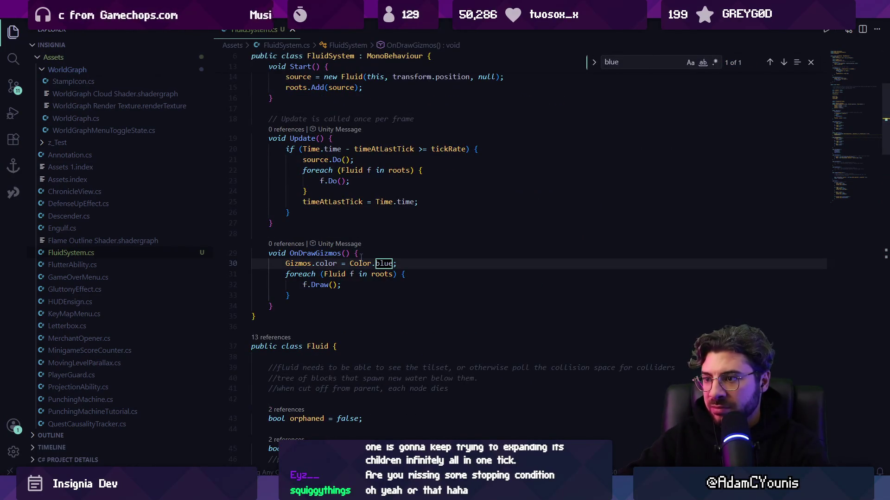
key("Escape")
type("te")
key("ctrl+s")
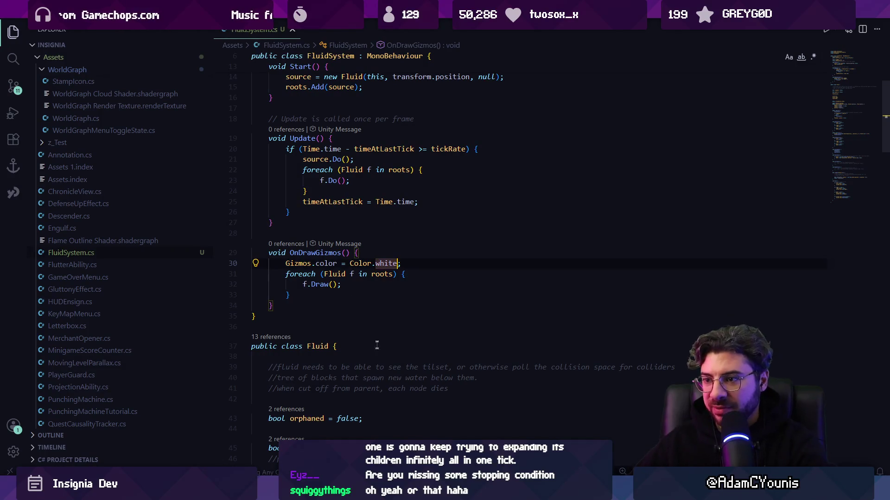
- Review Do(), checking the CheckSpawn call and the DoChildren call on line 66
scroll(359, 313, "up", 5)
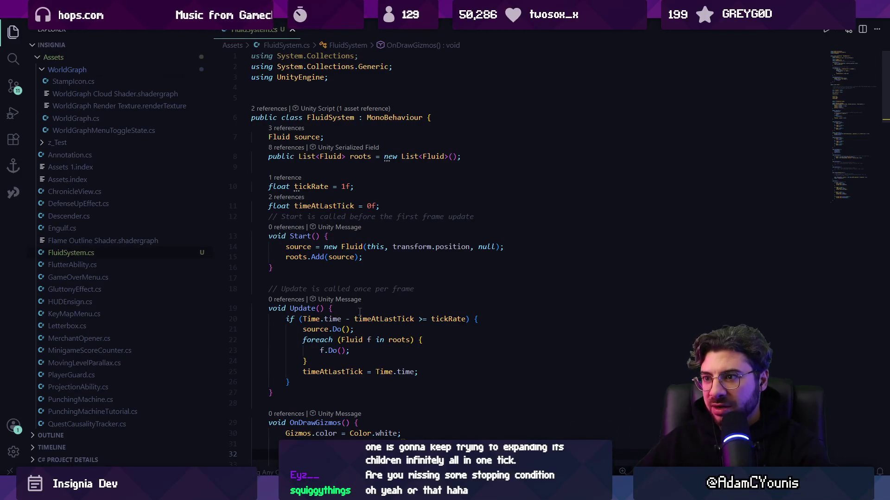
scroll(359, 311, "down", 15)
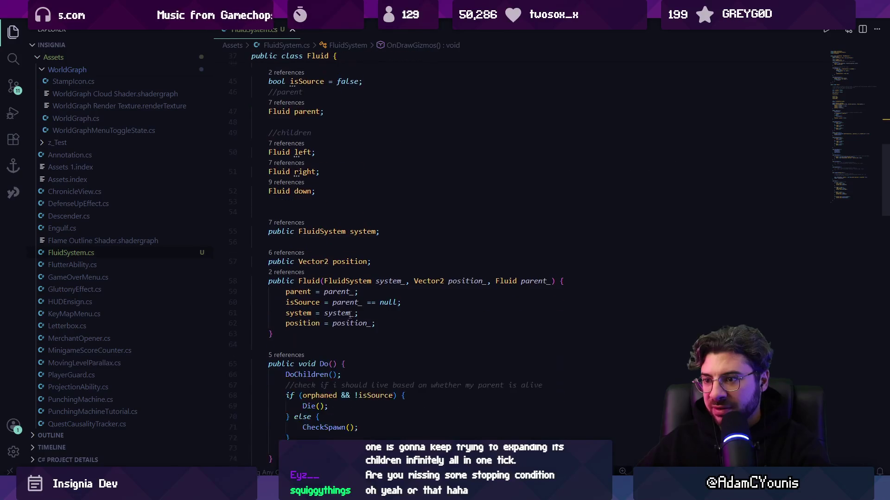
scroll(350, 315, "down", 4)
left_click(344, 311)
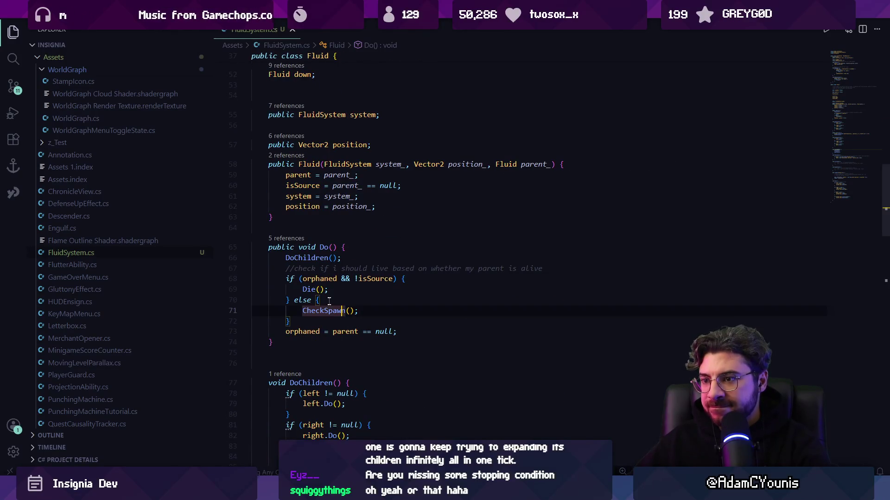
key("ctrl+f")
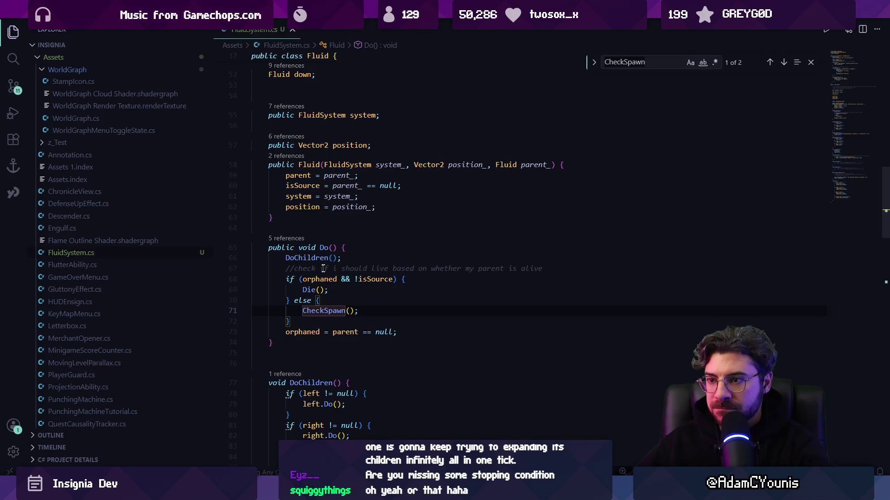
key("Escape")
left_click(307, 257)
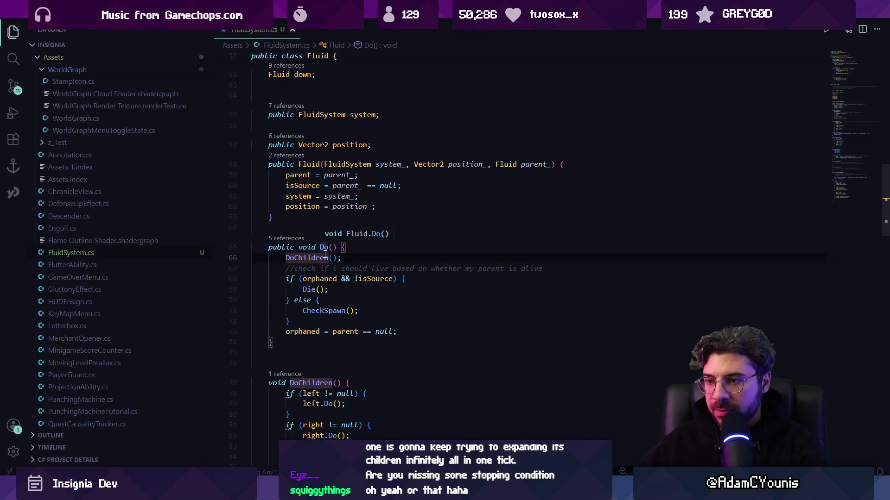
triple_click(308, 257)
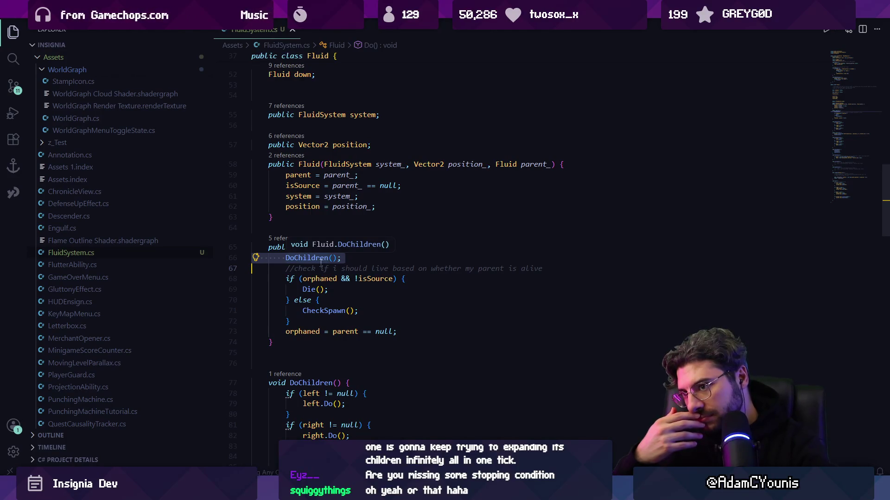
left_click(307, 258)
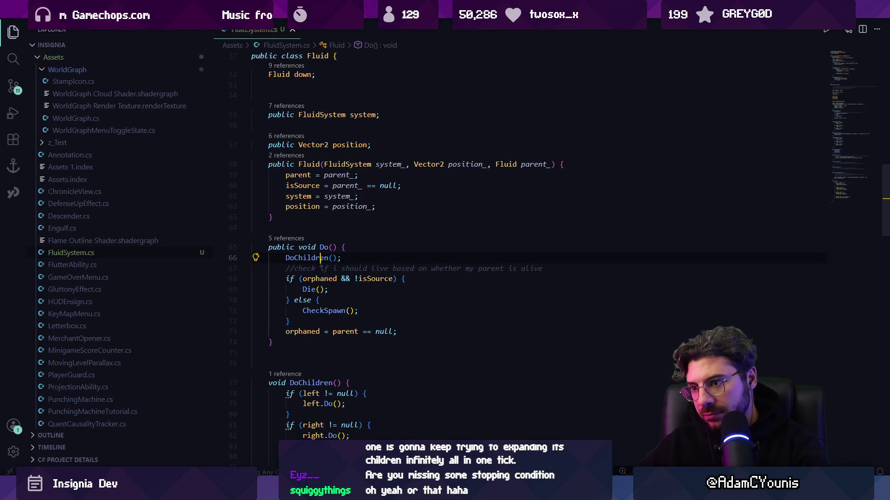
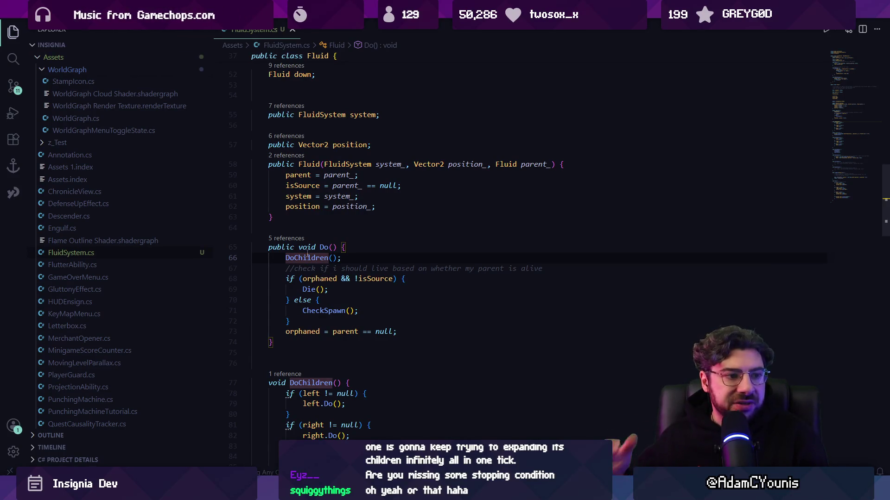
- Play-test the current fluid script in Unity, then return to the FluidSystem code
key("alt+Tab")
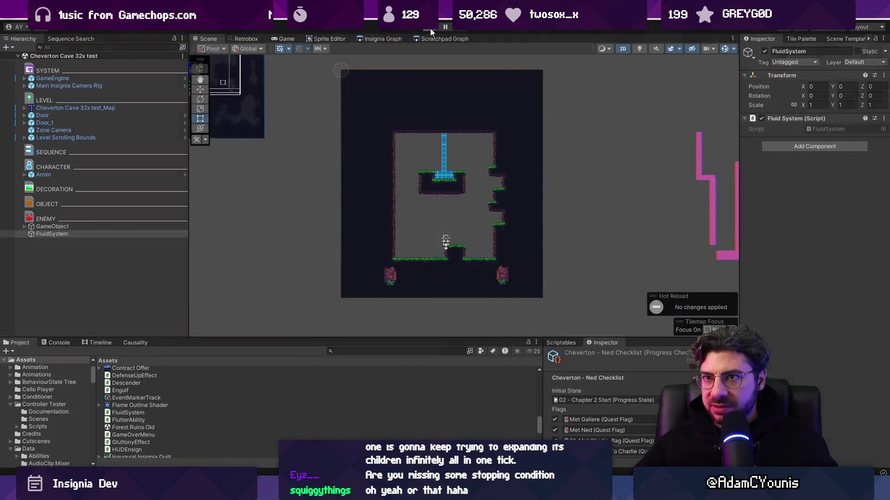
left_click(431, 29)
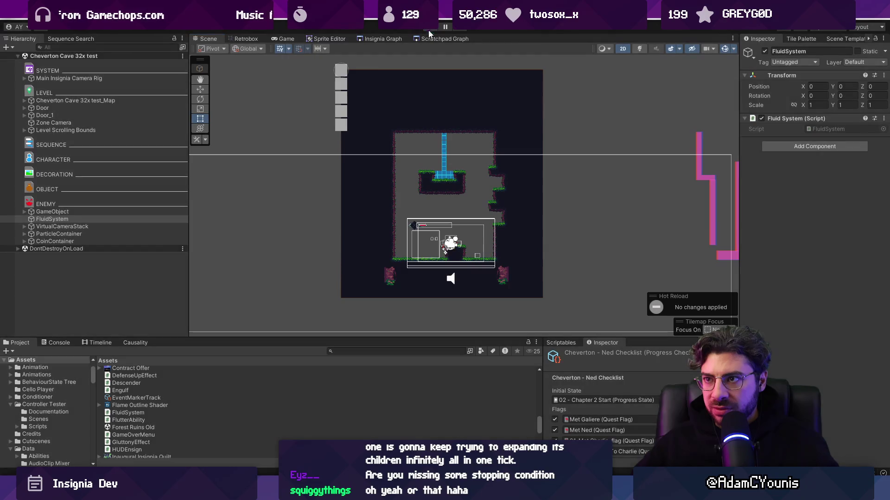
left_click(428, 29)
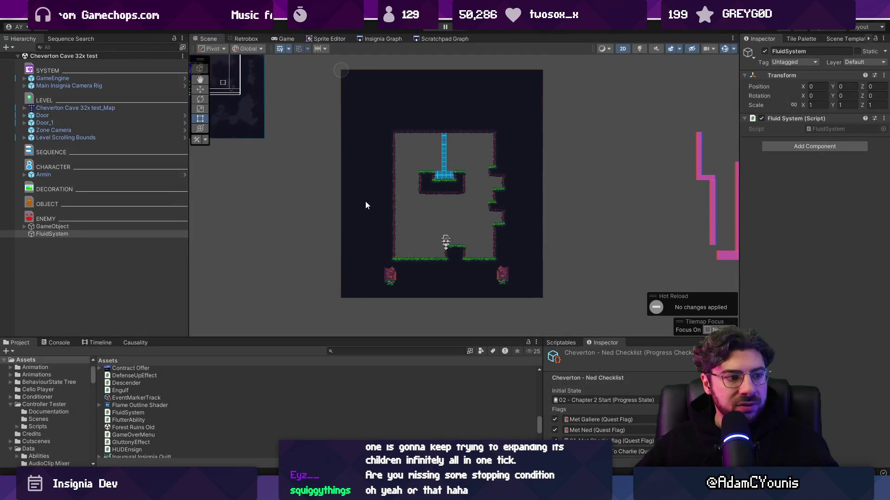
key("alt+Tab")
- Inspect the Do() calls on lines 21 and 23 and where the roots list is defined
scroll(325, 373, "up", 10)
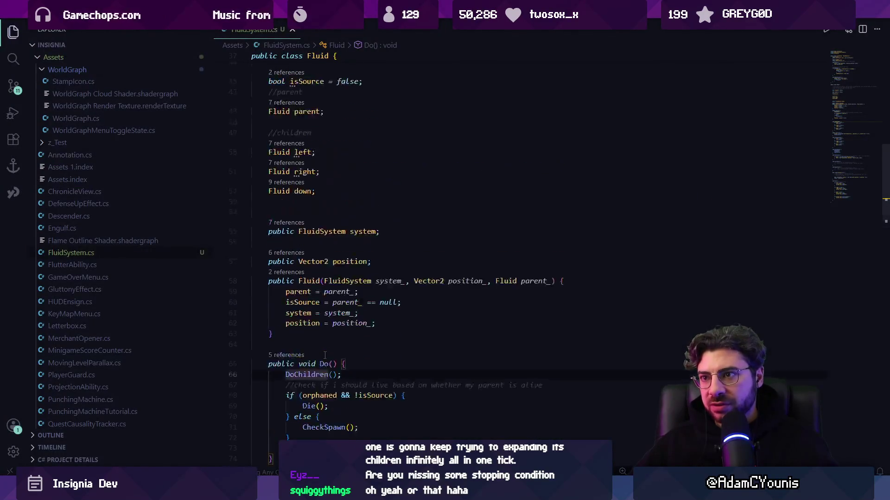
scroll(325, 373, "up", 2)
left_click(341, 236)
left_click(332, 257)
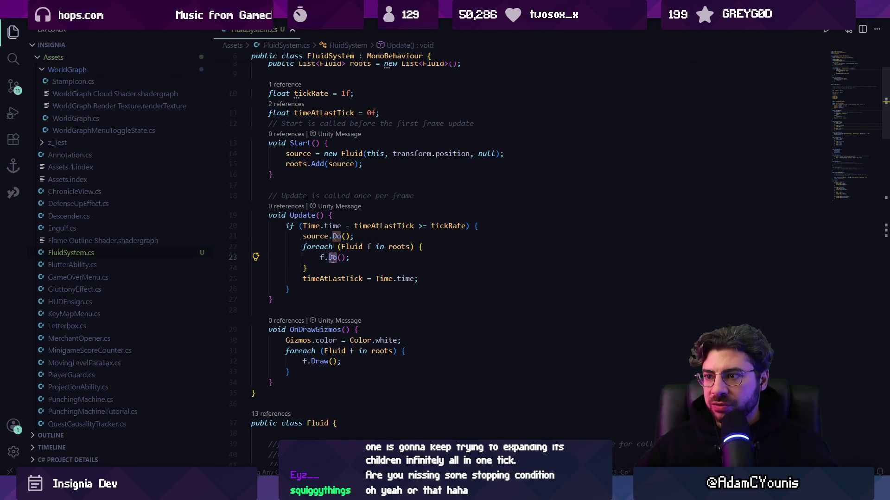
key("Down")
left_click(331, 258)
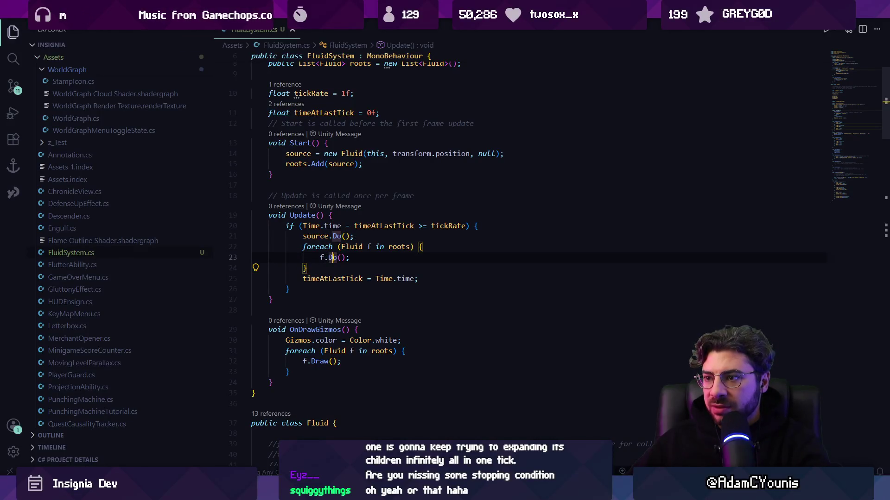
left_click(406, 247, "ctrl")
- Search the file for 'roots.add' and step through the matches
key("ctrl+f")
type("roots.add")
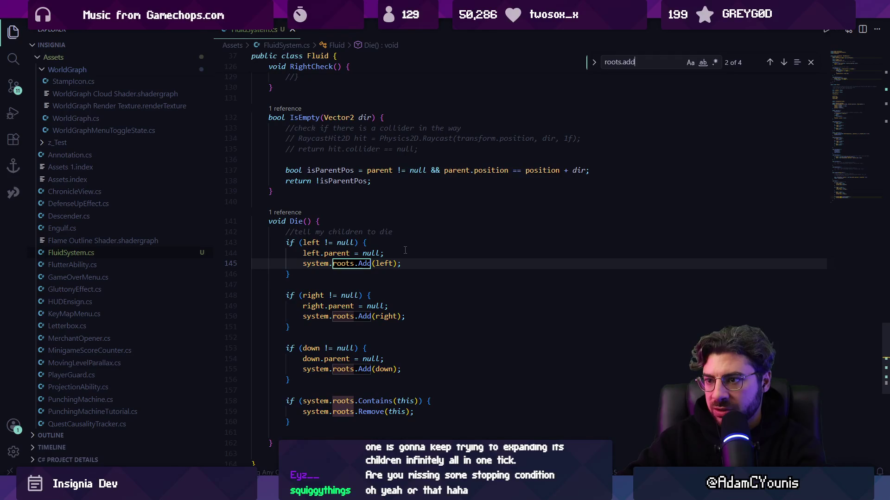
key("Return")
key("Return")
key("Return")
key("Return")
key("Return")
key("Return")
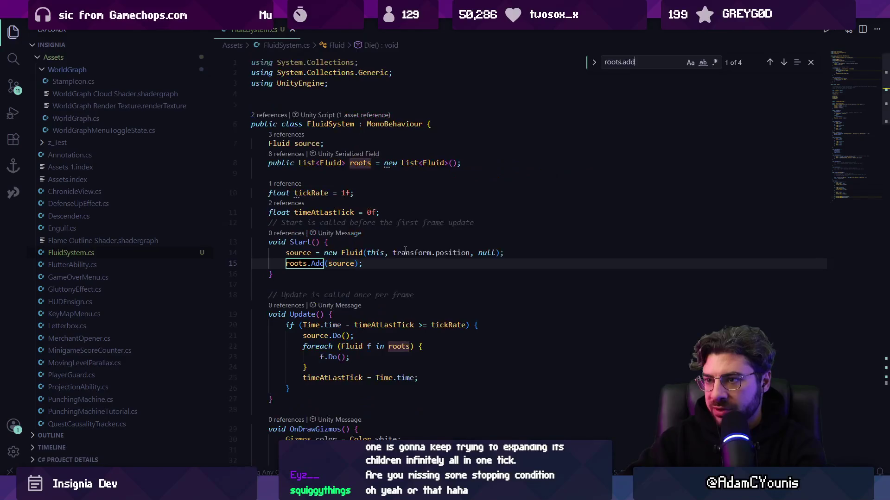
key("Escape")
- Delete the separate source.Do() line from Update and replay the scene in Unity
left_click(355, 358)
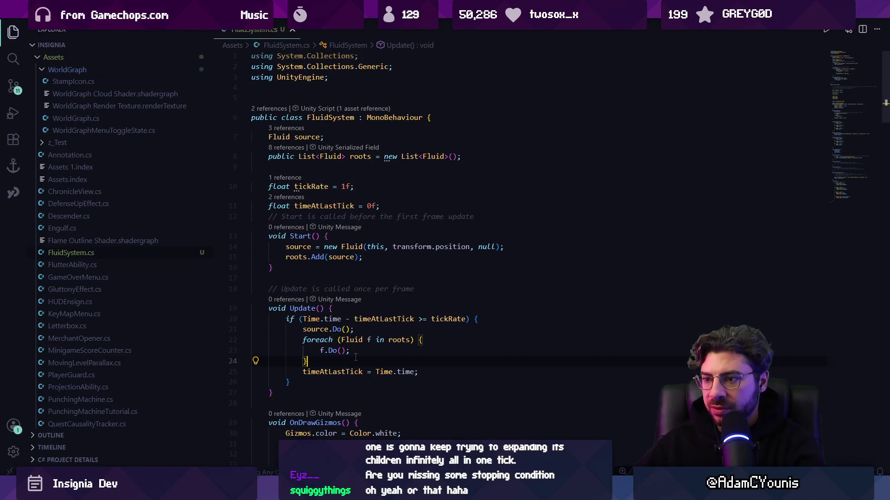
left_click(317, 329)
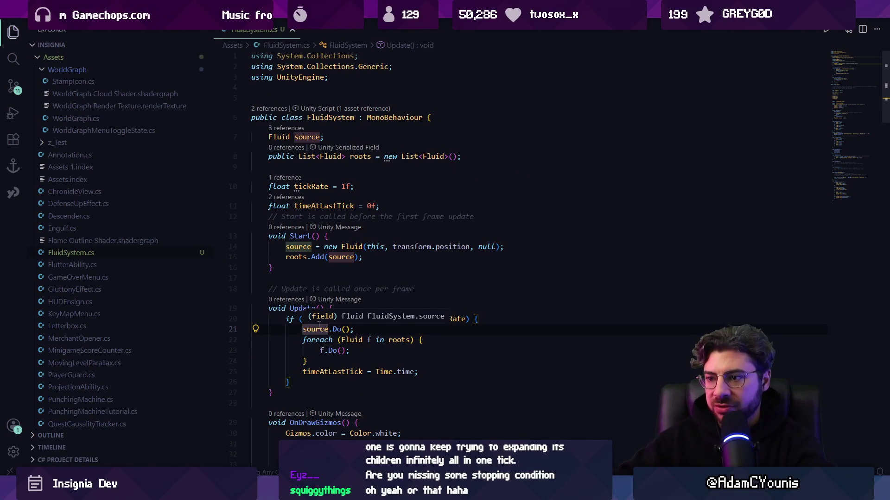
key("ctrl+shift+k")
left_click(372, 258)
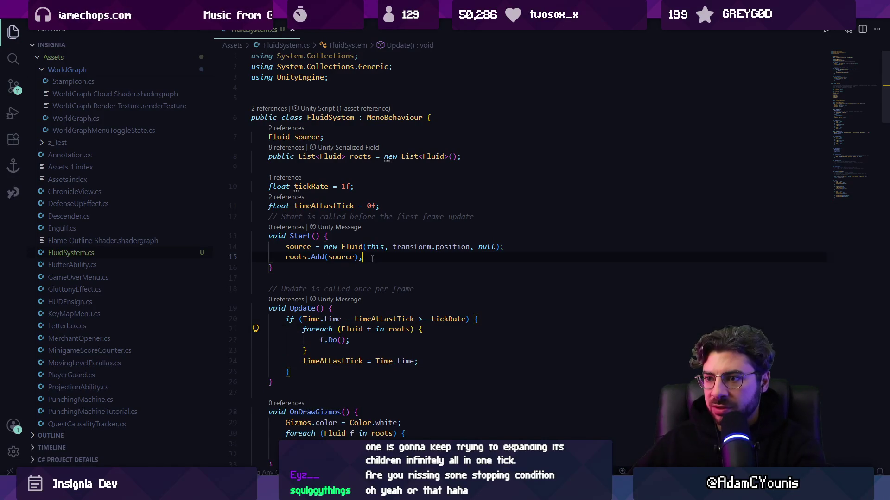
key("alt+Tab")
left_click(426, 28)
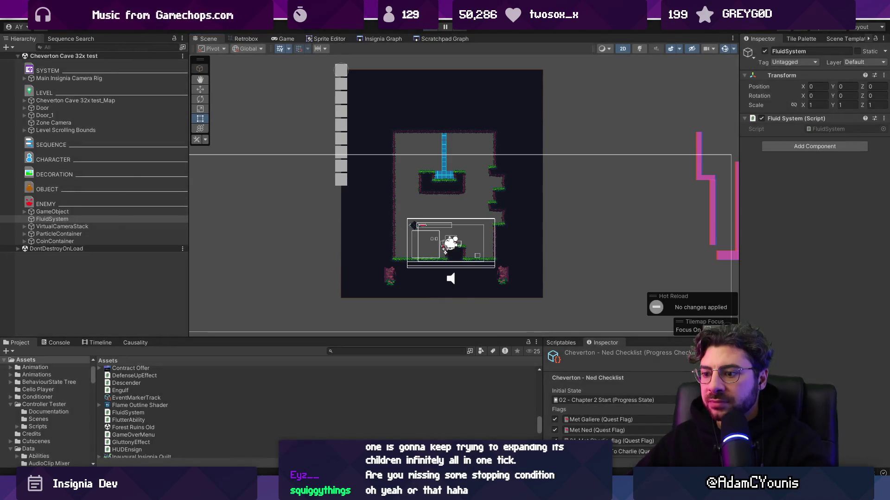
- Watch about ten fluid blocks stack up in the playtest, then go back to FluidSystem.cs
key("alt+Tab")
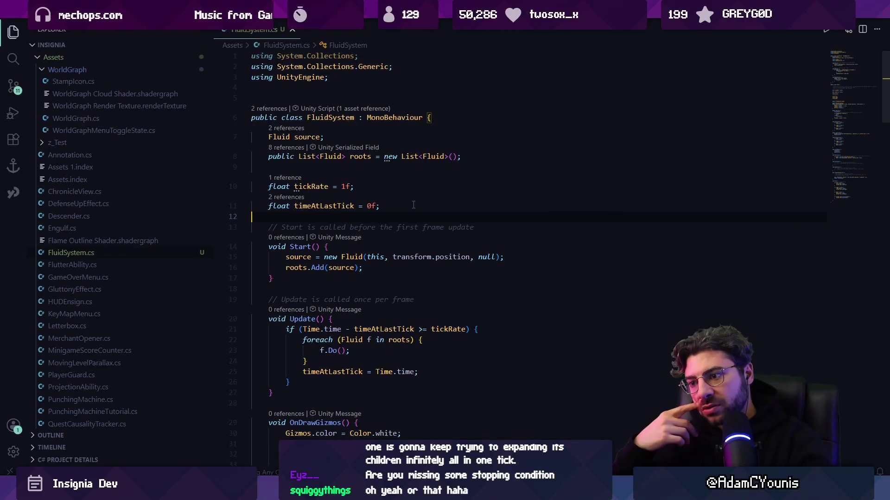
- Search for 'draw' and go to the Fluid.Draw method definition
key("ctrl+f")
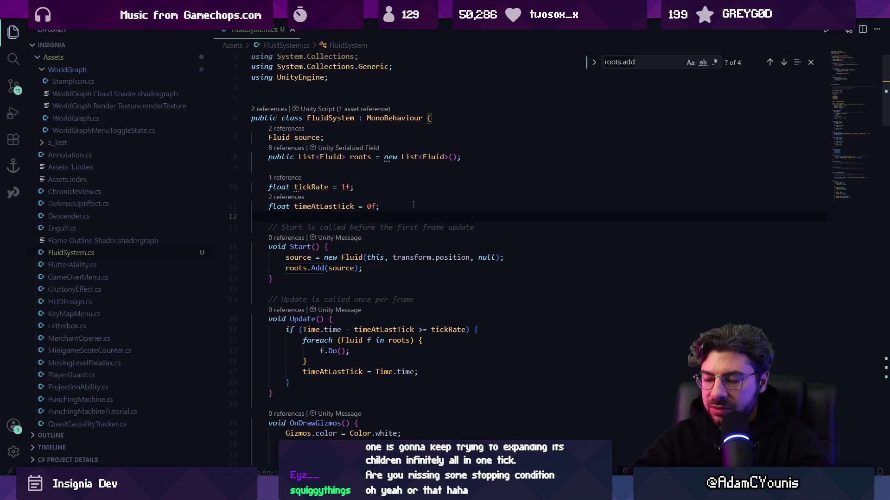
type("draw")
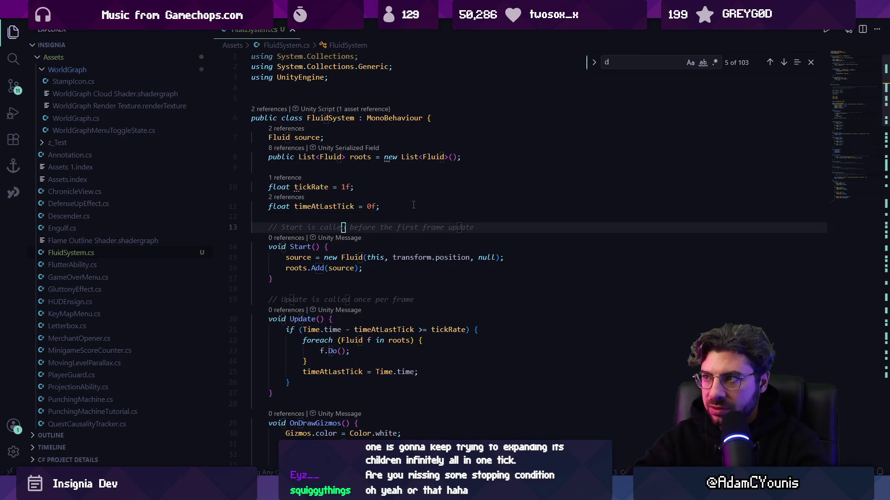
key("Return")
key("Escape")
scroll(413, 205, "down", 2)
left_click(319, 244, "ctrl")
scroll(340, 150, "up", 4)
- Declare float tileScale = 0.32f in Draw and scale the cube position by it
left_click(403, 249)
left_click(401, 238)
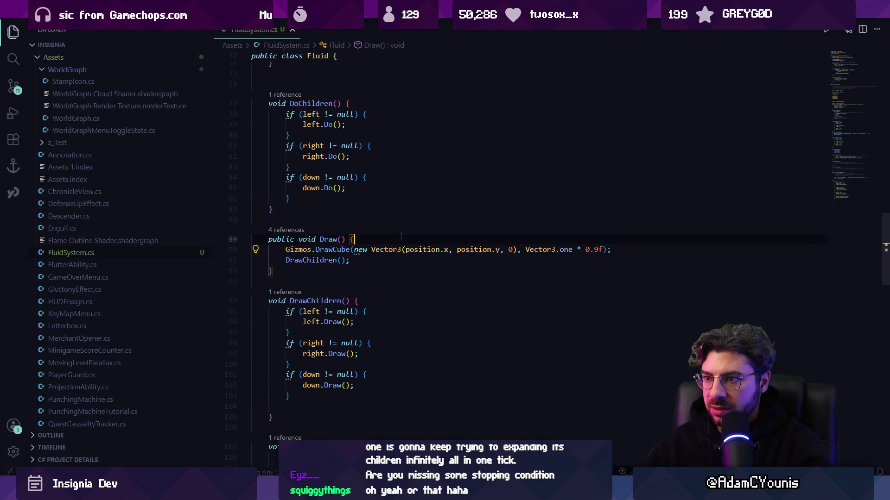
key("Return")
type("float tileSca")
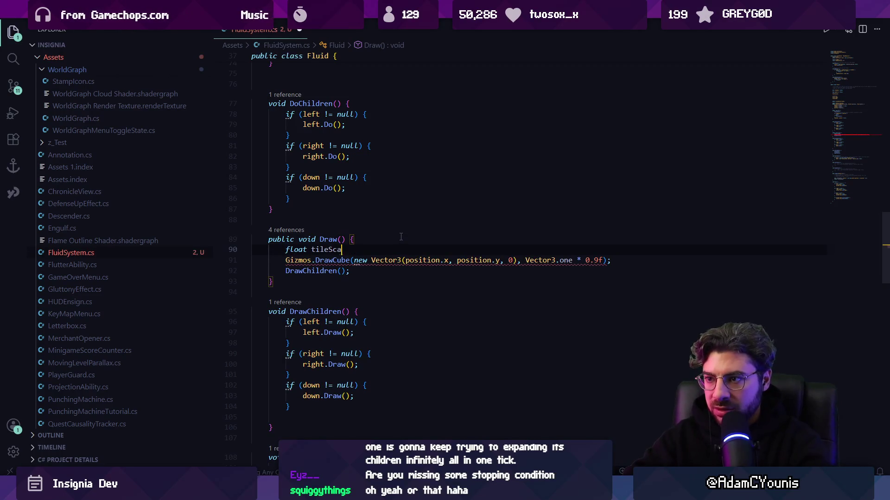
type("0.2")
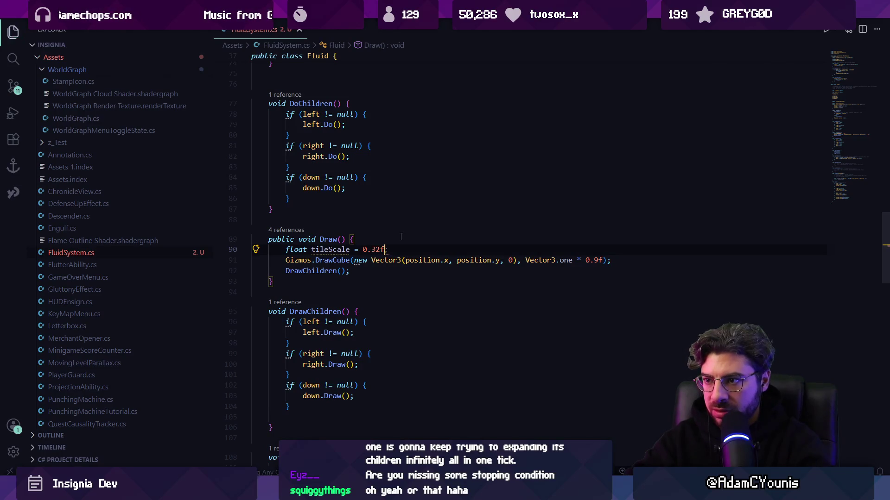
key("Down")
key("ctrl+Right")
key("ctrl+Right")
key("Right")
key("Tab")
key("Tab")
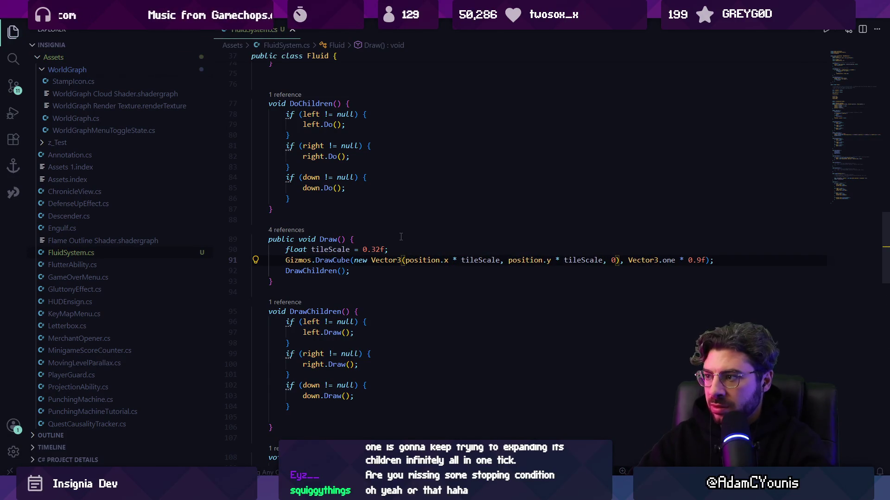
- Multiply the cube's 0.9f size by tileScale and save the script
key("ctrl+z")
key("ctrl+z")
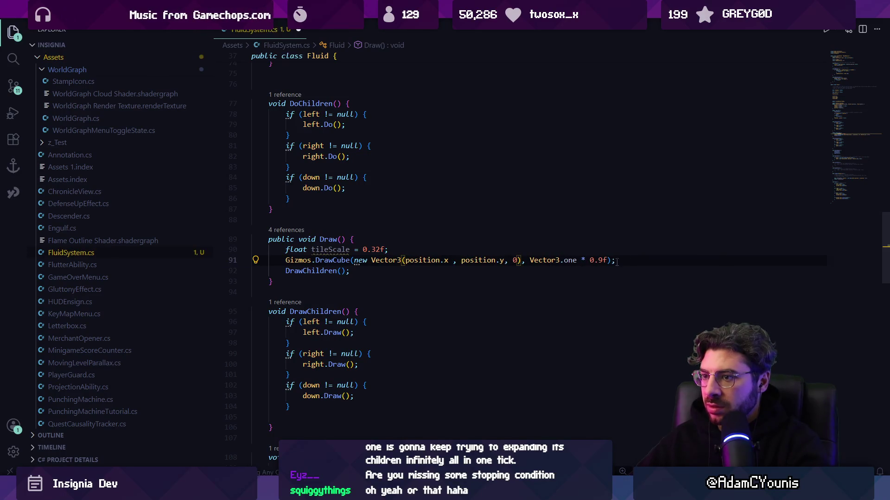
left_click(610, 260)
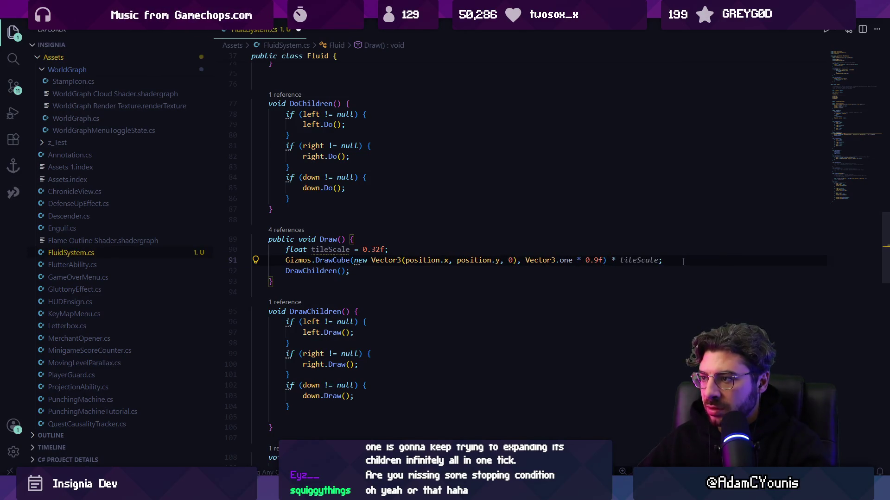
left_click(603, 260)
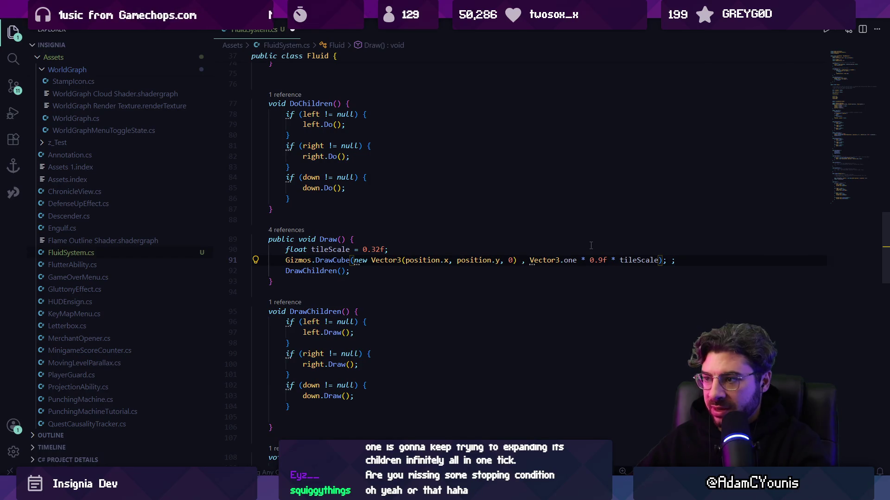
type("*tileScale")
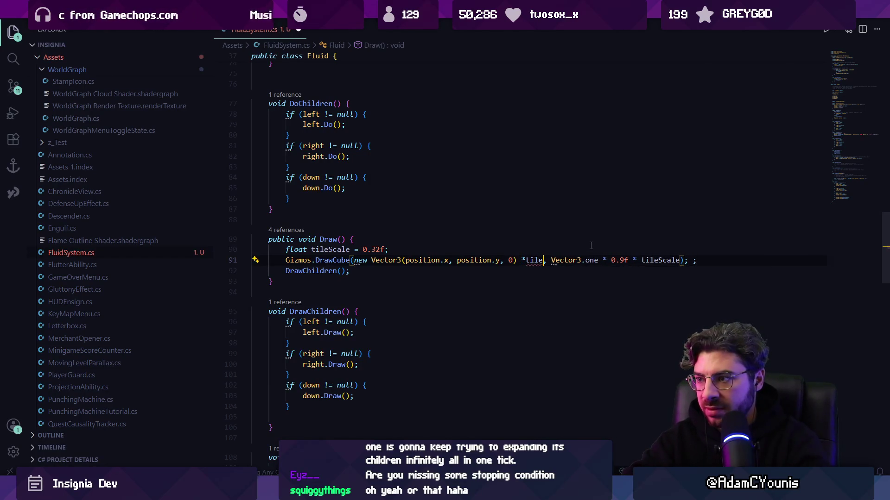
key("ctrl+s")
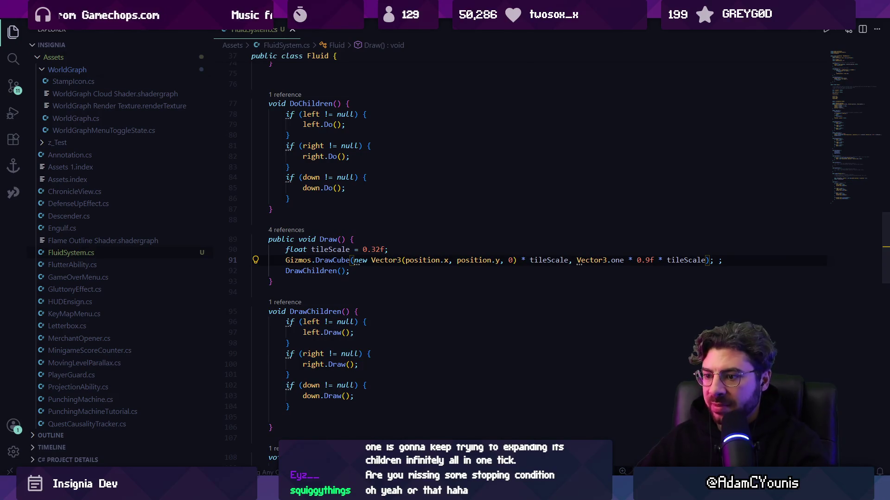
key("alt+Tab")
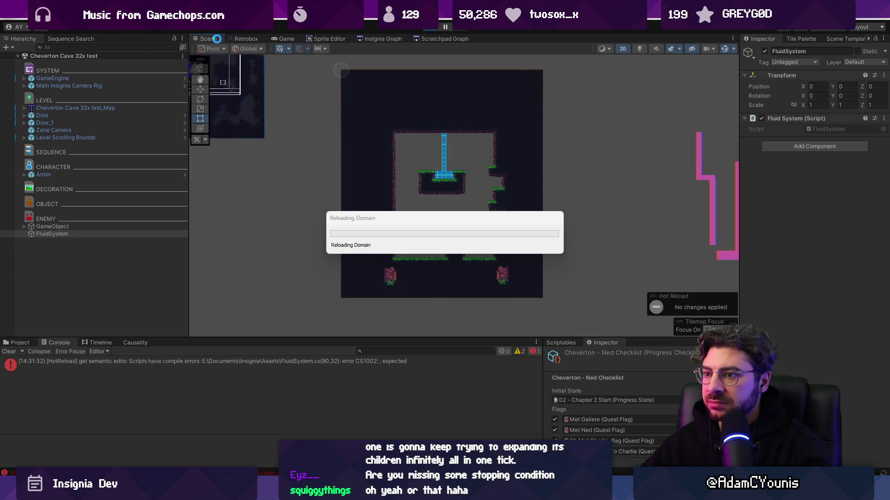
- Drag FluidSystem above the water column to about X 7.47, Y -4.77 and play the scene
left_click_drag(359, 222, 358, 217)
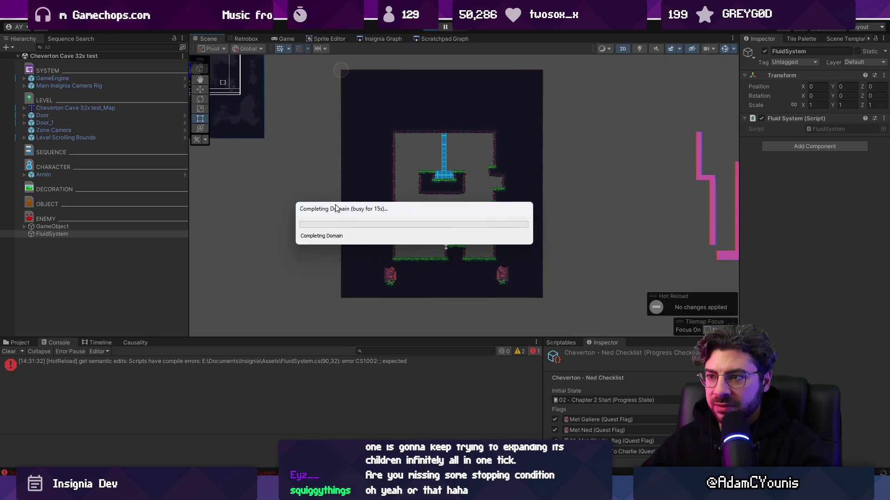
left_click_drag(333, 212, 323, 216)
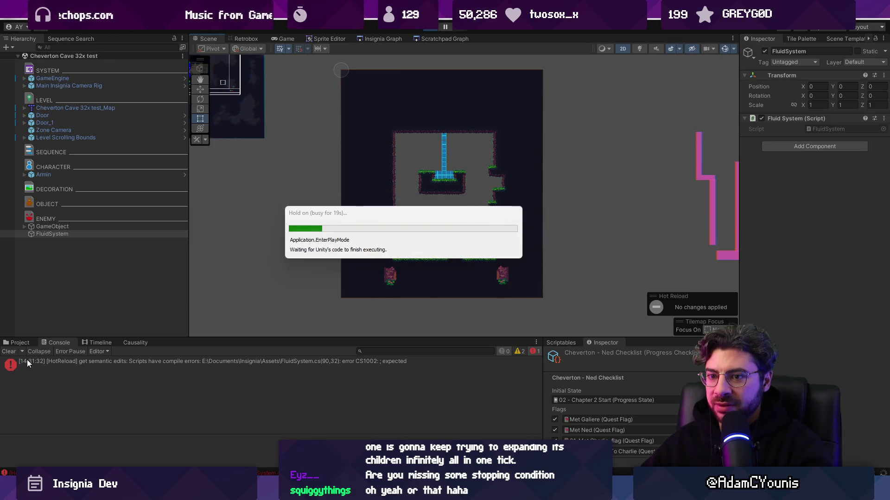
left_click(17, 349)
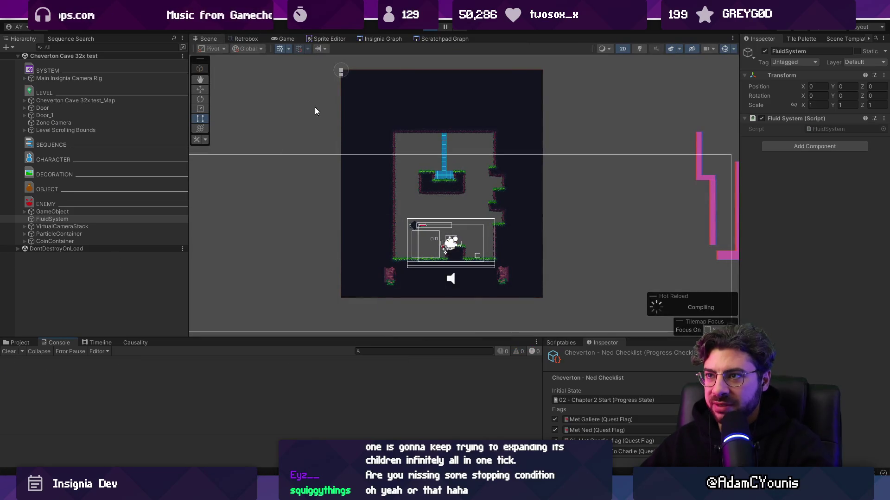
scroll(344, 73, "up", 10)
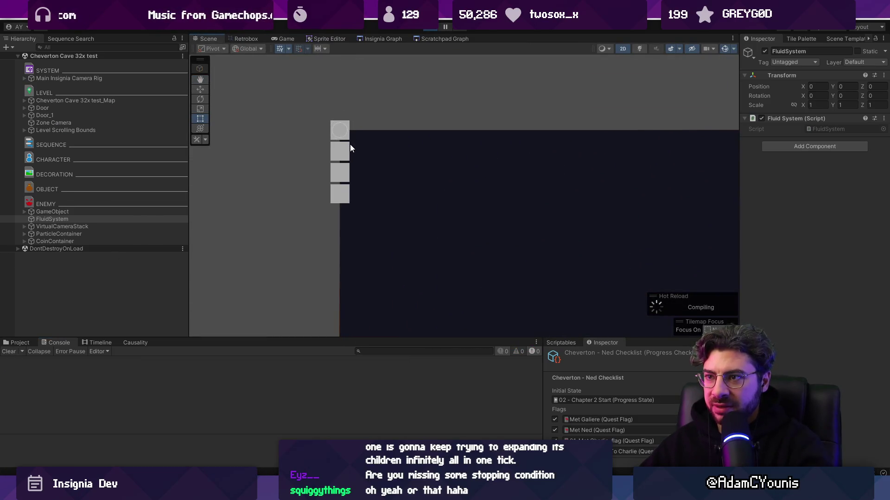
scroll(352, 158, "down", 5)
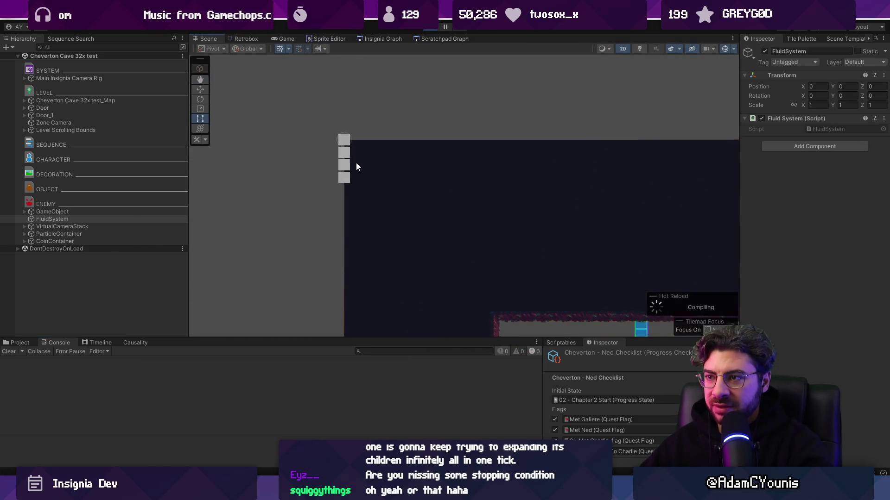
- Stop play mode, briefly visit the code, and return to the Scene view with the Move tool
left_click(427, 28)
key("alt+Tab")
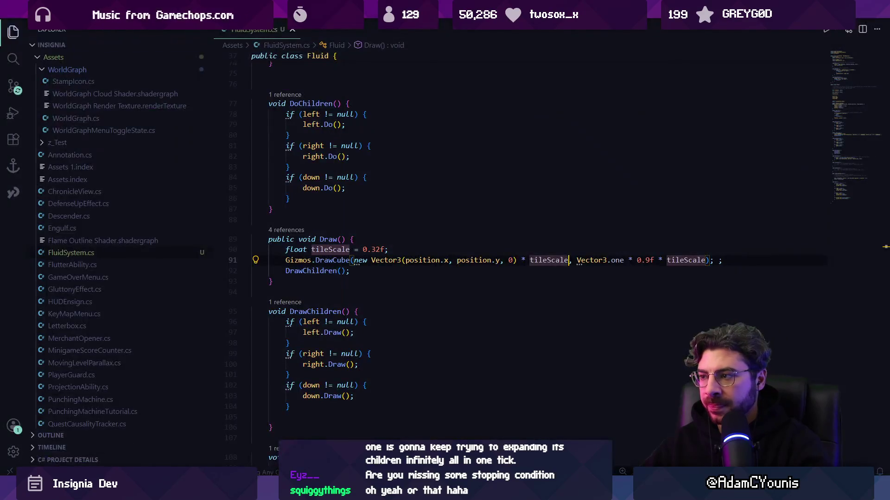
key("alt+Tab")
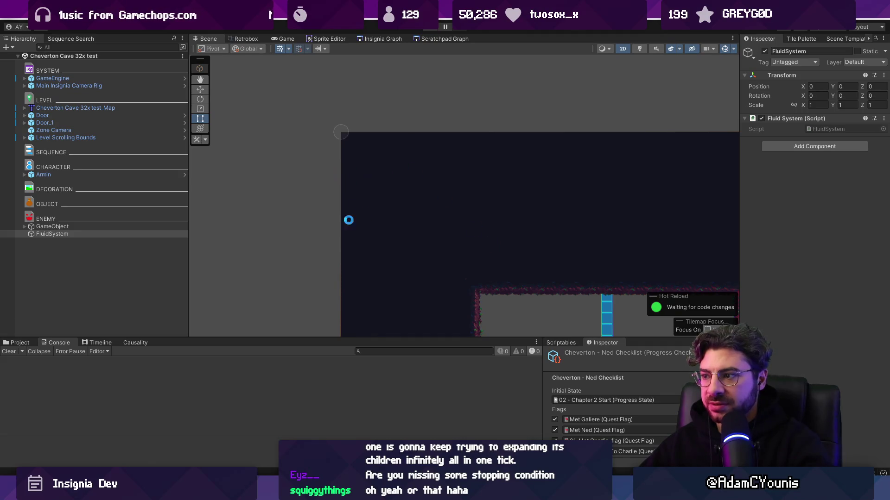
key("w")
scroll(207, 257, "down", 3)
- Move FluidSystem to the top of the blue ladder, entering X 7 and Y -4.6
mouse_move(282, 143)
left_mouse_down()
mouse_move(319, 194)
mouse_move(430, 264)
left_mouse_up()
scroll(427, 268, "up", 5)
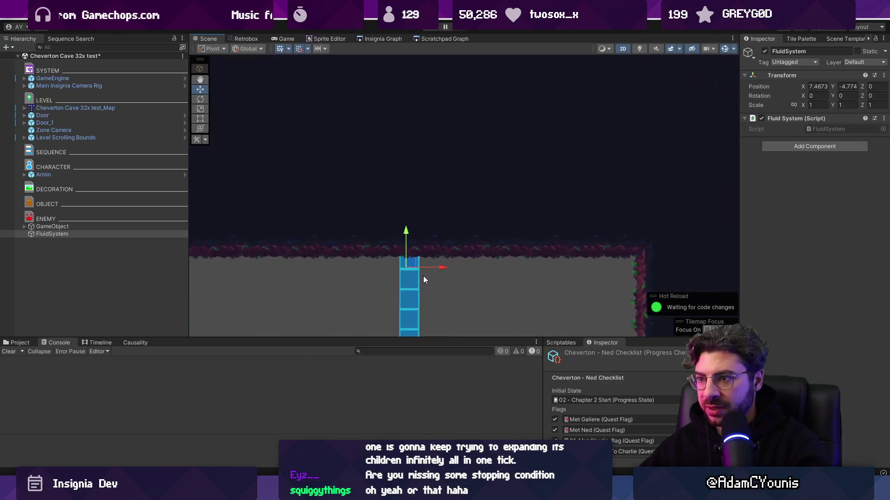
left_click_drag(393, 253, 401, 229)
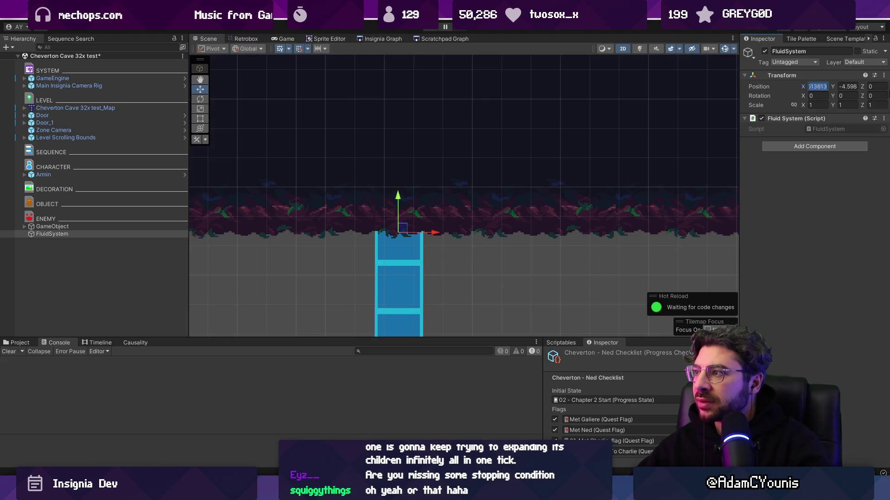
type("7.")
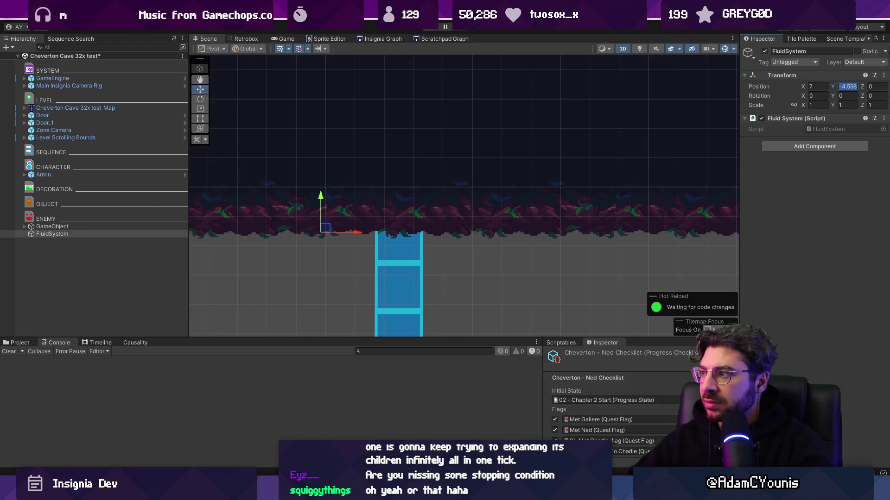
type("-4.")
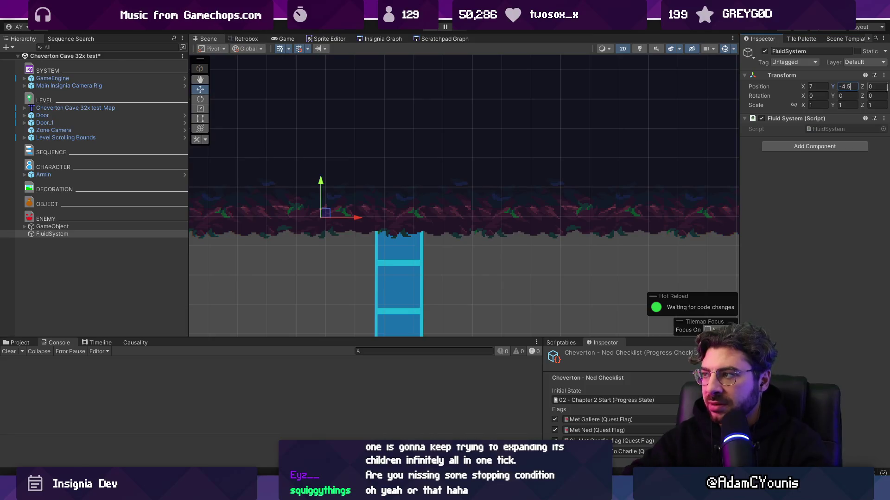
type("6")
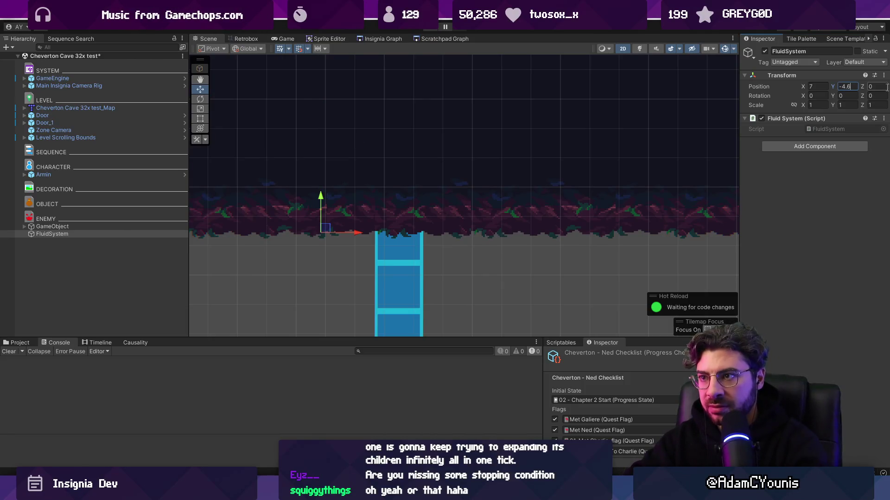
scroll(359, 177, "down", 2)
- Nudge FluidSystem left to X 6.9313 and switch back to the script
left_click_drag(371, 194, 364, 196)
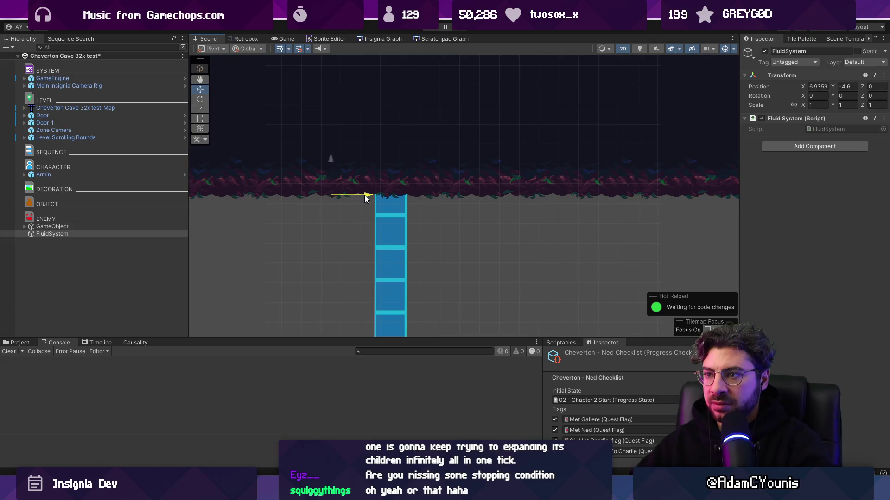
scroll(384, 200, "down", 1)
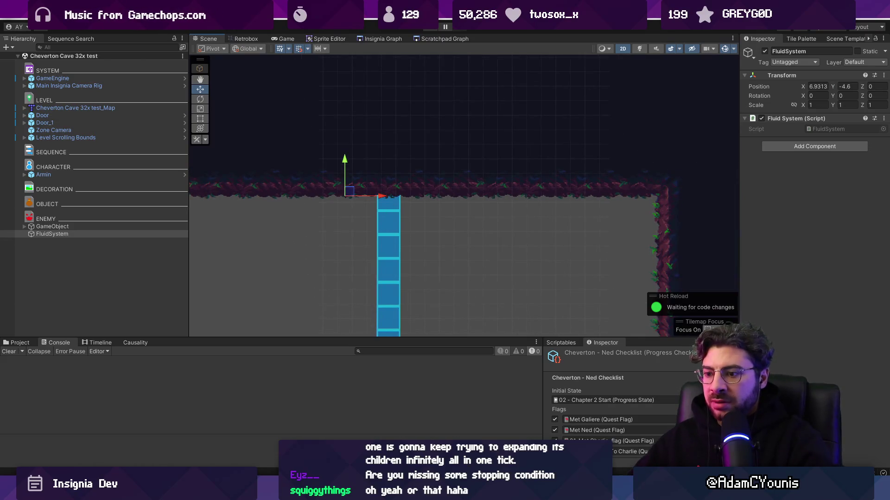
scroll(397, 218, "down", 1)
scroll(398, 216, "down", 1)
scroll(398, 216, "down", 1)
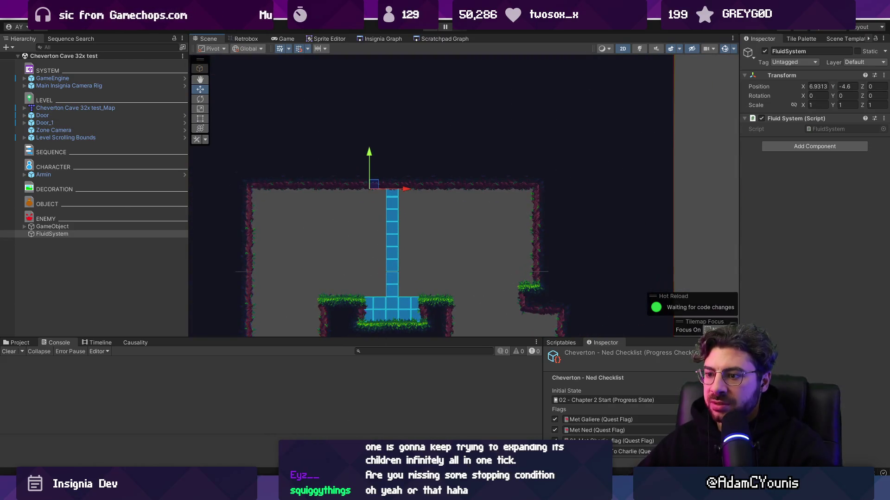
key("alt+Tab")
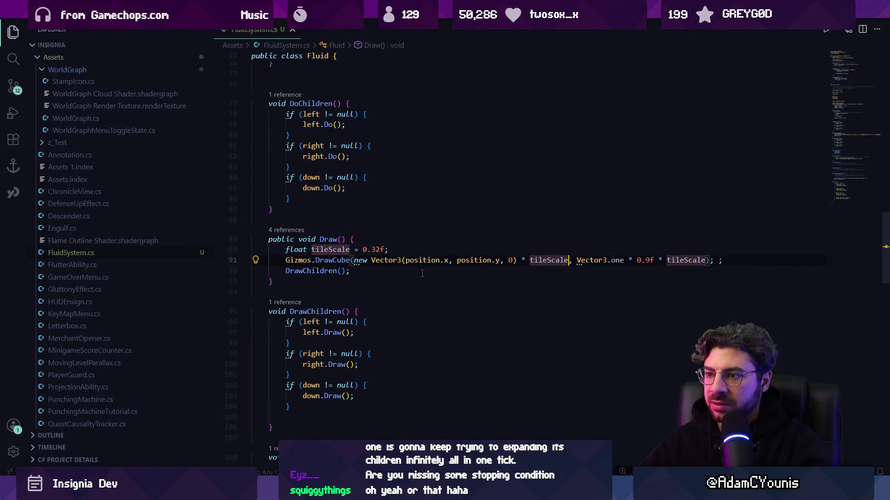
key("alt+Tab")
left_click(430, 30)
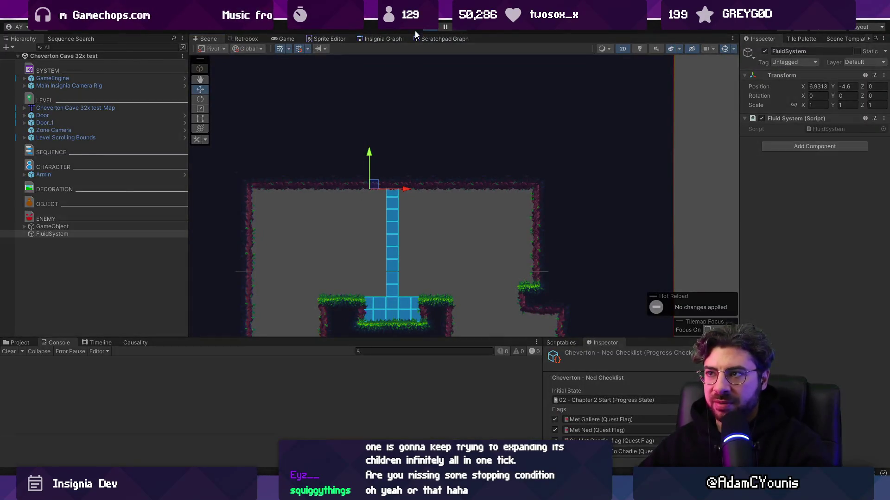
left_click(204, 39)
scroll(413, 208, "down", 2)
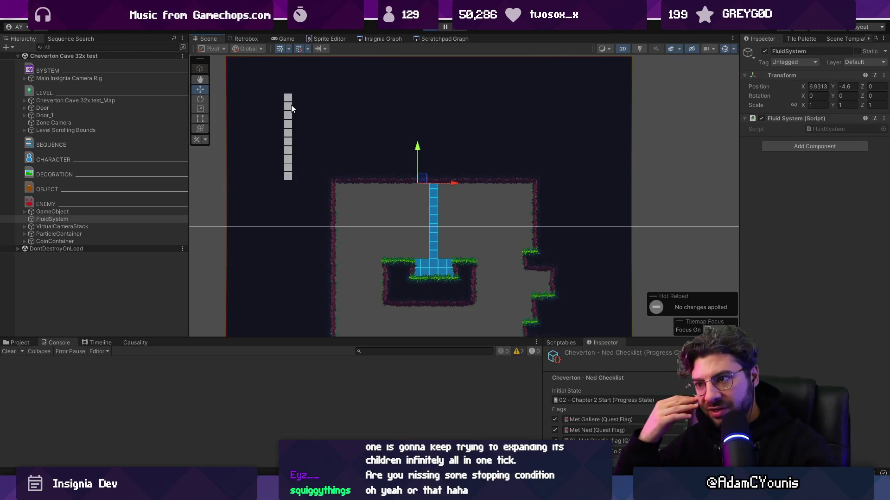
left_click(434, 29)
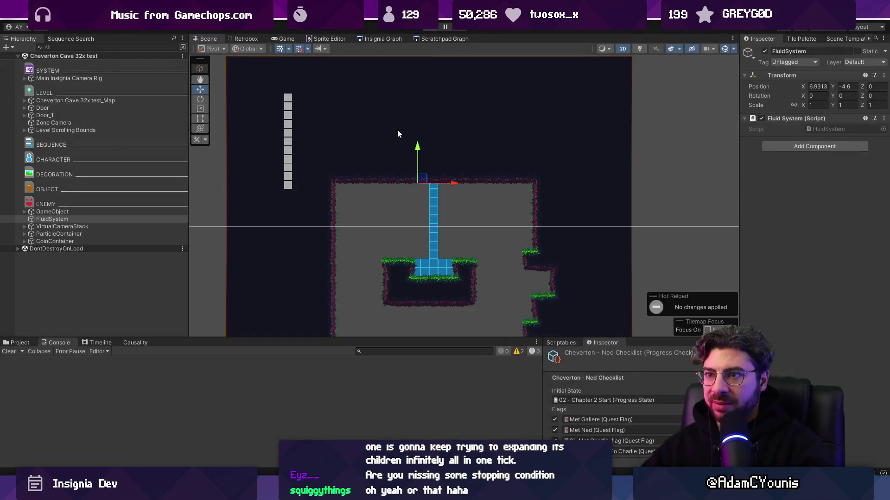
left_click(312, 435)
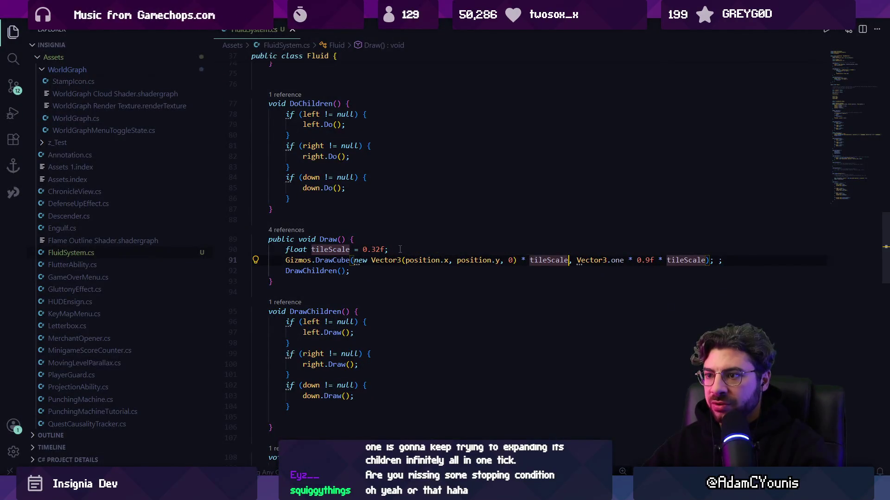
- Add a Vector2 index line below the tileScale declaration in Draw
left_click(399, 249)
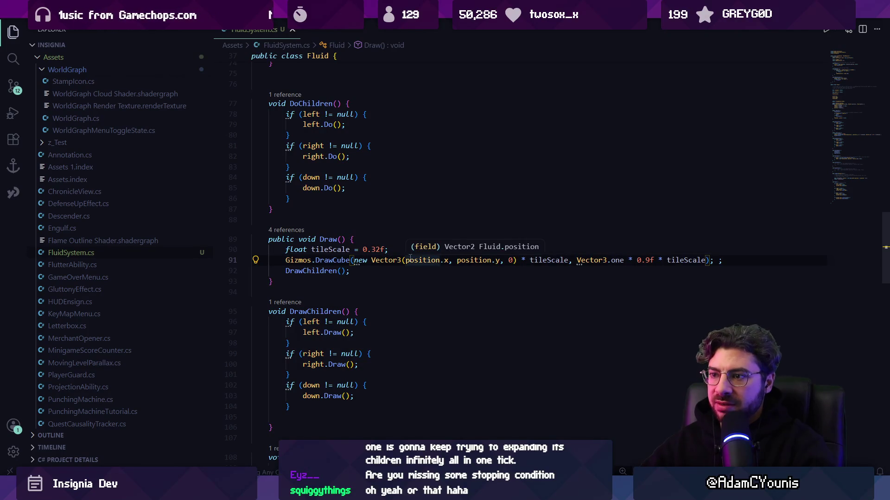
key("Up")
key("Right")
key("Right")
key("Right")
key("End")
key("Return")
type("'")
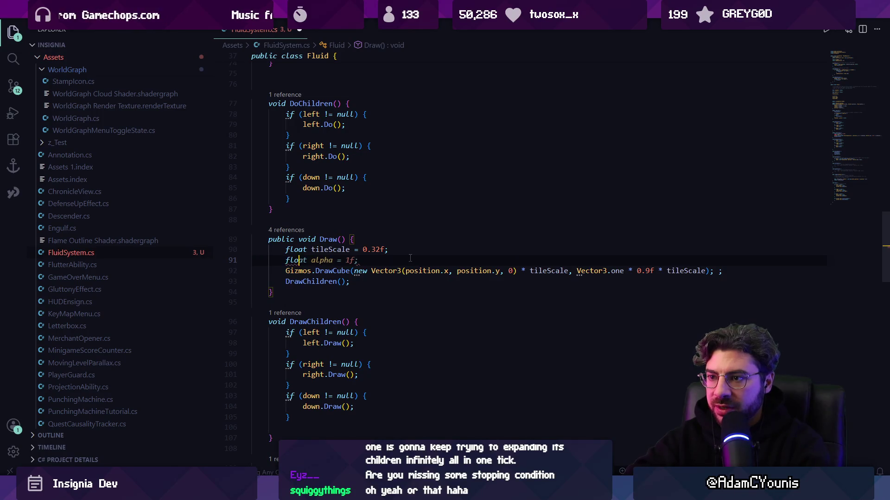
type("tor2")
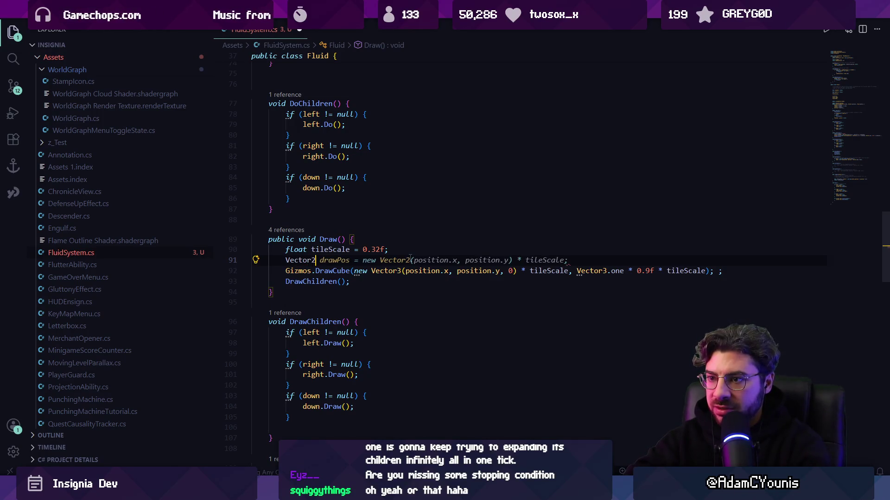
type(" index =")
key("Tab")
key("Return")
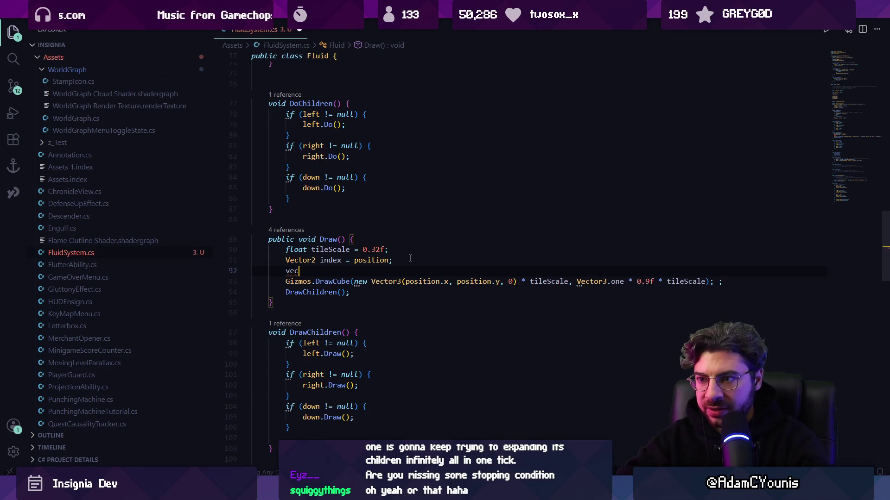
- Rename the fluid's position field to index everywhere with Rename Symbol
double_click(376, 260)
key("F2")
type("in")
key("Return")
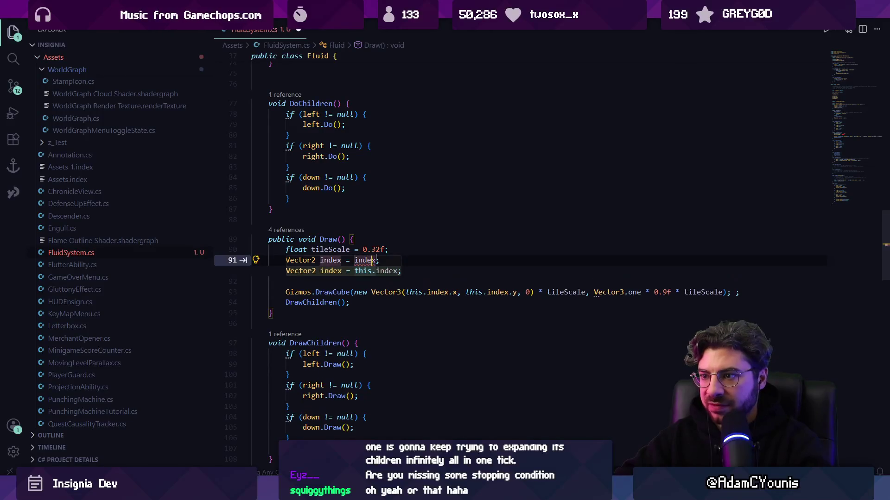
- Declare Vector2 position from system.transform.position offset by index times tileScale
key("shift+Home")
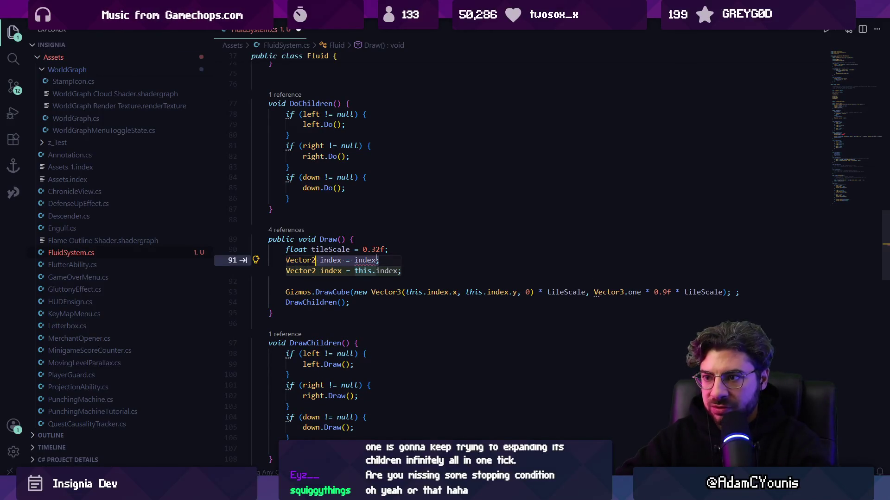
type("Vector2 poisition")
key("BackSpace")
key("BackSpace")
key("BackSpace")
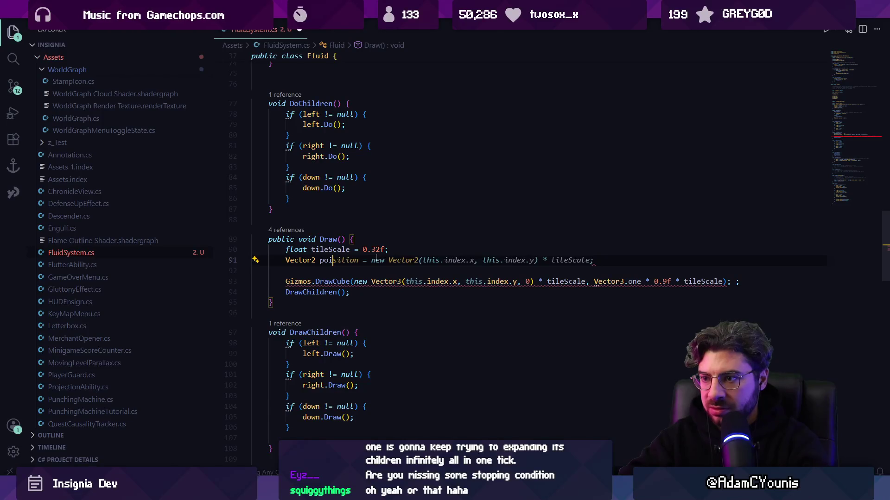
type("sition = system.transform")
key("Tab")
- Pass position to Gizmos.DrawCube in place of the old position expression
key("Down")
key("End")
key("ctrl+Left")
key("ctrl+Left")
key("ctrl+Left")
key("Left")
key("ctrl+shift+Left")
key("ctrl+shift+Left")
key("ctrl+shift+Left")
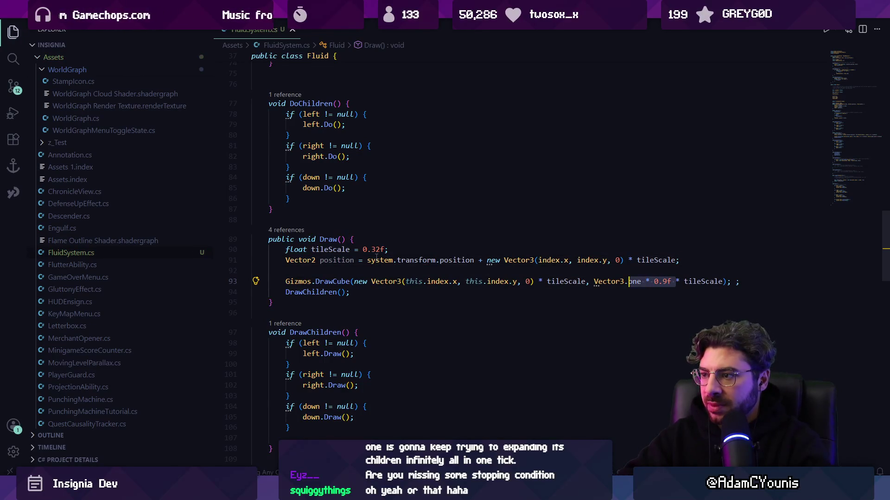
key("Left")
key("ctrl+Right")
key("ctrl+shift+Left")
key("ctrl+shift+Left")
key("ctrl+shift+Left")
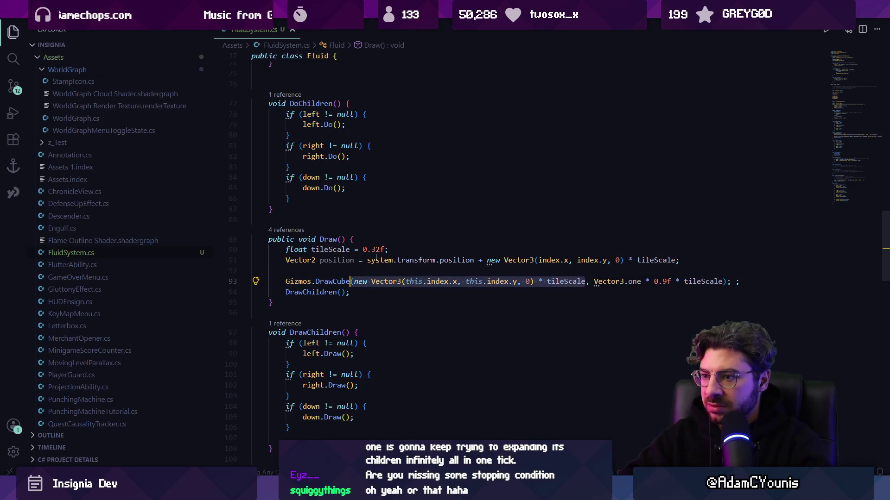
key("BackSpace")
key("ctrl+BackSpace")
type("position")
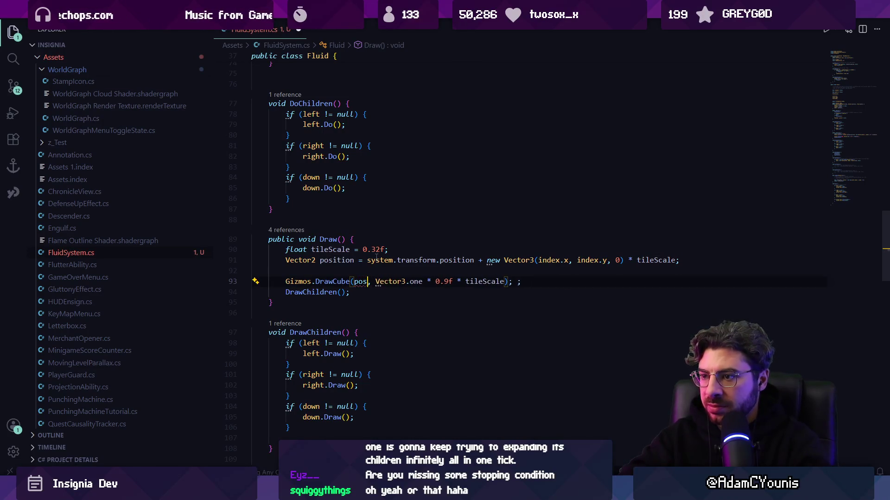
left_click(528, 281)
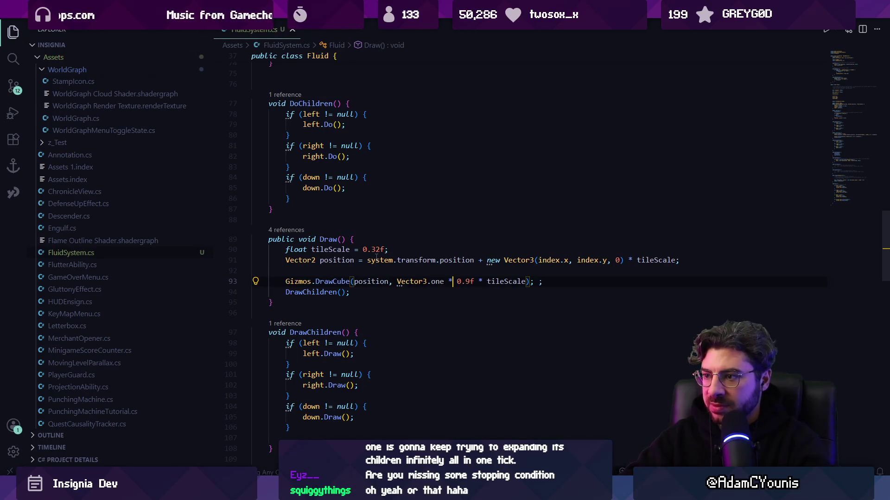
key("alt+Tab")
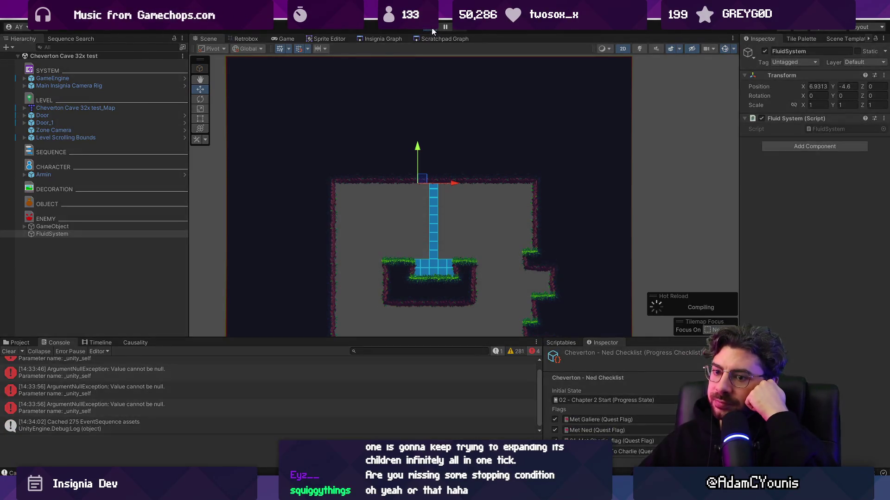
- Select FluidSystem and drag its Position X to 5.64 beside the ladder, then stop and return to the script
left_click(432, 29)
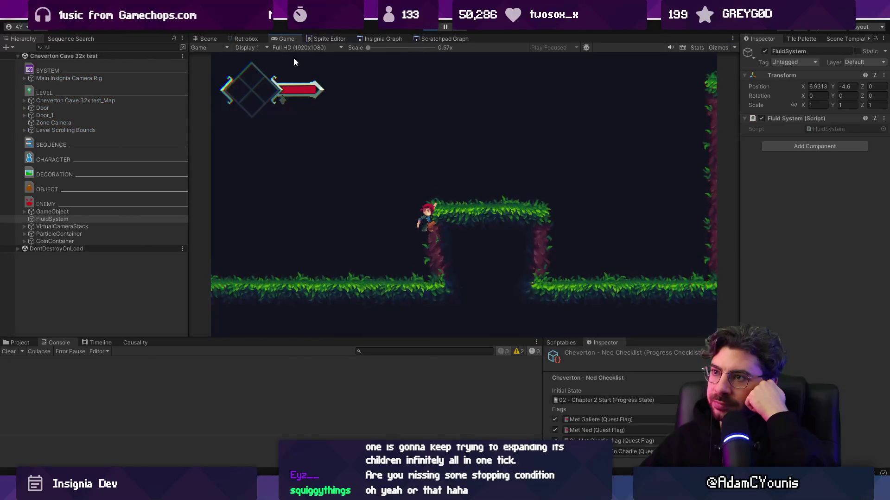
left_click(212, 37)
scroll(409, 151, "down", 1)
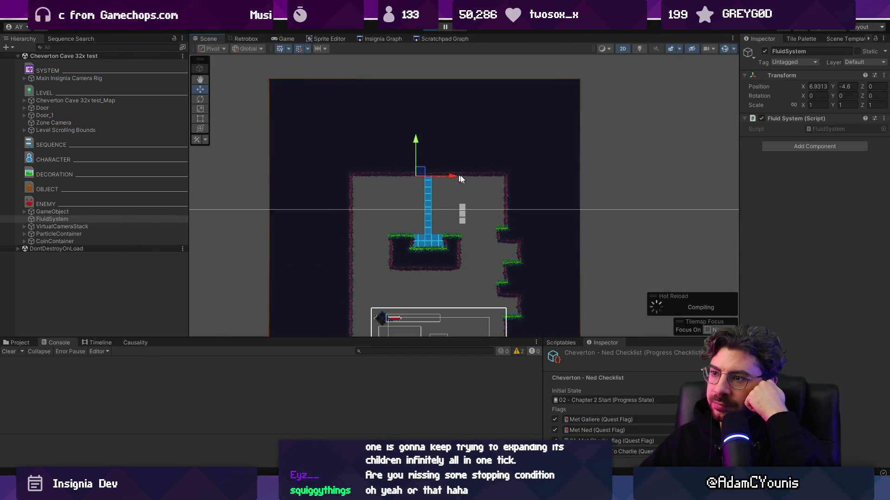
scroll(474, 259, "up", 3)
left_click(62, 220)
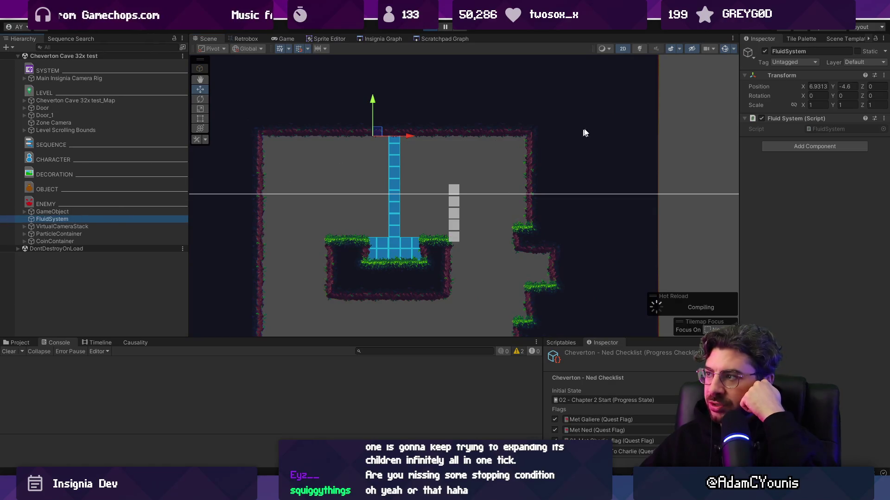
left_click_drag(802, 86, 782, 90)
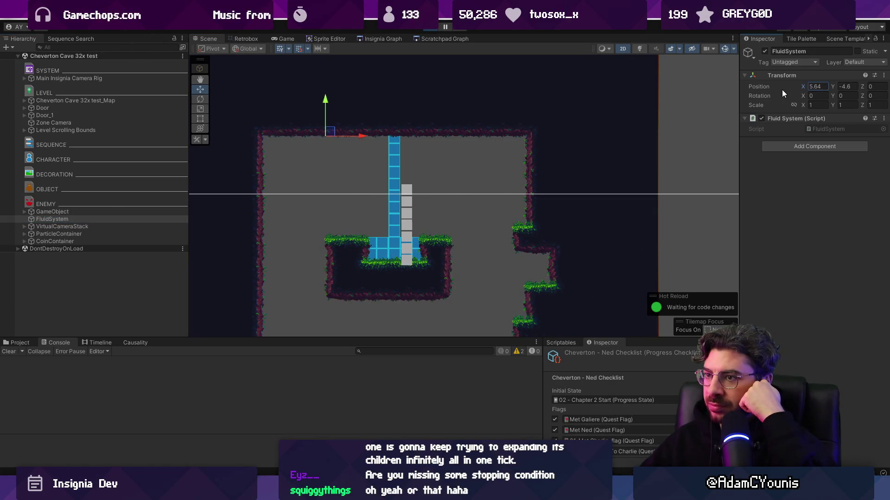
left_click(428, 28)
key("alt+Tab")
- Build the source Fluid in Start() at Vector2.zero instead of transform.position, save, and replay in Unity
scroll(428, 219, "up", 6)
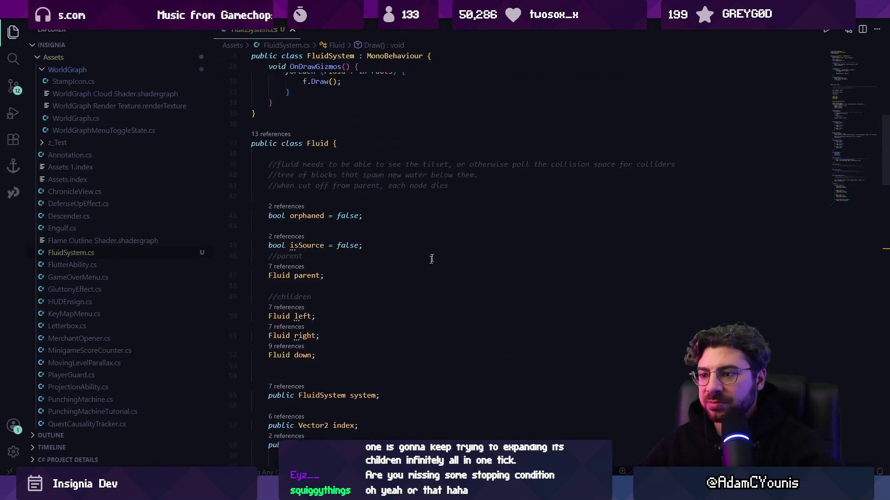
scroll(313, 203, "down", 5)
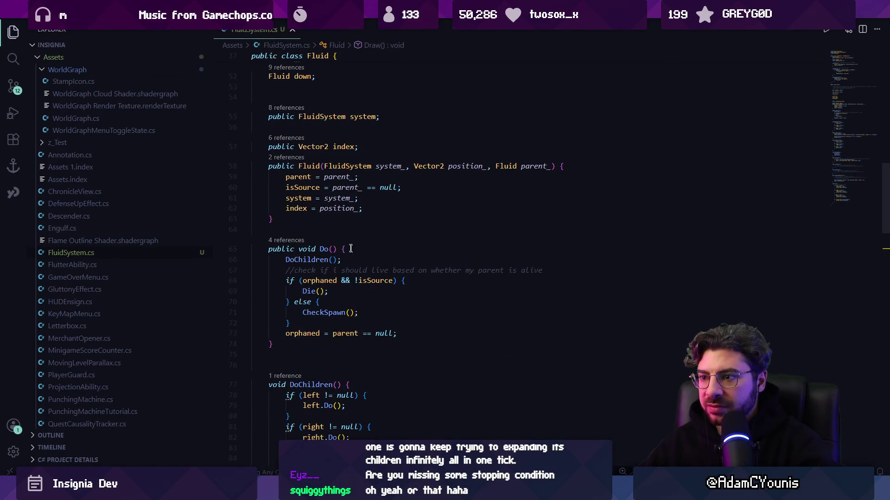
scroll(330, 219, "up", 10)
scroll(330, 219, "up", 8)
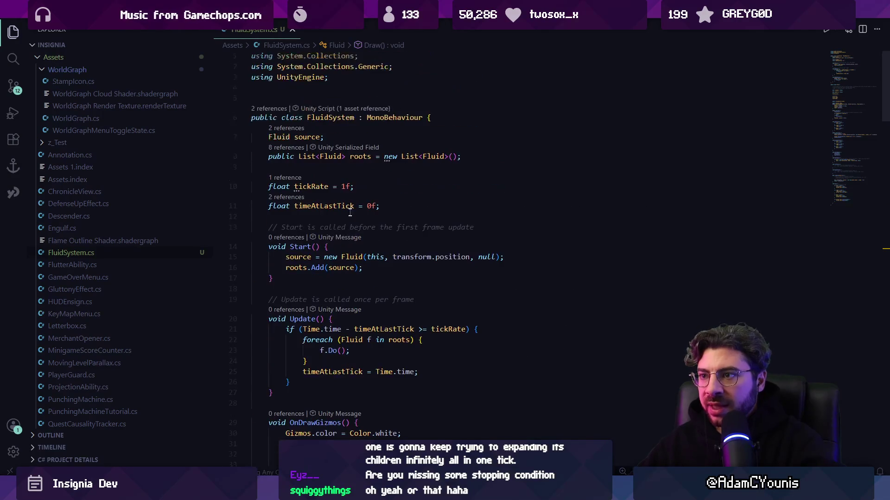
left_click(393, 256)
key("ctrl+shift+Right")
key("ctrl+shift+Right")
key("BackSpace")
key("BackSpace")
key("BackSpace")
type(", Vector2.zero")
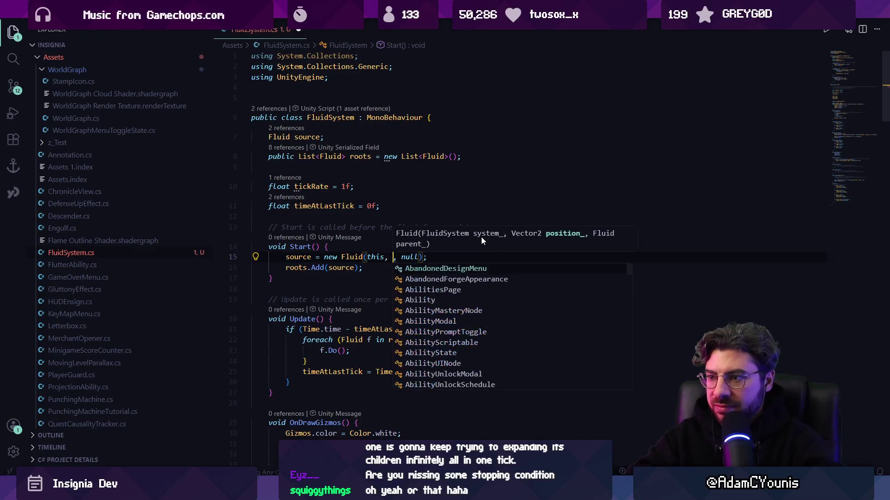
key("ctrl+s")
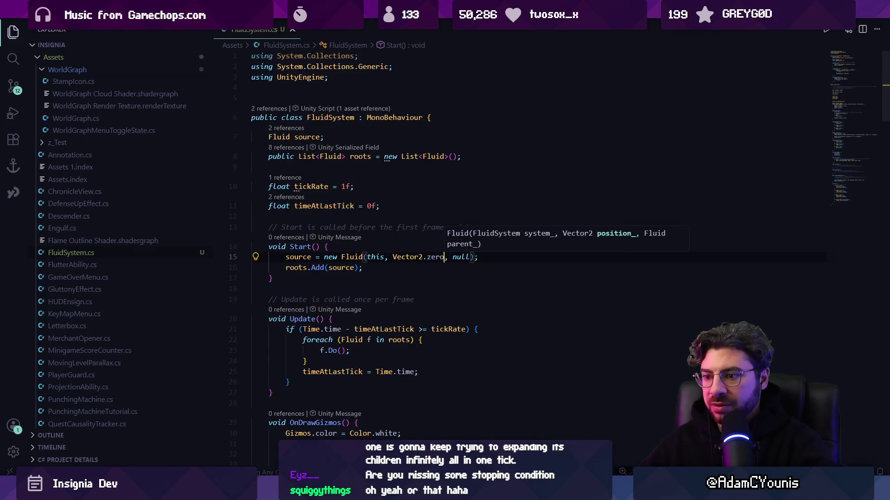
key("alt+Tab")
left_click(429, 28)
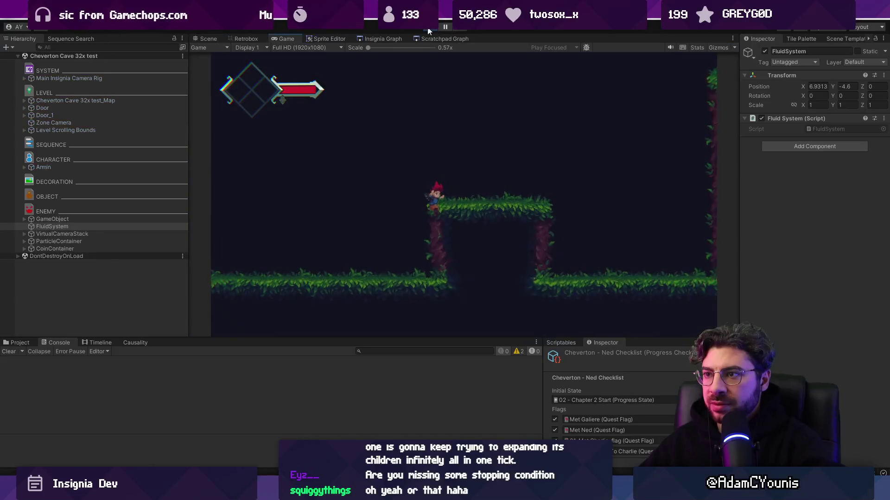
- While playing, drag FluidSystem right and up to about X 7.52, Y -4.65, then stop and return to the code
key("ctrl+1")
left_click_drag(387, 142, 399, 138)
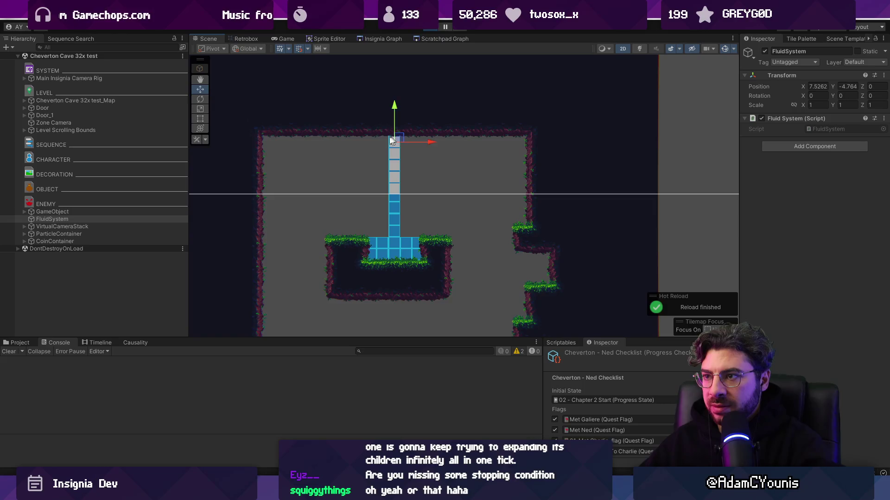
scroll(399, 137, "up", 6)
mouse_move(407, 139)
left_mouse_down()
mouse_move(414, 124)
mouse_move(405, 118)
left_mouse_up()
scroll(405, 117, "down", 5)
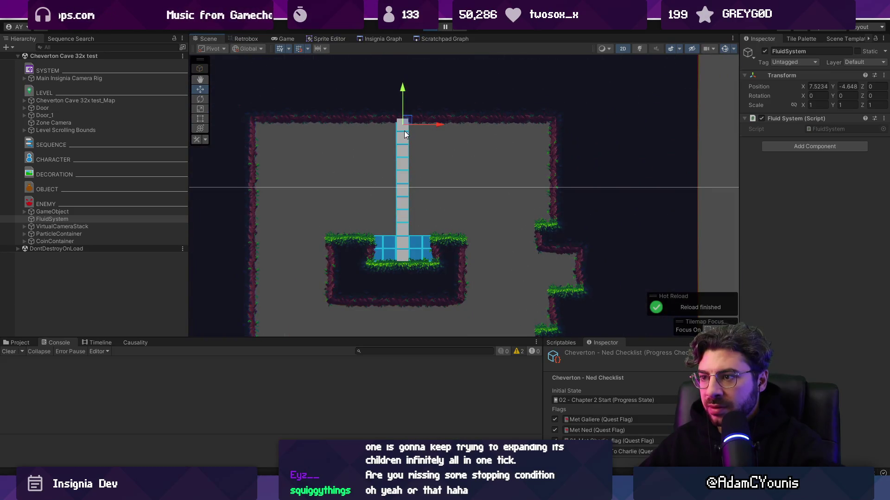
left_click(433, 27)
key("alt+Tab")
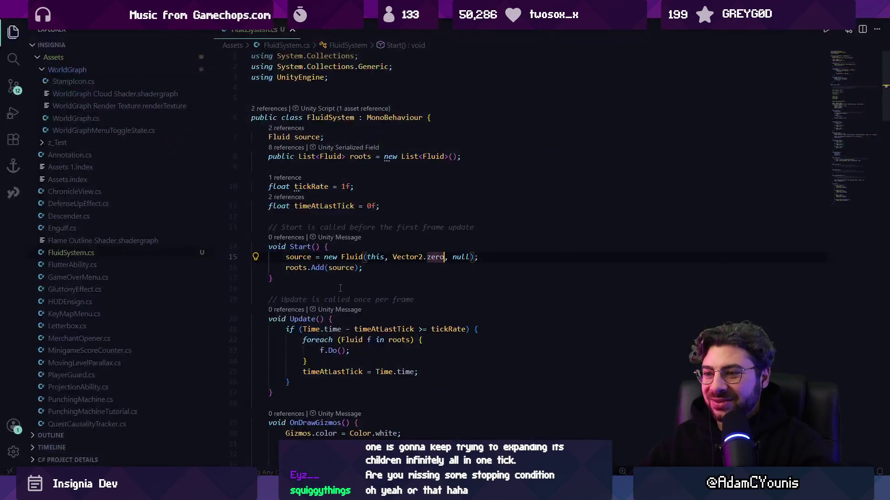
- Search the file for 'isempty' and jump to the IsEmpty method definition
scroll(336, 291, "down", 15)
scroll(335, 291, "down", 5)
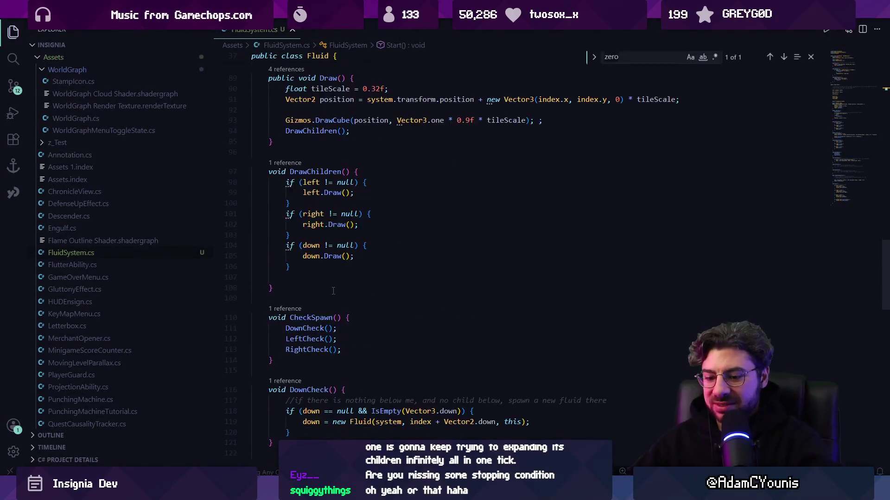
key("ctrl+f")
type("isempty")
key("Return")
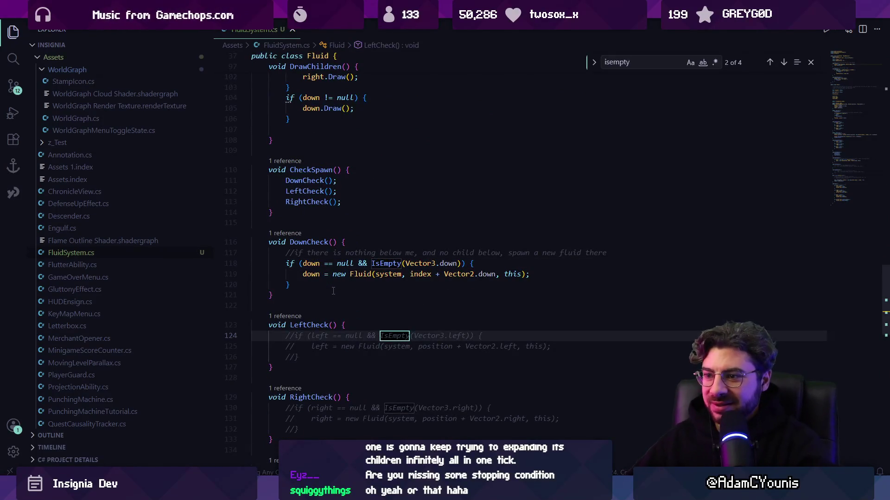
scroll(334, 291, "down", 2)
key("Escape")
left_click(377, 193)
key("F12")
scroll(323, 324, "down", 3)
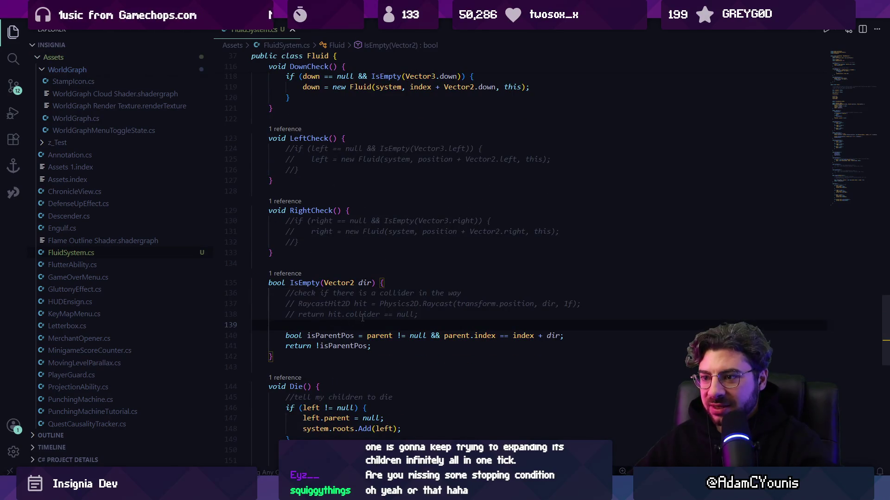
- Uncomment the Raycast and collider-check return lines in IsEmpty, deleting the transform.position origin
key("ctrl+slash")
key("Down")
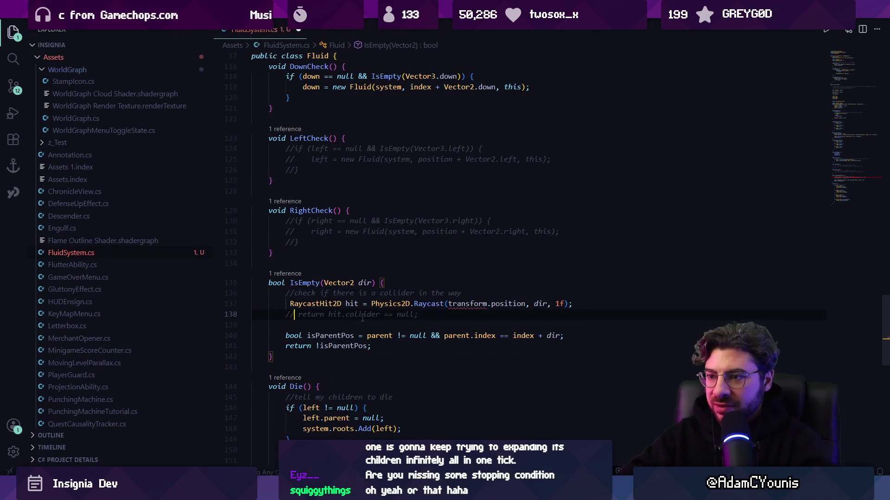
key("ctrl+slash")
left_click(444, 303)
key("ctrl+shift+Right")
key("ctrl+shift+Right")
key("BackSpace")
- Add a public Vector2 GetPosition() method after Draw returning the cell's world position
scroll(340, 254, "up", 5)
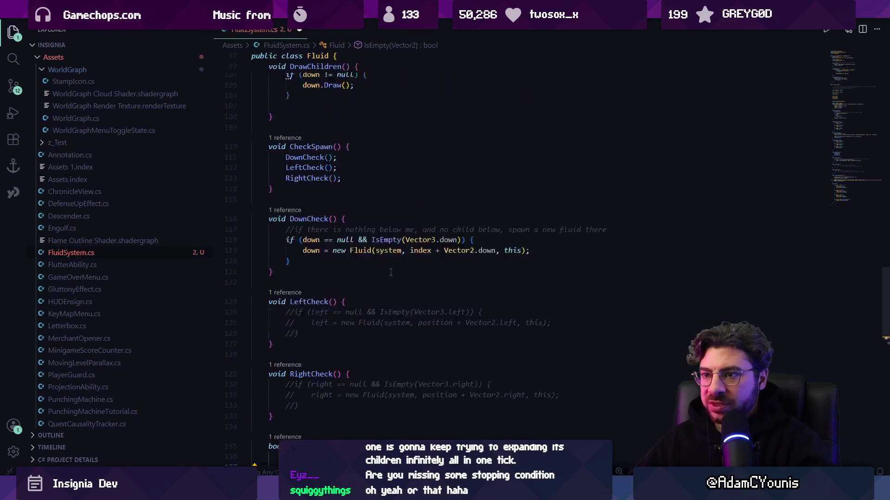
scroll(324, 280, "down", 10)
scroll(329, 282, "up", 15)
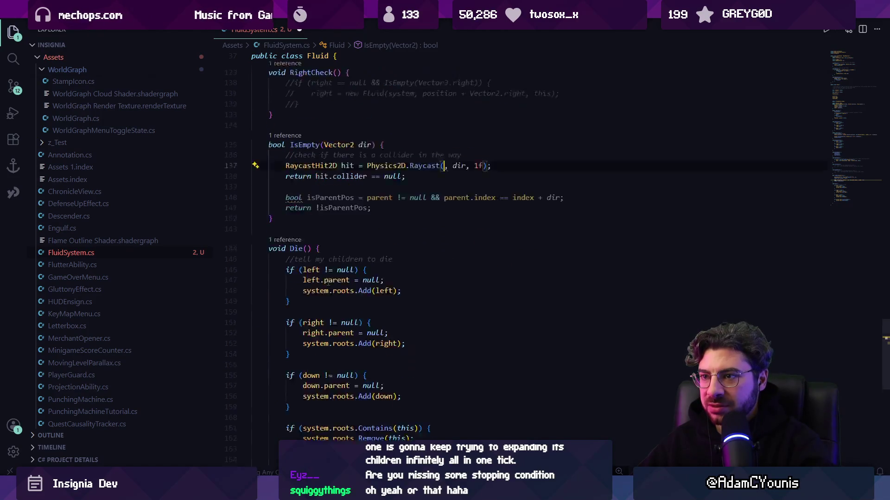
left_click(310, 233)
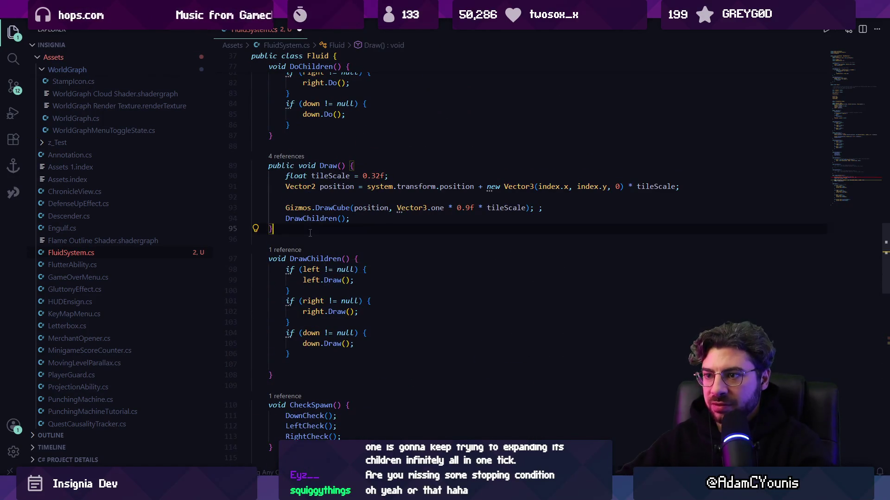
key("Return")
key("Return")
type("op")
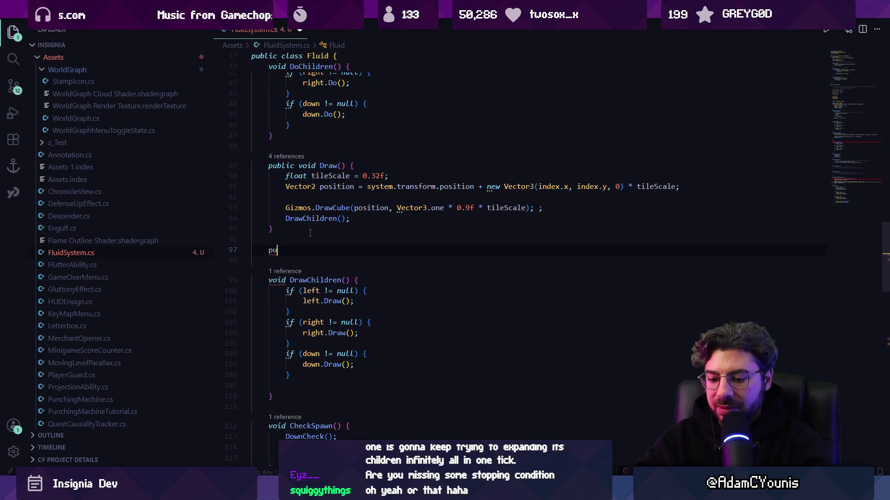
key("ctrl+BackSpace")
type("BV")
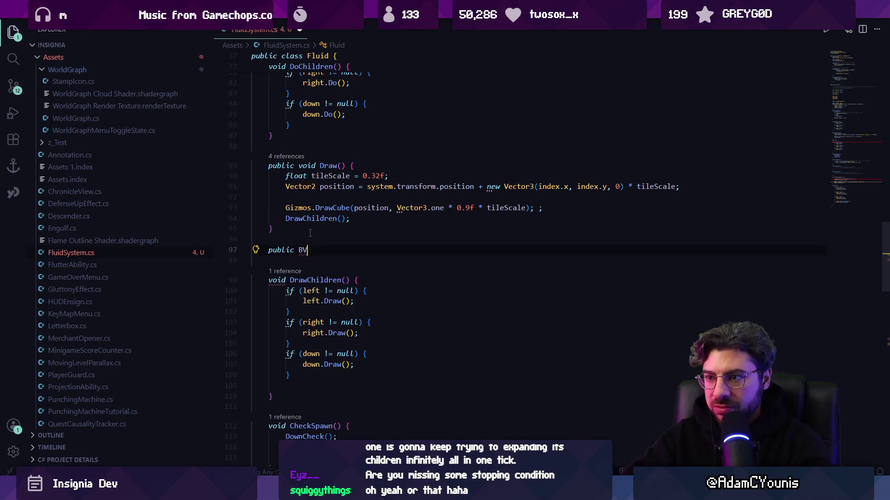
key("BackSpace")
key("Tab")
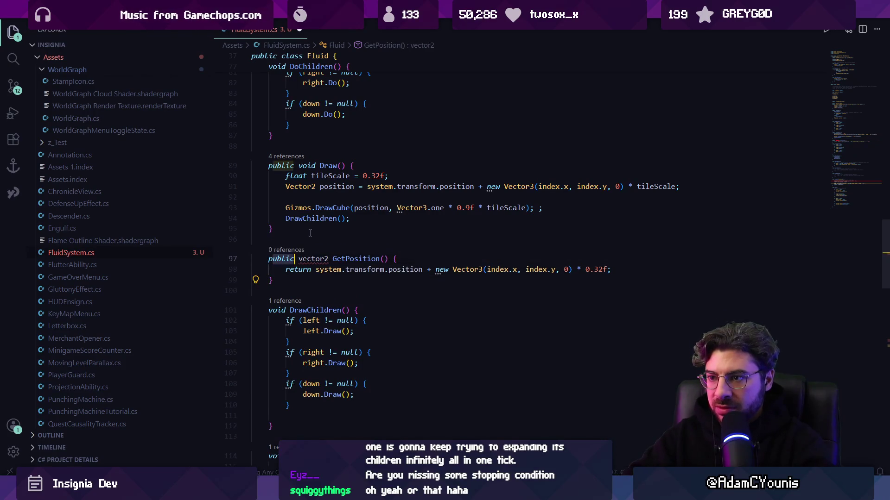
key("Tab")
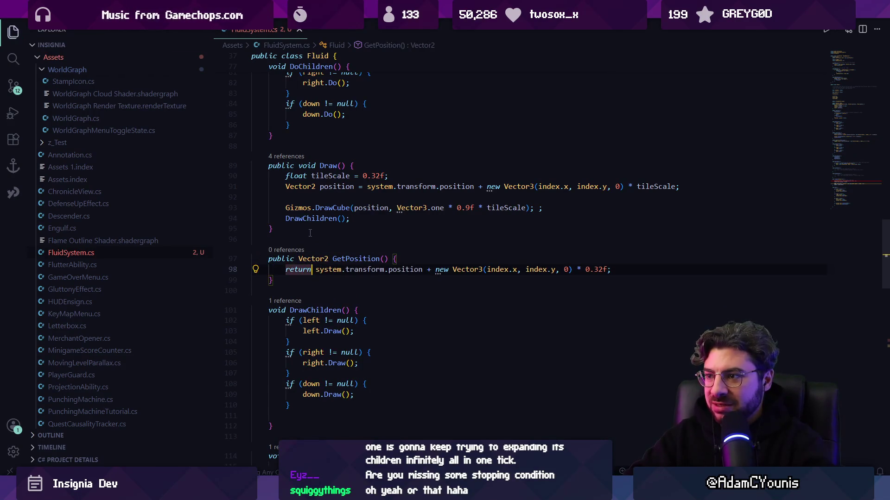
key("ctrl+shift+Right")
key("ctrl+shift+Right")
key("ctrl+shift+Right")
- Use GetPosition() in Draw's DrawCube call and as the raycast origin, then save
key("Escape")
triple_click(332, 186)
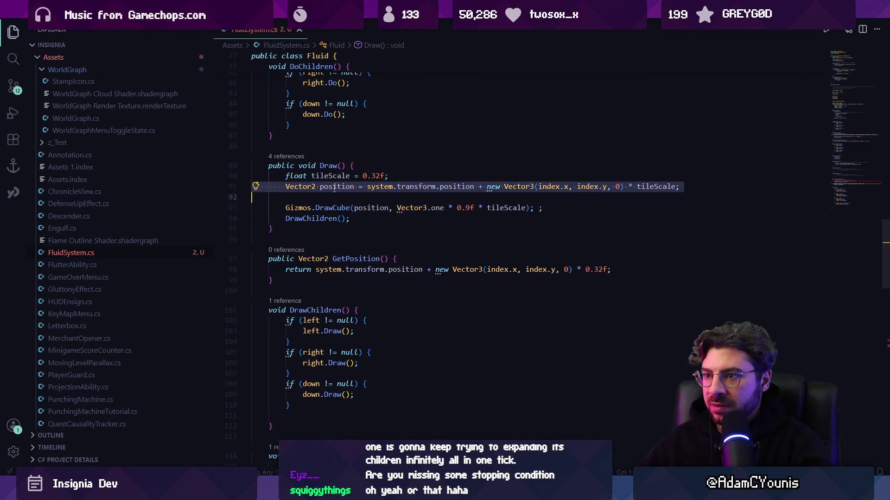
key("BackSpace")
key("Tab")
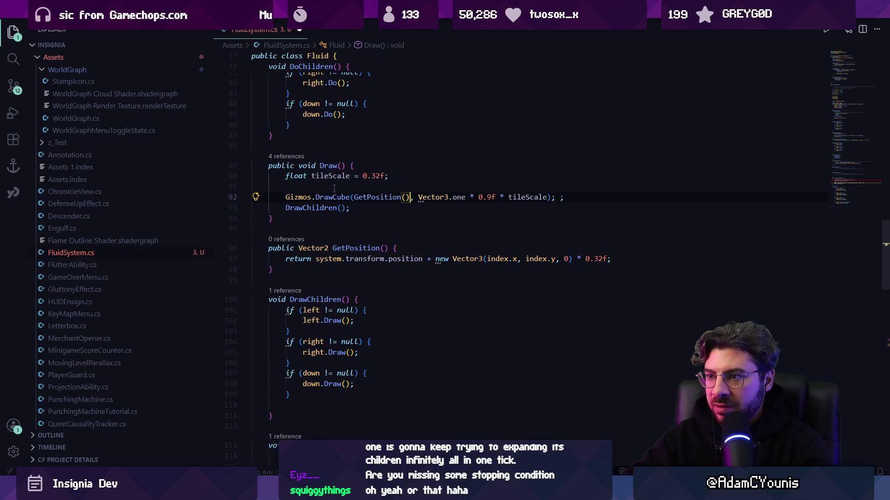
key("Tab")
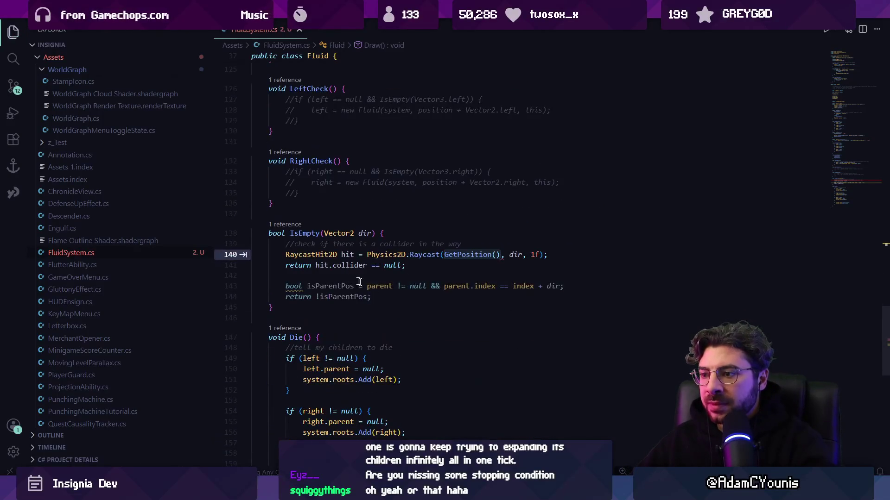
key("Tab")
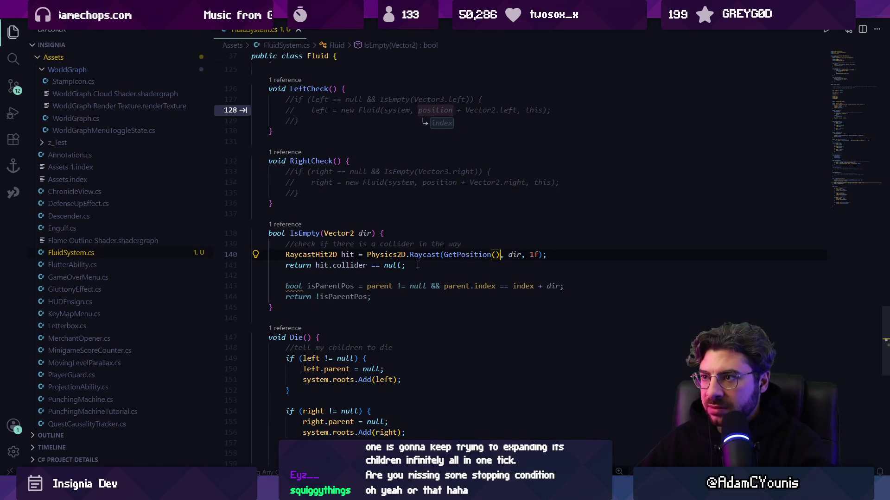
key("Tab")
key("Tab")
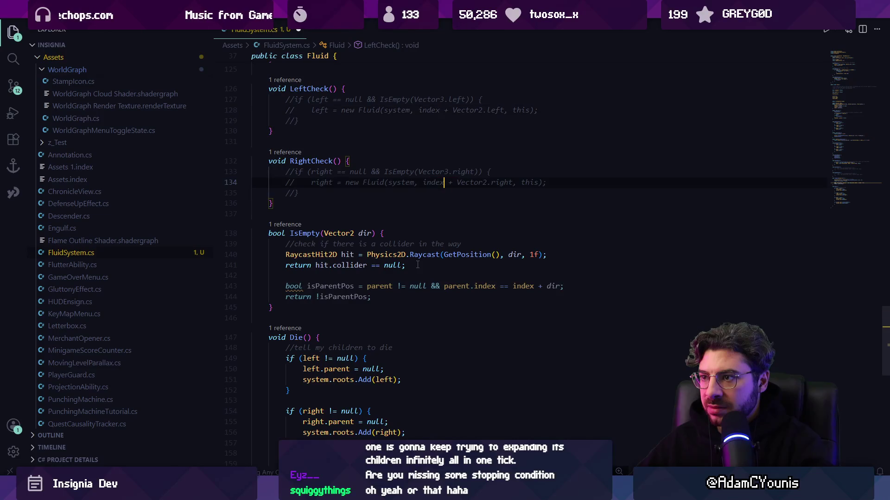
left_click(410, 265)
key("ctrl+s")
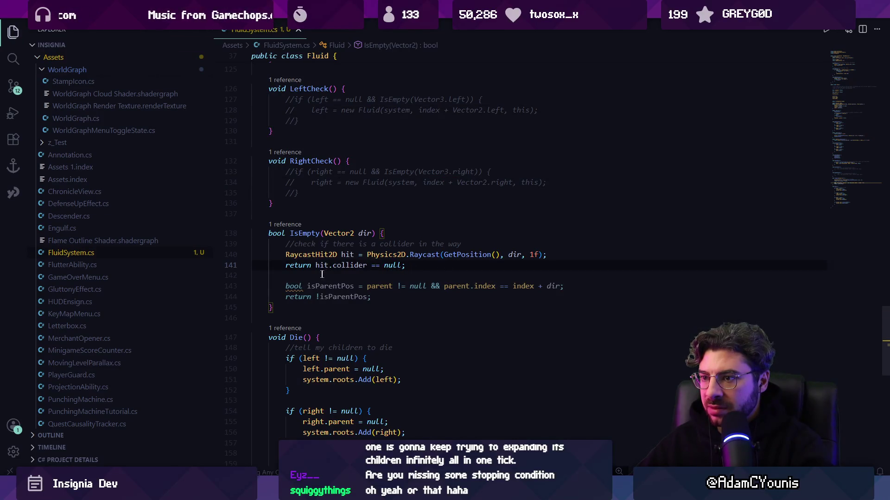
- Delete the isParentPos check that follows the collider return in IsEmpty
double_click(304, 265)
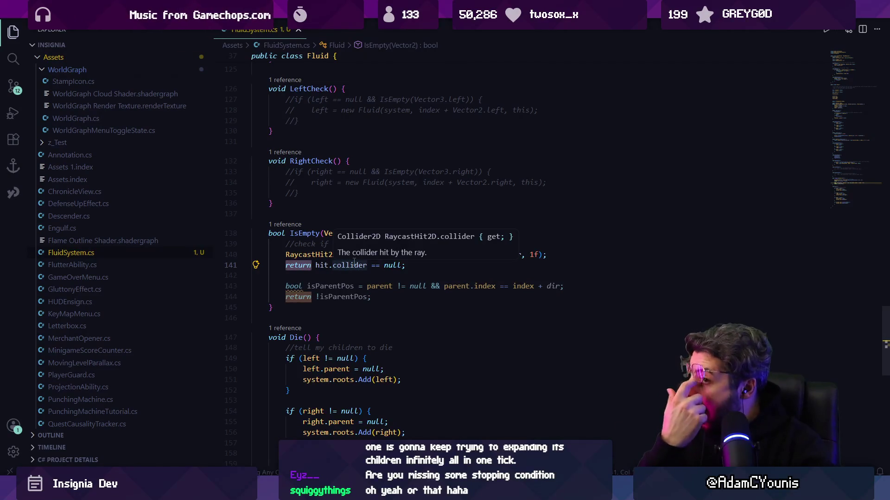
key("Right")
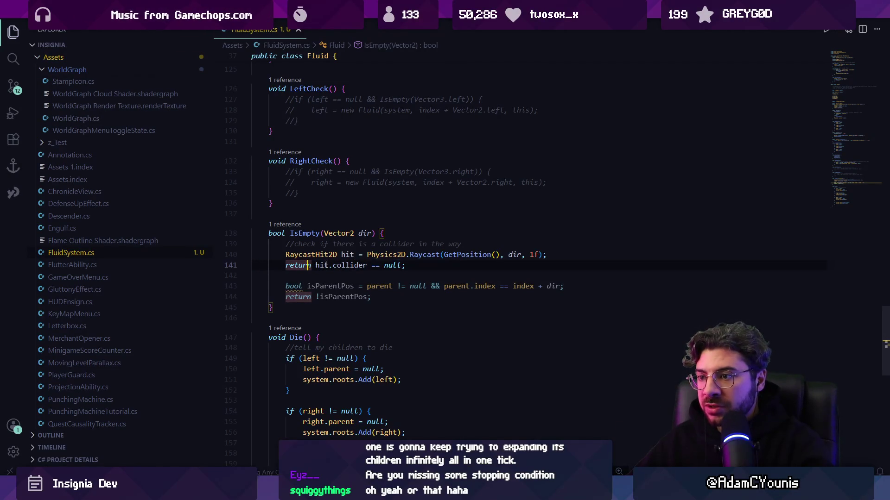
key("Down")
key("Down")
key("Down")
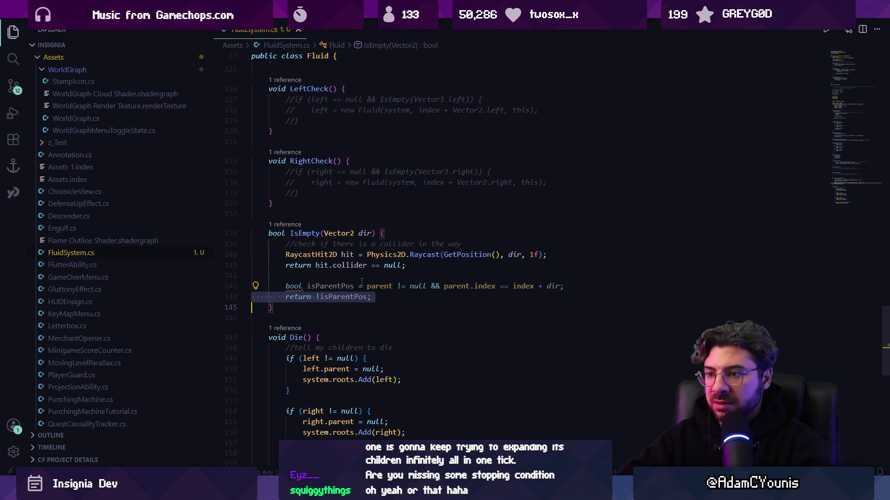
key("shift+Up")
key("shift+Up")
key("shift+Up")
key("BackSpace")
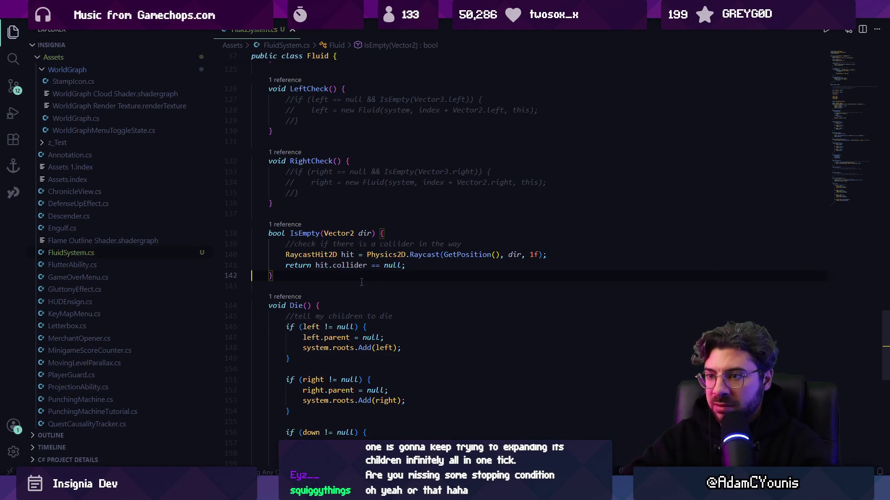
- List IsEmpty's references and inspect its call in DownCheck on Vector3.down
key("shift+F12")
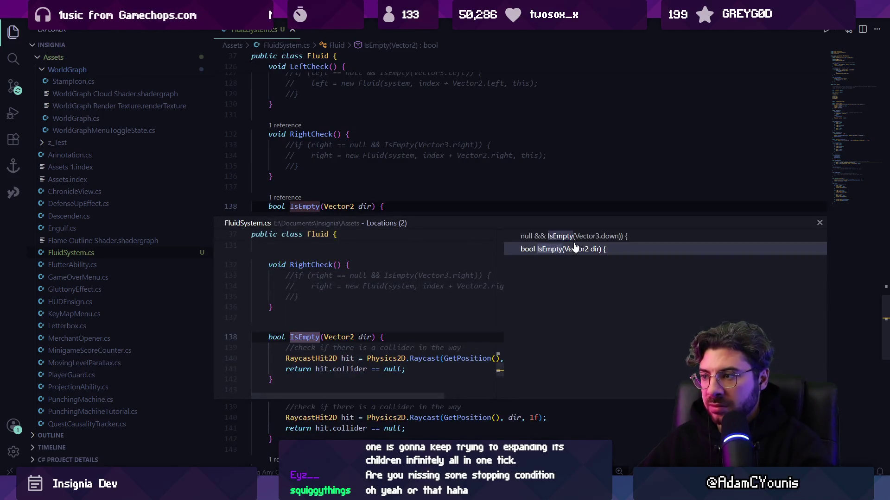
left_click(648, 235)
double_click(408, 322)
left_click(377, 263)
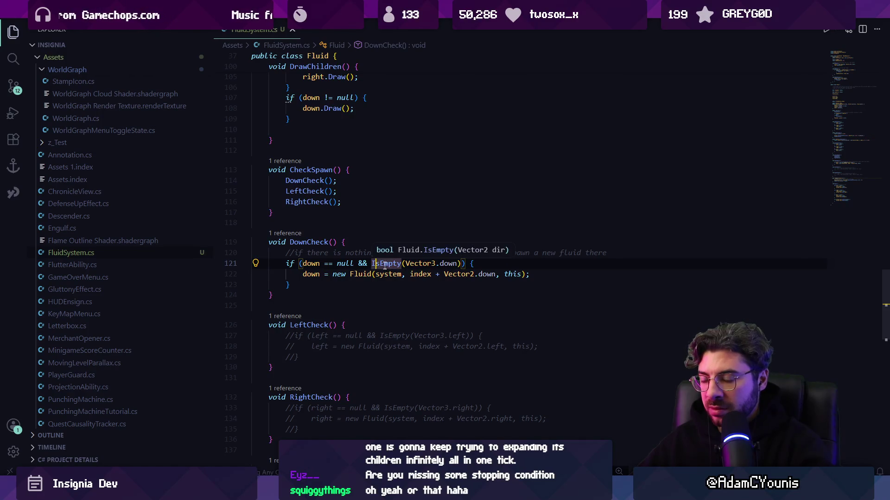
mouse_move(420, 266)
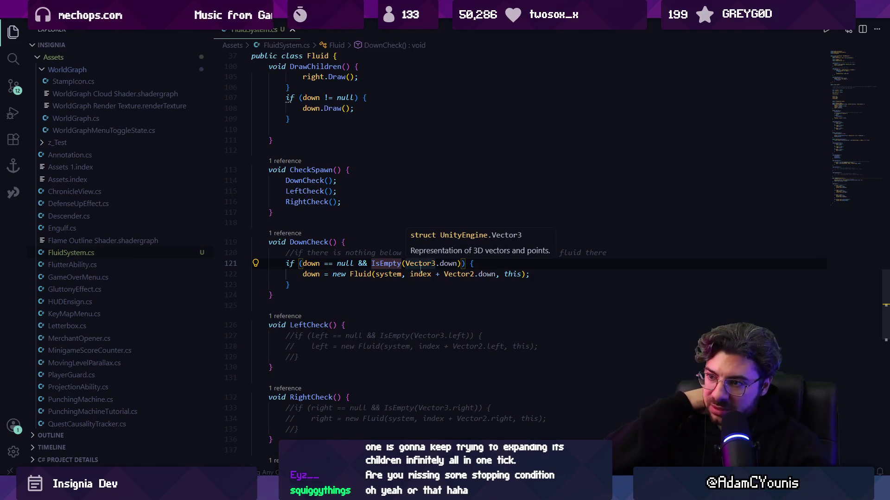
key("ctrl")
- Play the level, drag the FluidSystem spawner up and then left-down in the Scene view, and stop
key("alt+Tab")
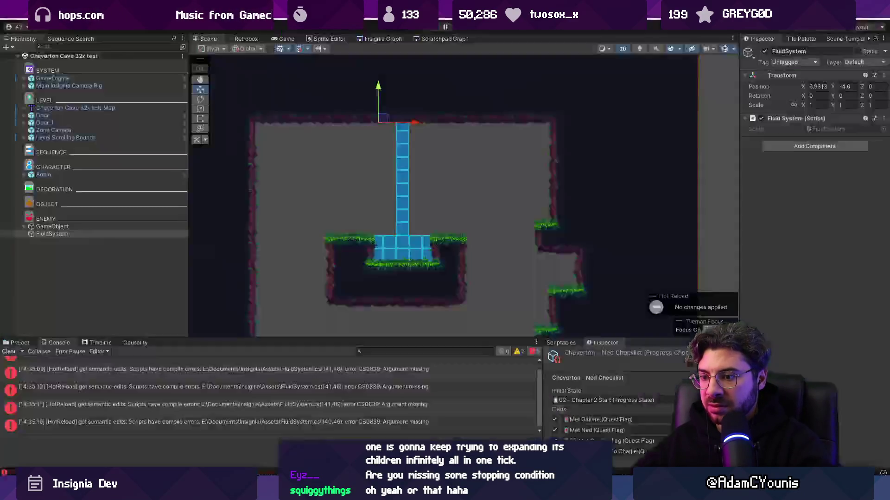
left_click(432, 29)
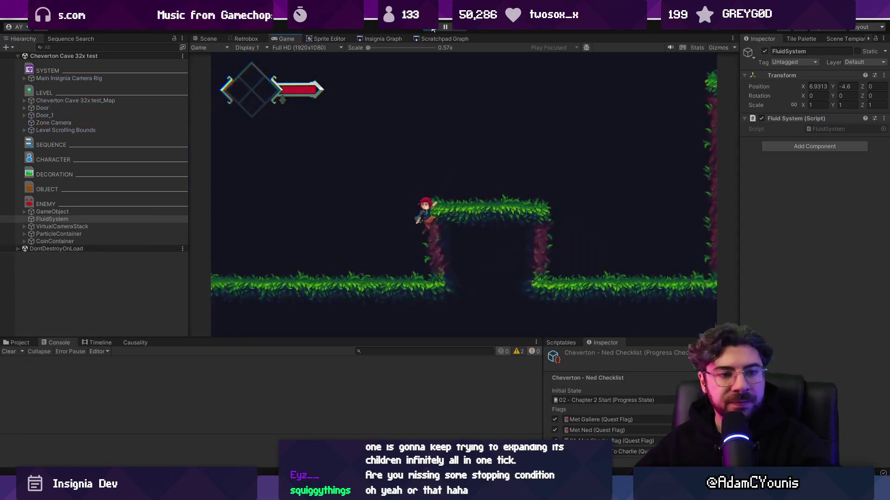
left_click(217, 39)
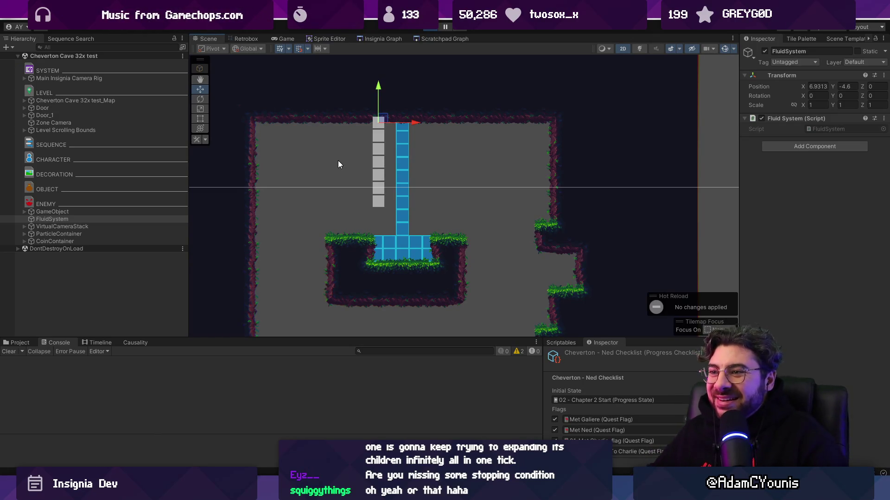
mouse_move(380, 121)
left_mouse_down()
mouse_move(408, 125)
mouse_move(291, 126)
mouse_move(346, 91)
left_mouse_up()
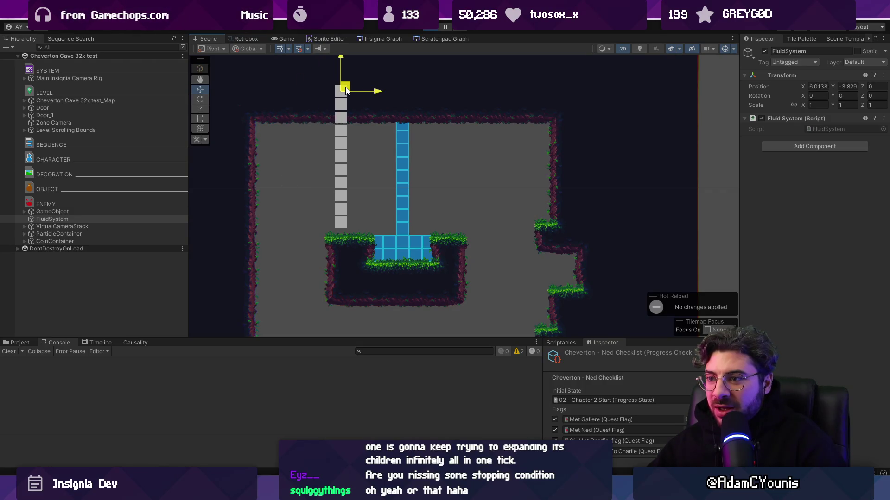
left_click_drag(345, 91, 299, 116)
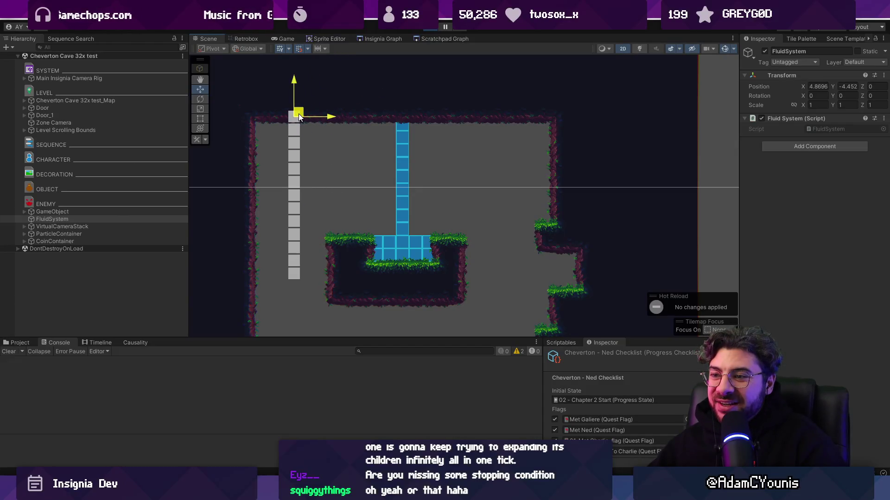
key("ctrl+p")
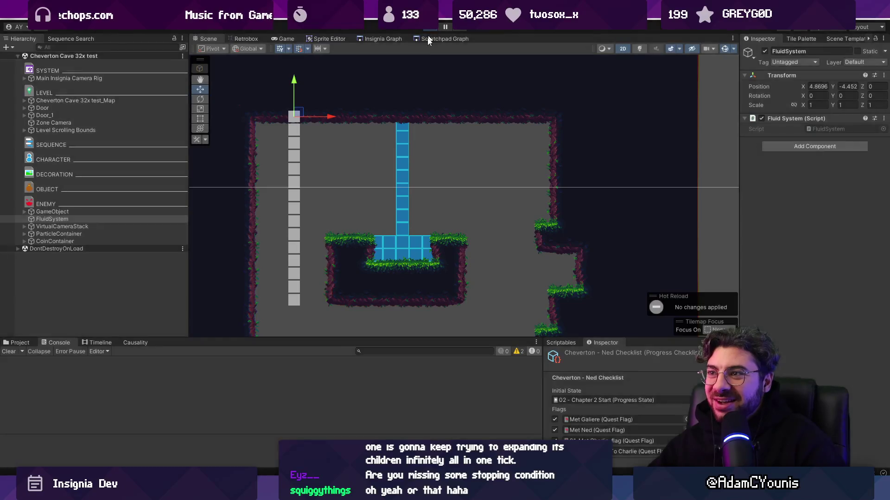
key("alt+Tab")
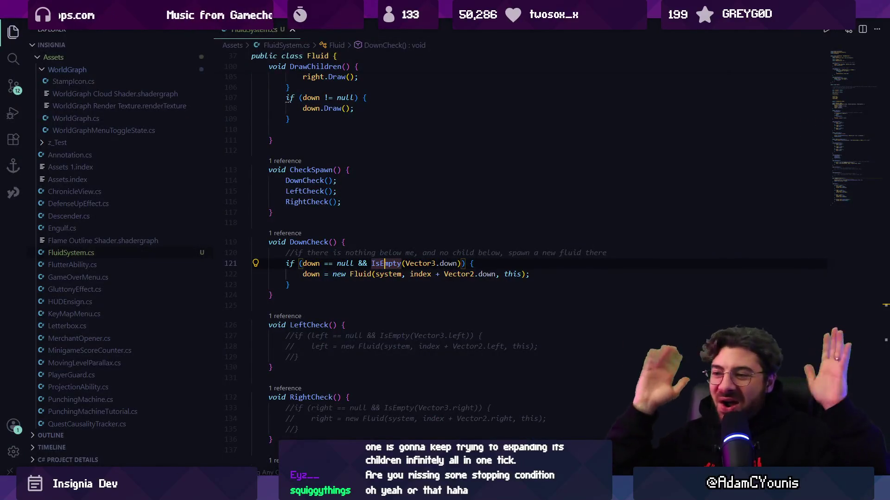
scroll(351, 398, "down", 10)
scroll(370, 296, "up", 4)
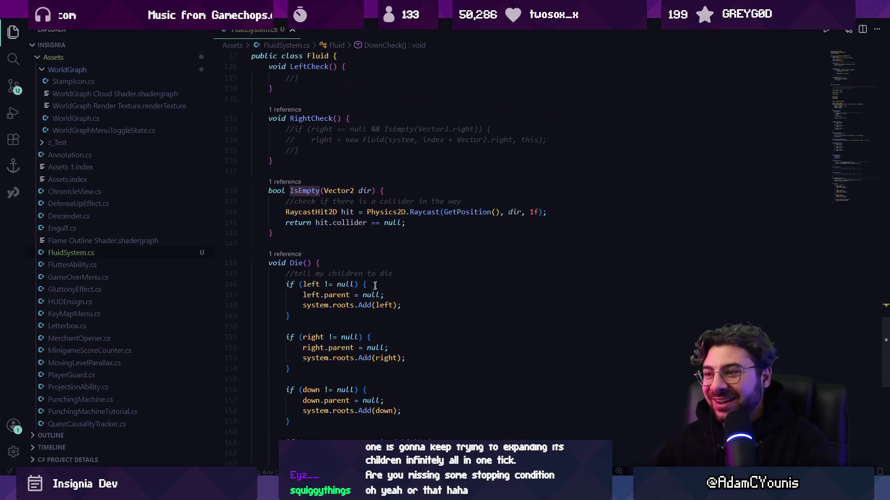
left_click(453, 212)
left_click(425, 213)
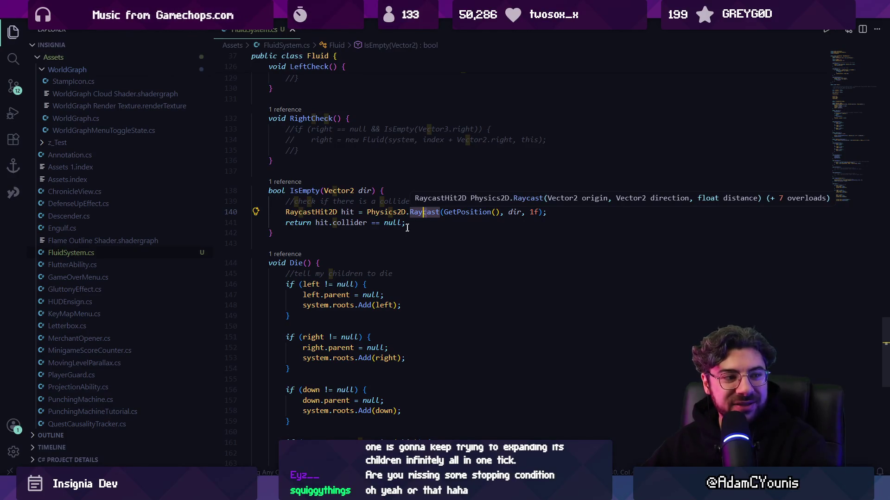
left_click(407, 228)
scroll(390, 250, "up", 1)
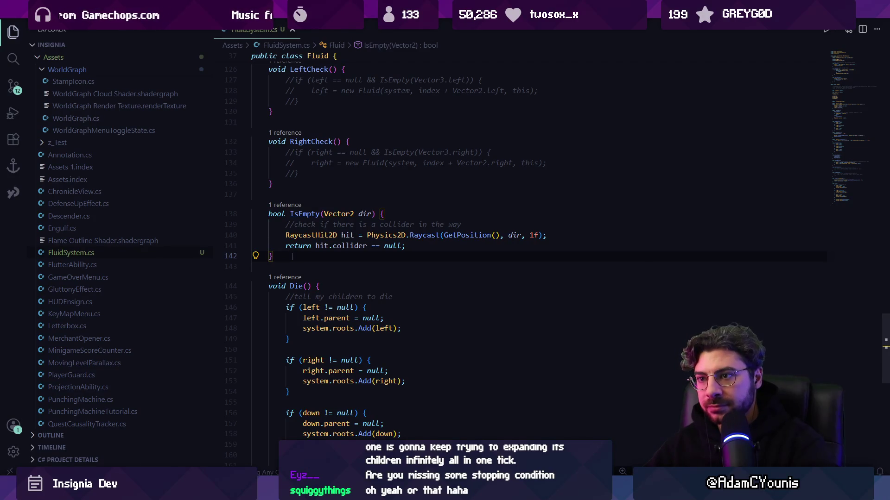
key("Return")
key("Return")
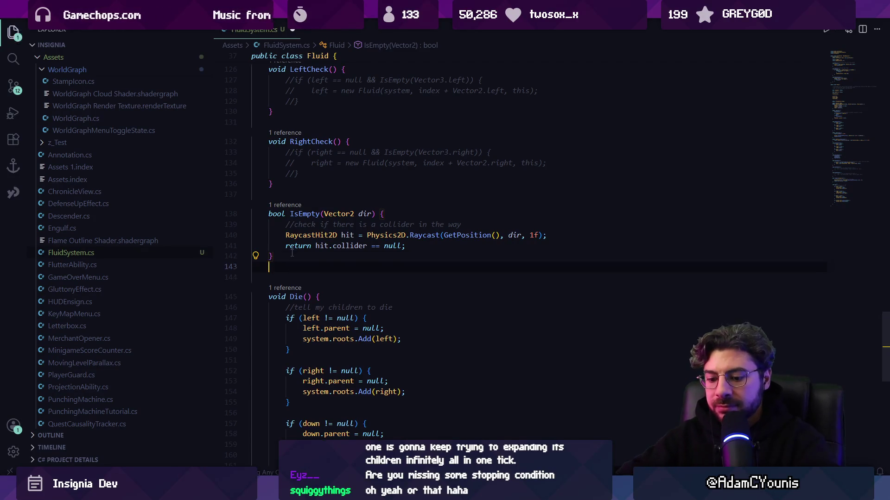
type("bool")
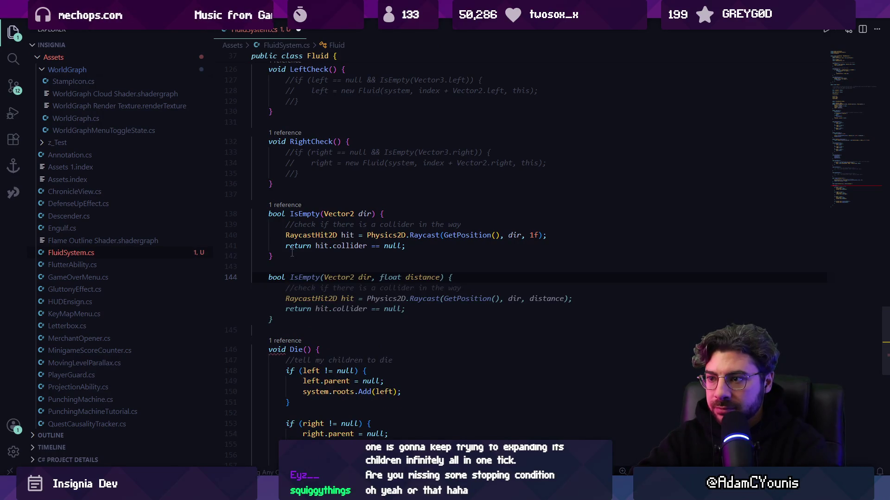
key("ctrl+z")
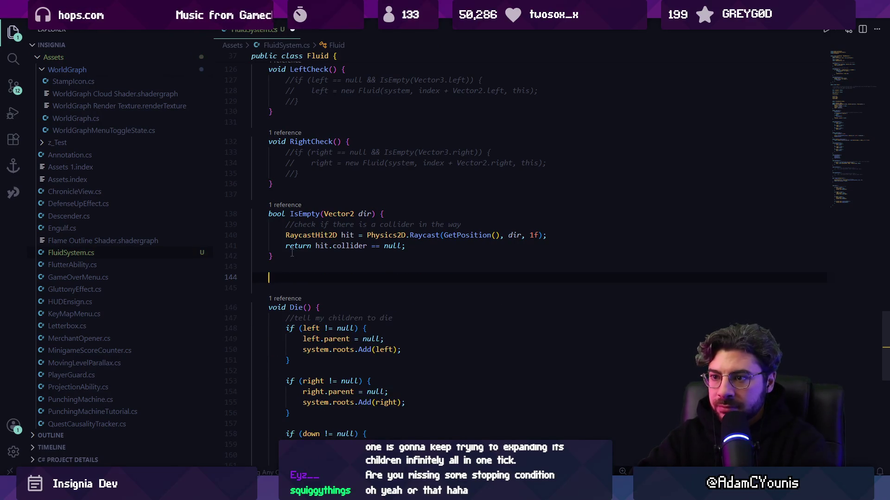
key("ctrl+z")
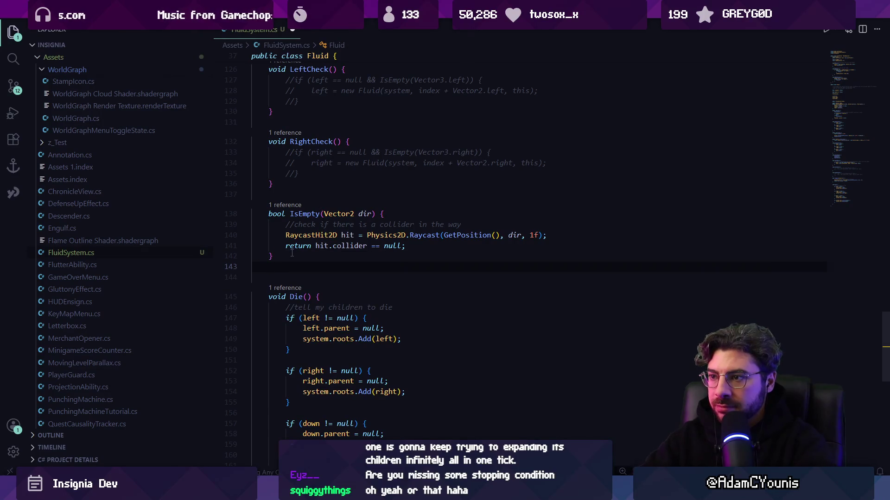
left_click(442, 235)
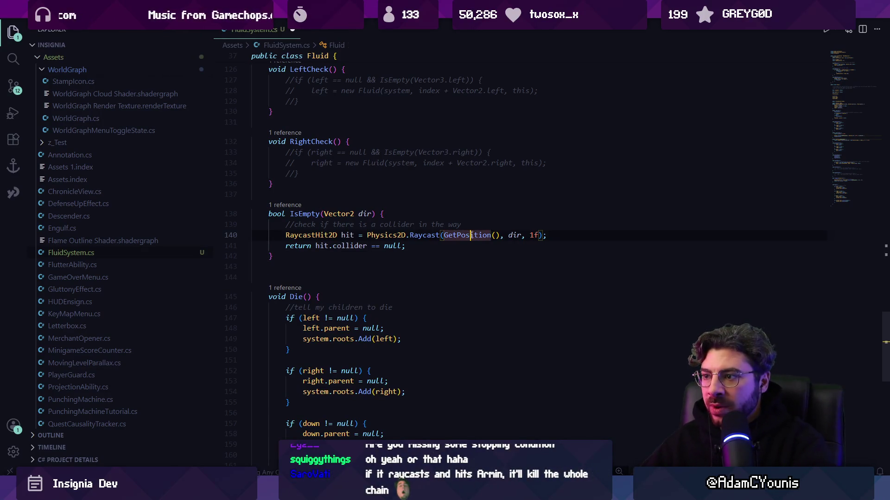
left_click(469, 235)
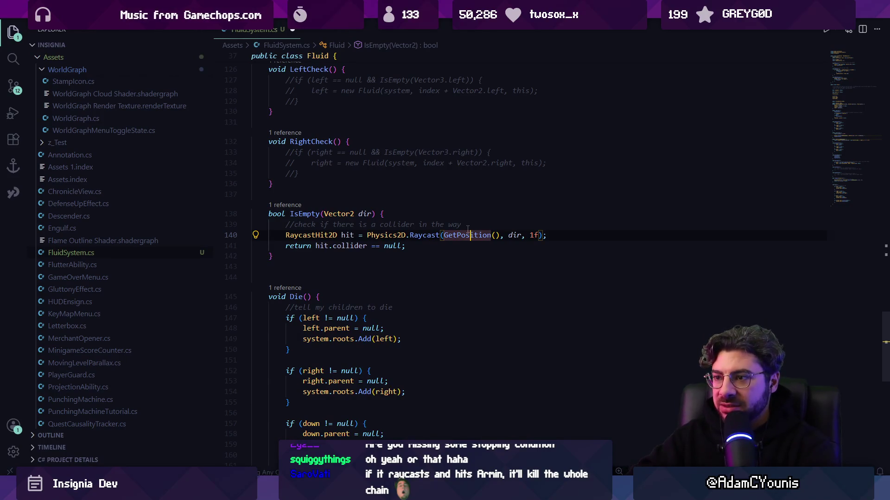
- Delete the old RaycastHit2D line and collider-in-the-way comment in IsEmpty
key("Down")
key("shift+Up")
key("BackSpace")
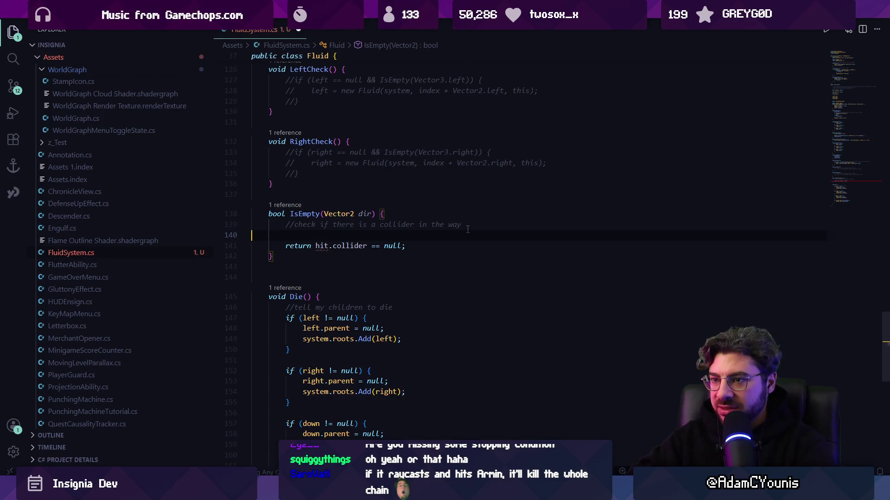
type("//overla")
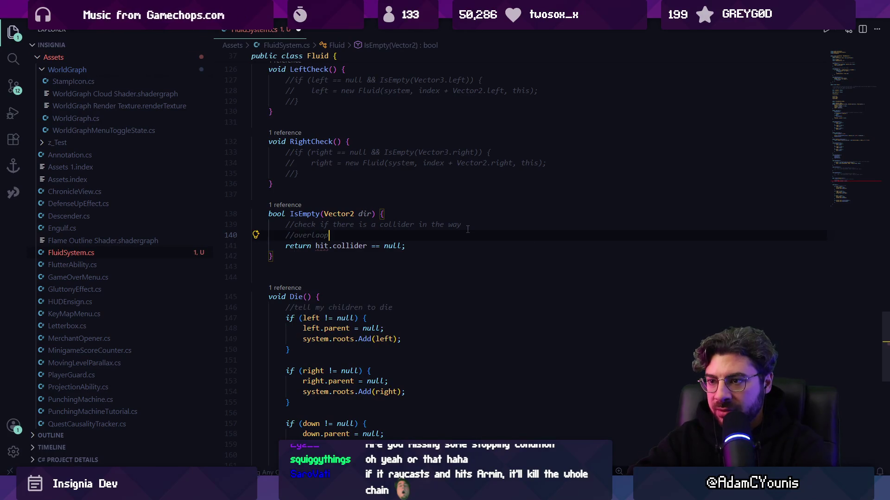
key("BackSpace")
type("p check")
key("Up")
key("End")
key("shift+Up")
key("BackSpace")
key("Return")
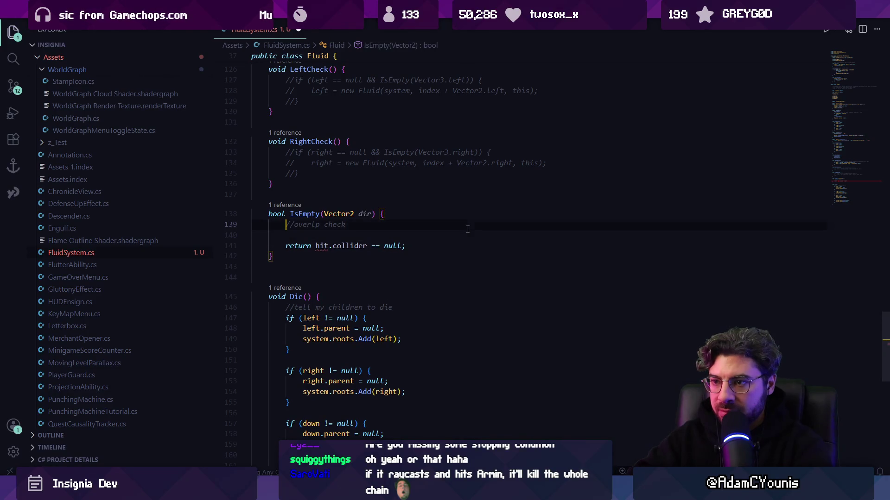
- Write a collider overlap comment and accept the suggested offset position and Raycast lines
key("shift+End")
type("/col")
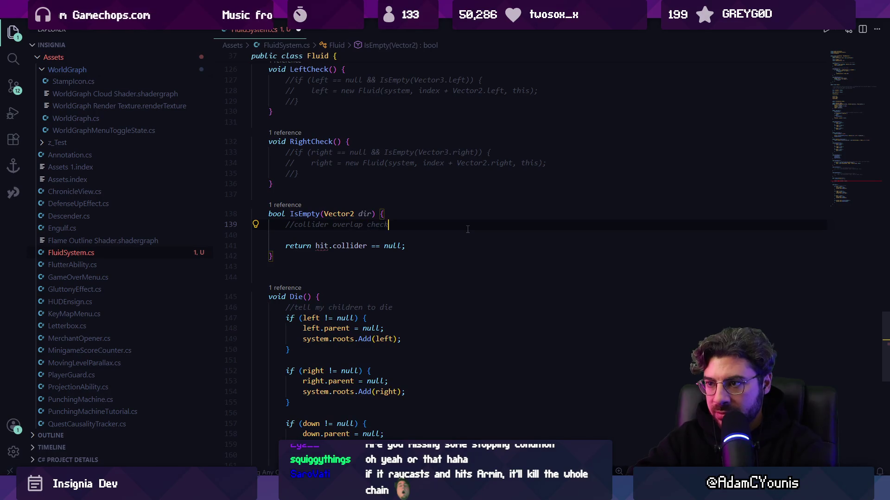
type("nt")
key("Return")
key("Tab")
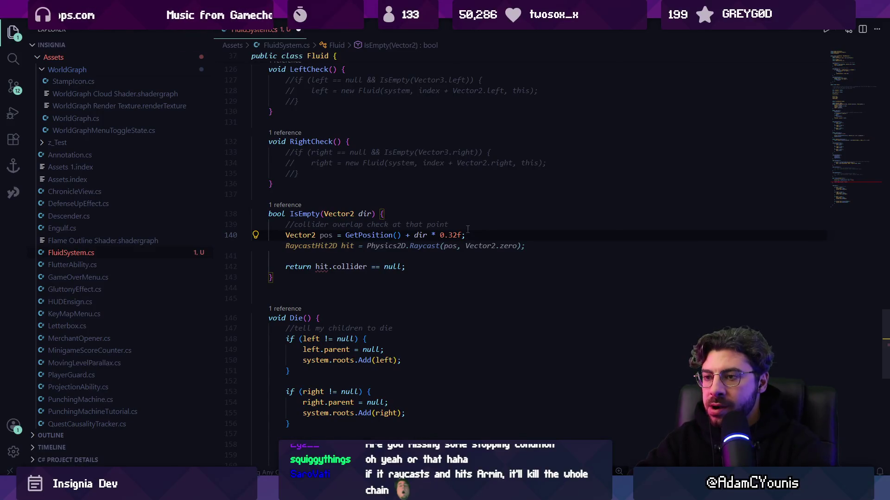
key("ctrl+shift+Left")
key("ctrl+shift+Left")
key("ctrl+shift+Left")
key("BackSpace")
key("BackSpace")
type(";")
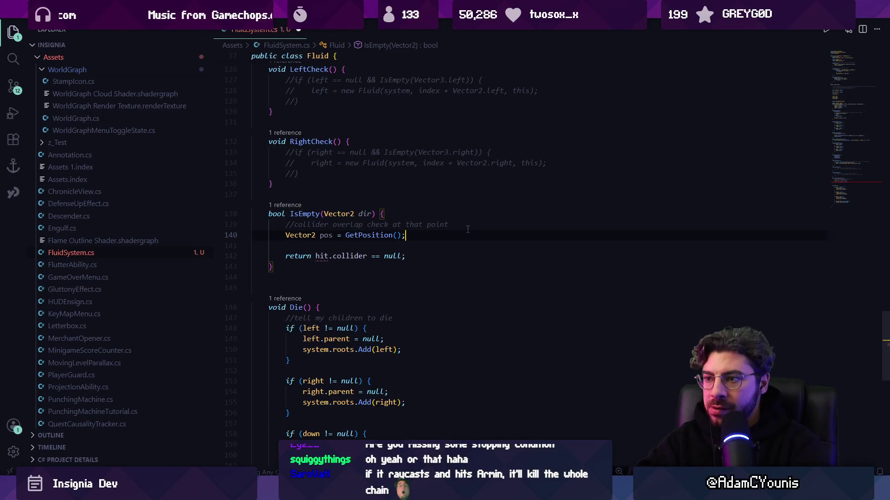
key("Return")
key("Tab")
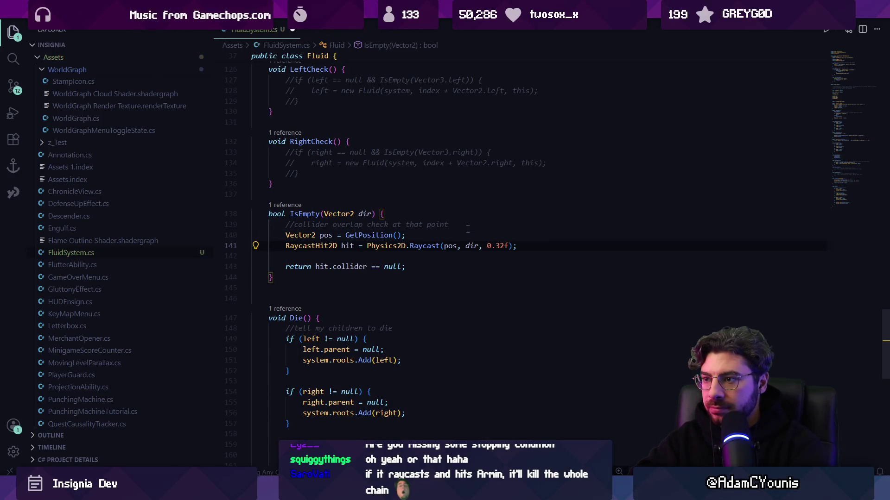
- Try replacing the Raycast line with a Physics2D.overlap check, then remove it
key("shift+Home")
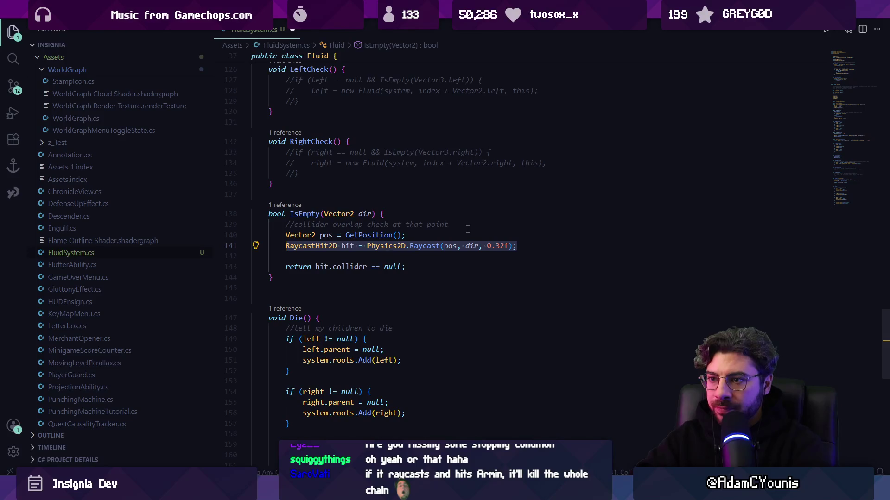
type("Ph")
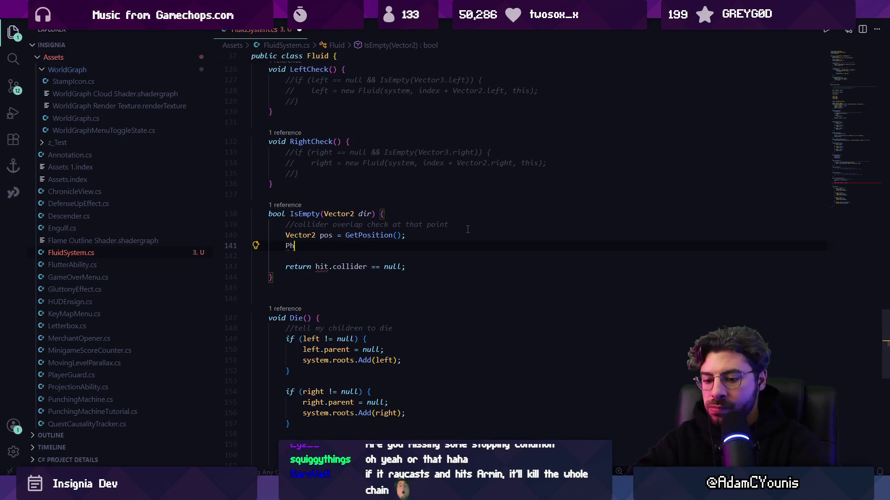
type("ysics2")
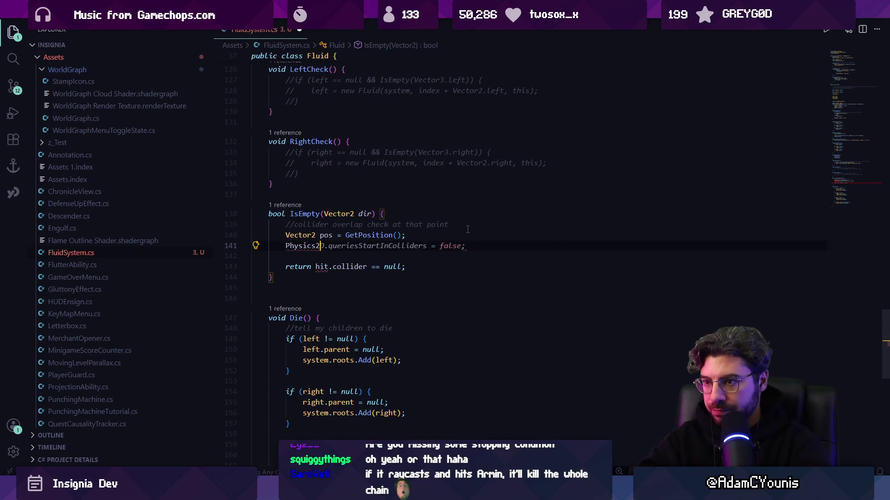
type("D.overlap")
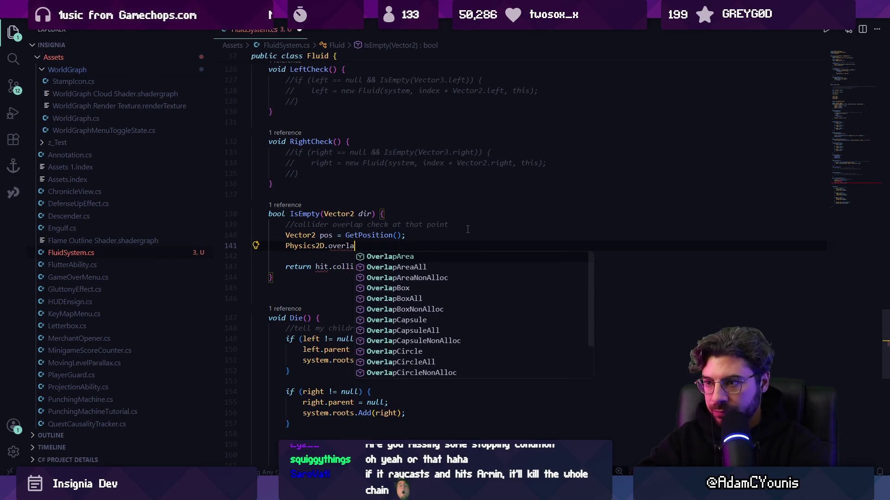
key("Escape")
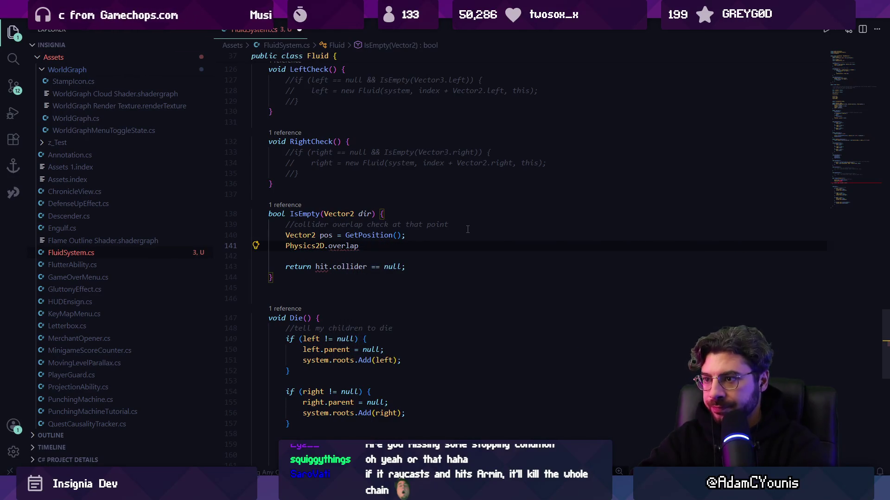
key("ctrl+shift+Left")
key("ctrl+shift+Left")
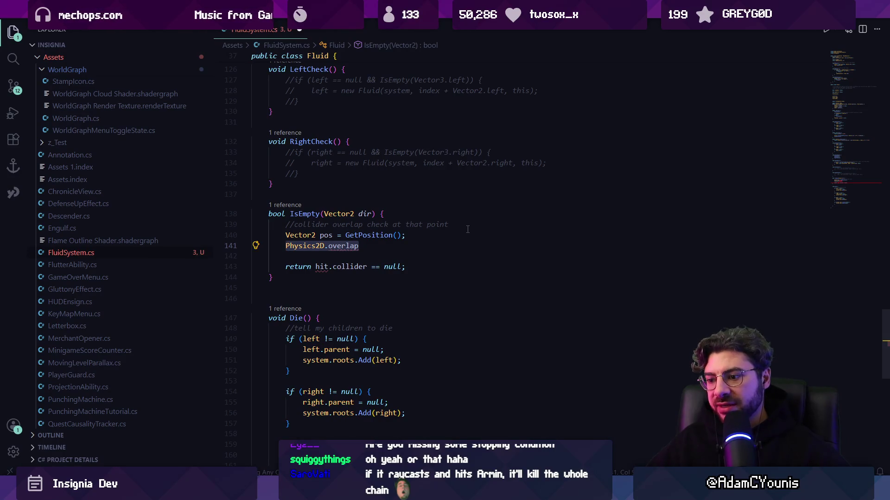
key("BackSpace")
key("BackSpace")
key("BackSpace")
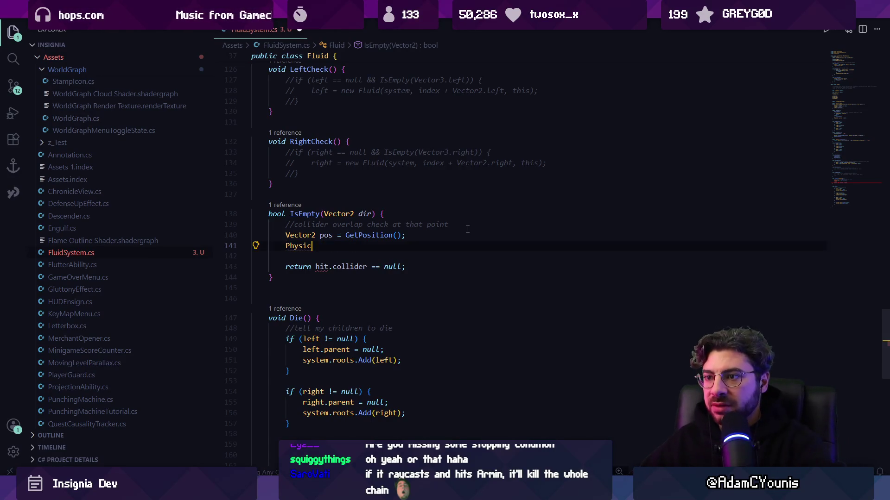
- Re-add the suggested position offset line and drop the extra blank line below it
key("Return")
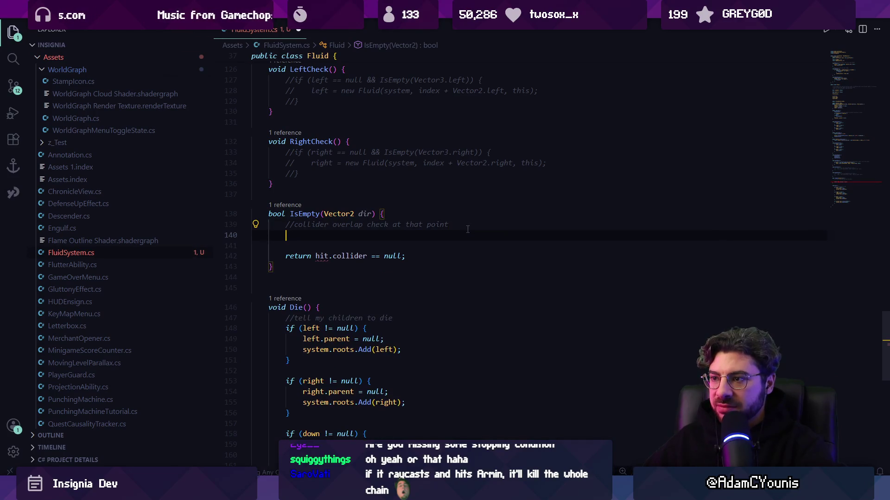
key("Tab")
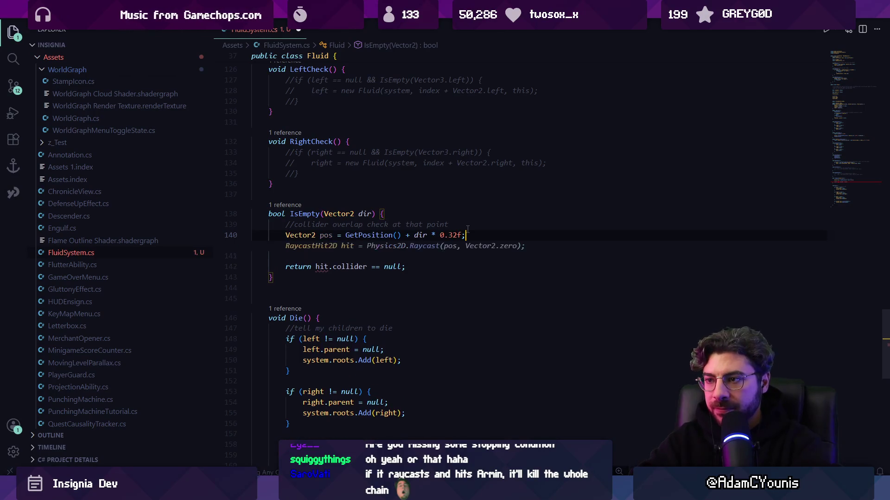
key("ctrl+shift+Left")
key("ctrl+shift+Left")
key("ctrl+shift+Left")
key("Up")
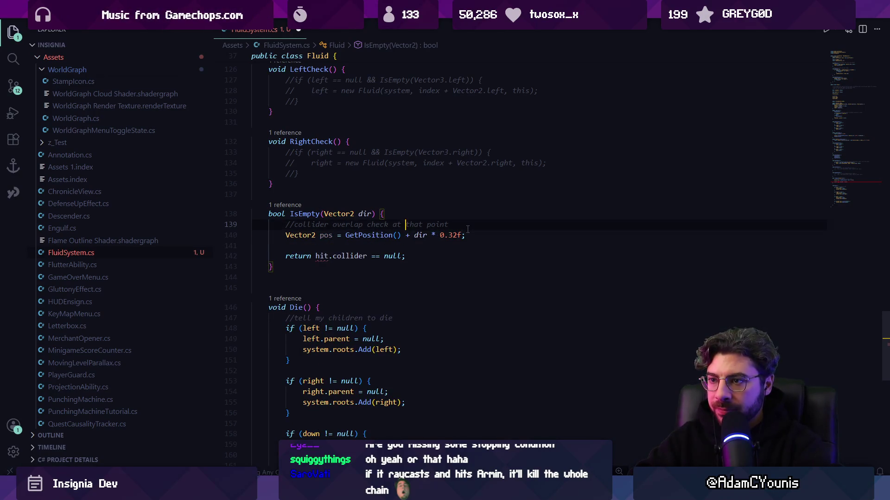
key("Down")
key("Down")
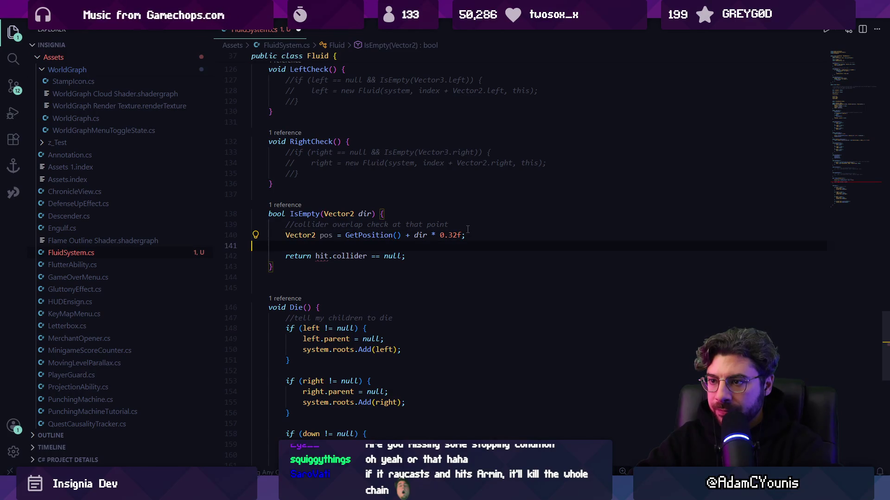
key("Return")
key("shift+Up")
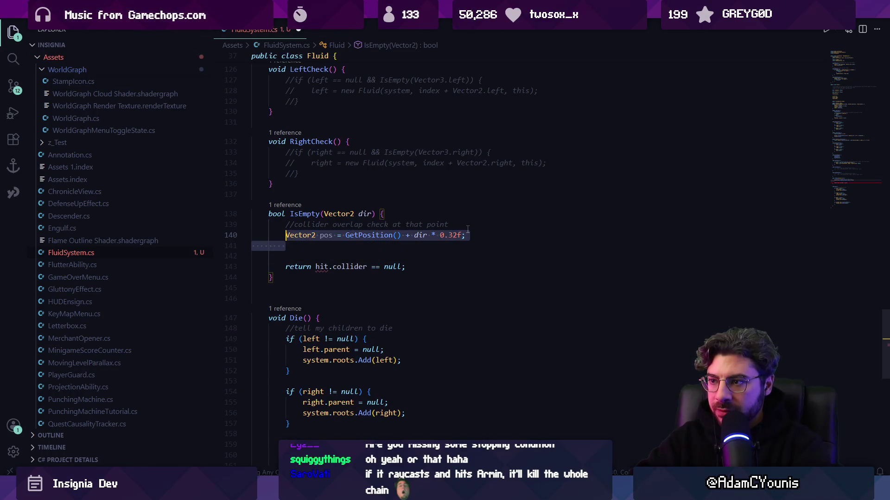
key("ctrl+z")
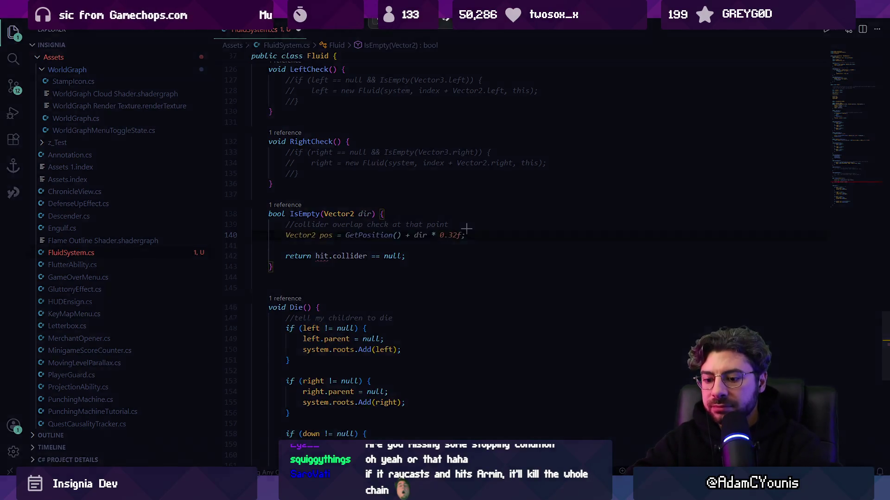
- Add an 'only check a position' comment, the checkPos calculation, and a Raycast using checkPos
type("//only ned ")
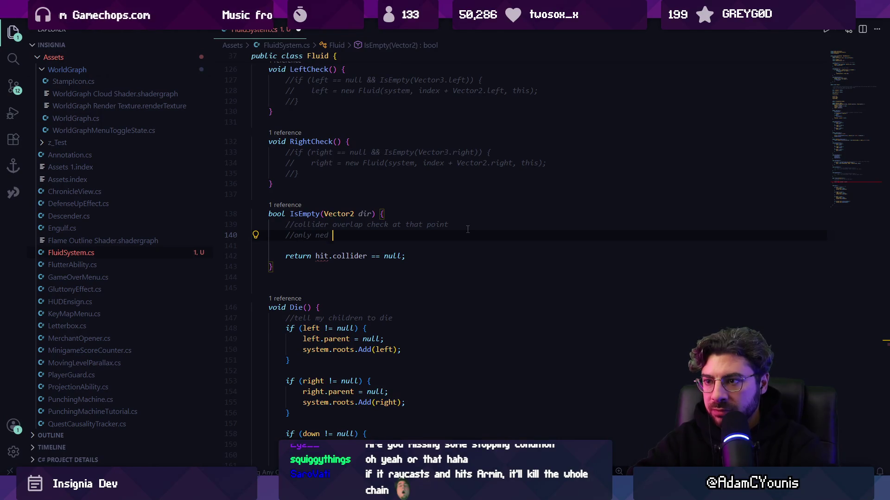
key("BackSpace")
key("BackSpace")
type("ed to check")
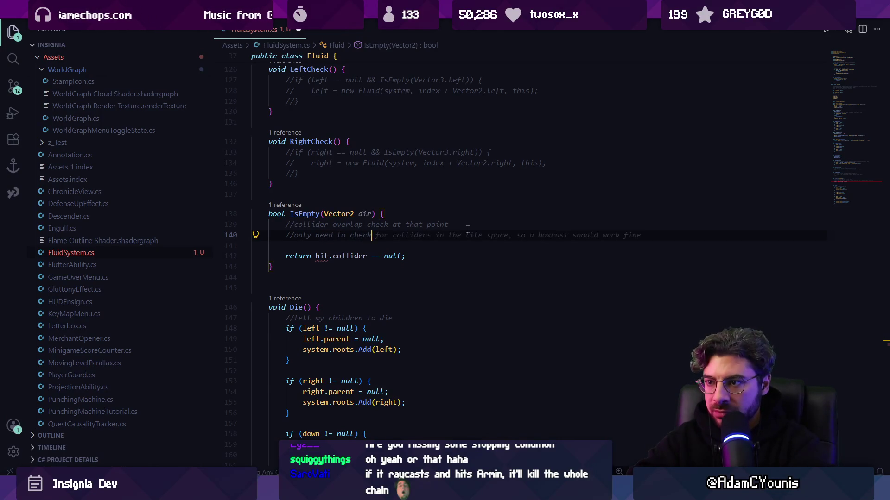
type(" a poio")
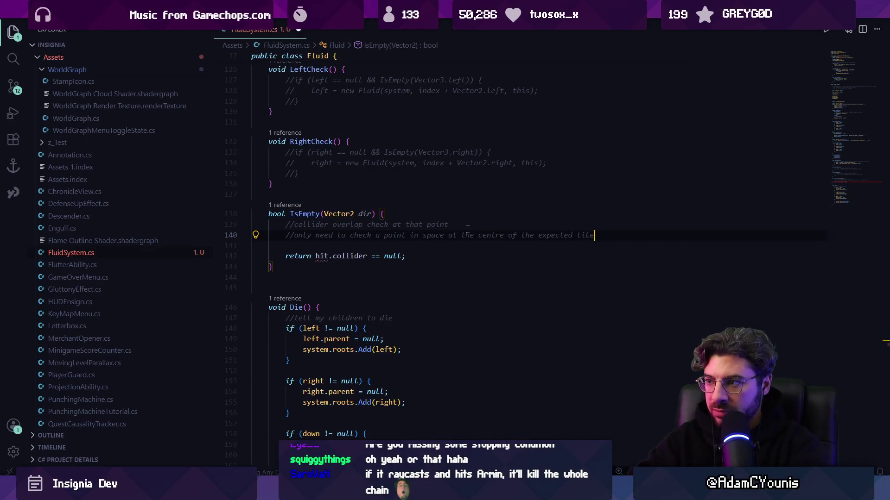
key("Up")
key("ctrl+shift+k")
key("Return")
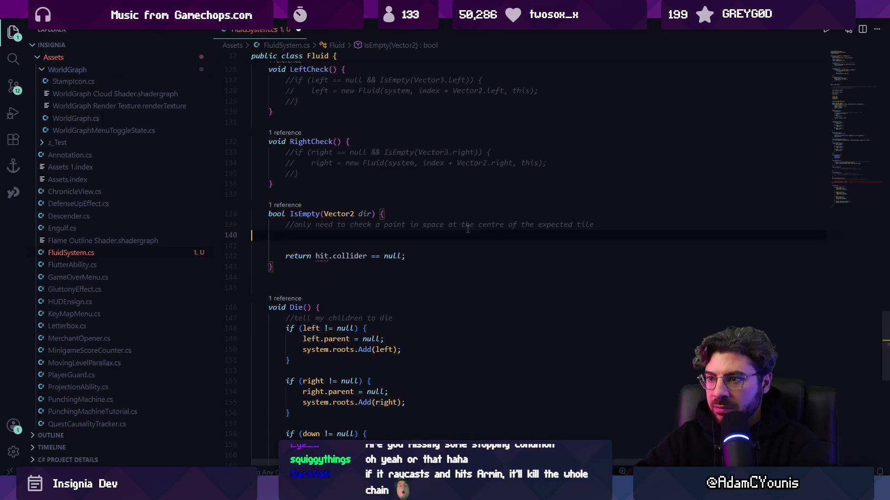
key("Tab")
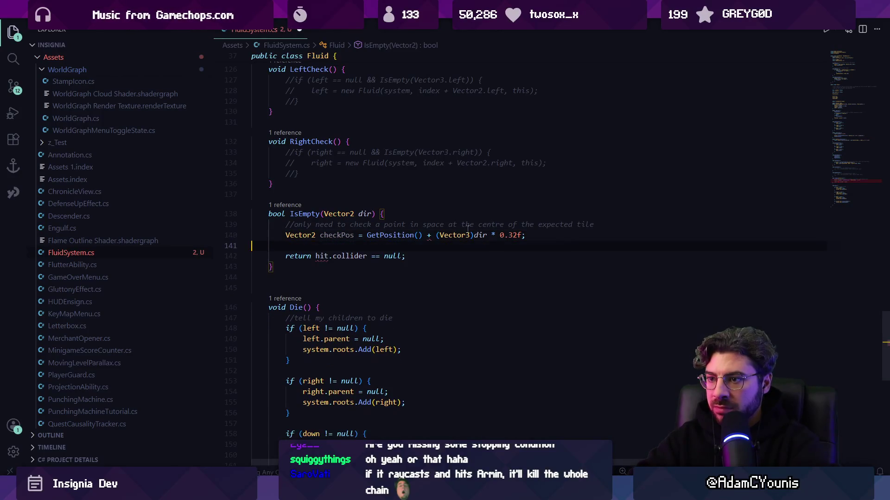
key("Return")
key("Tab")
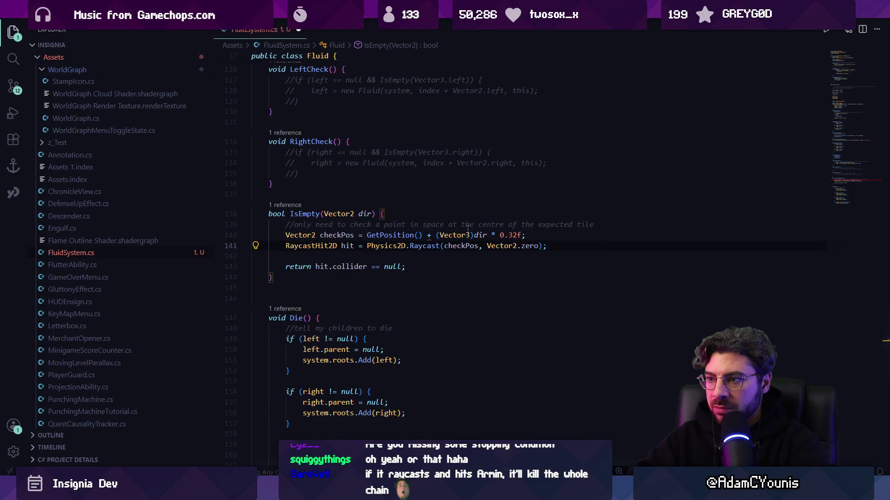
key("Return")
- Rewrite checkPos as GetPosition() + dir * 0.32f and save
key("Up")
key("Up")
key("ctrl+shift+Right")
key("ctrl+shift+Right")
key("ctrl+shift+Right")
key("ctrl+shift+Right")
key("ctrl+shift+Right")
key("Right")
key("ctrl+shift+Right")
key("ctrl+shift+Right")
key("ctrl+shift+Right")
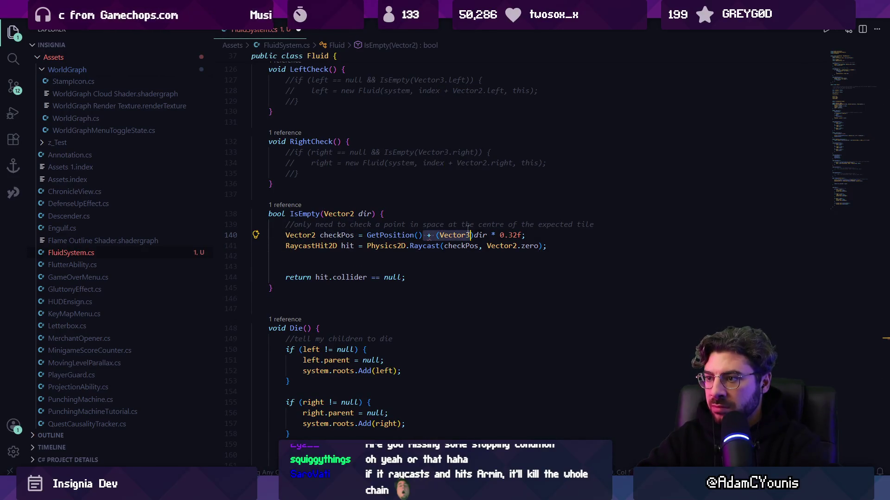
key("shift+End")
key("BackSpace")
key("ctrl+s")
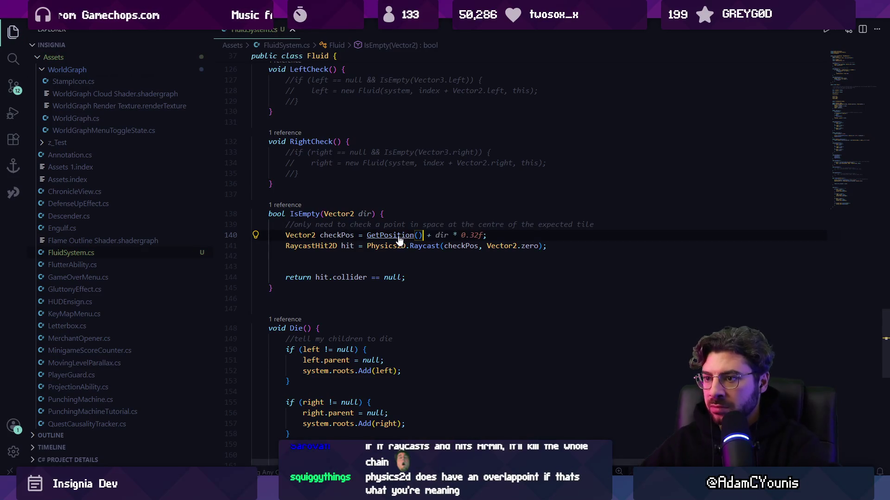
left_click(400, 236, "ctrl")
key("alt+Left")
type("+ (Vector3)dir")
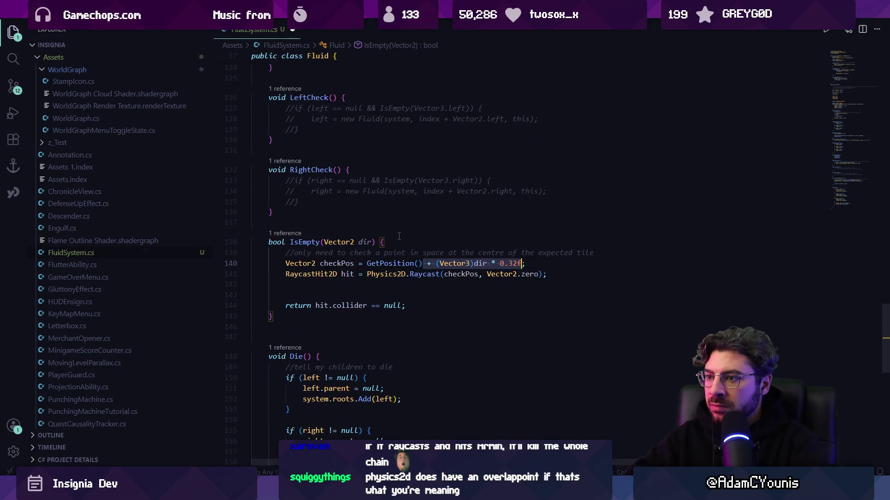
key("ctrl+shift+Left")
key("ctrl+shift+Left")
key("ctrl+shift+Left")
key("BackSpace")
key("ctrl+s")
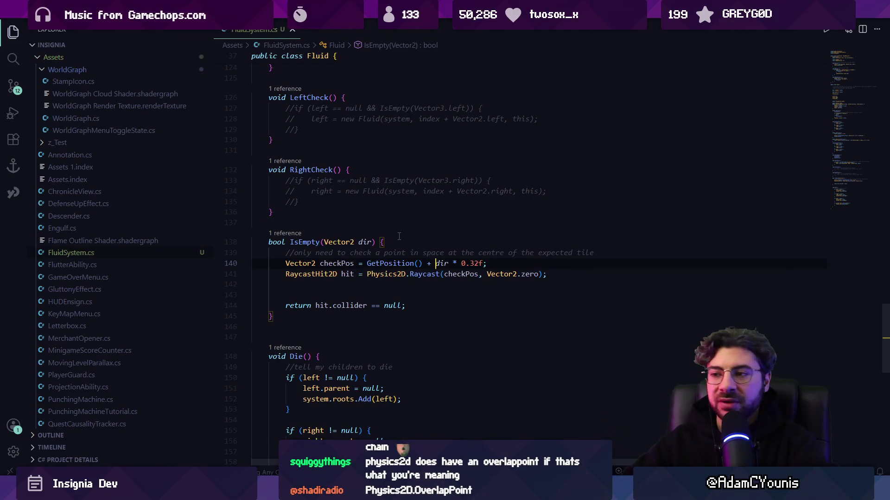
- Remove the blank lines between the Raycast line and the return
key("Down")
key("Down")
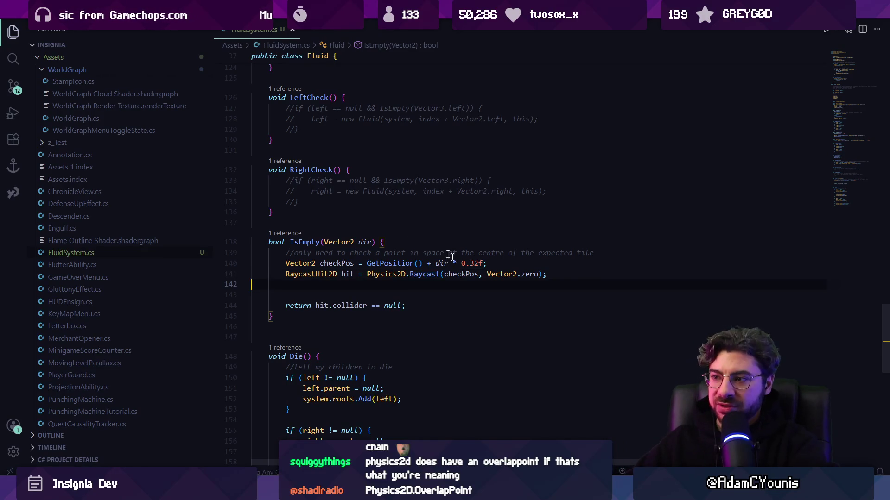
key("Down")
key("BackSpace")
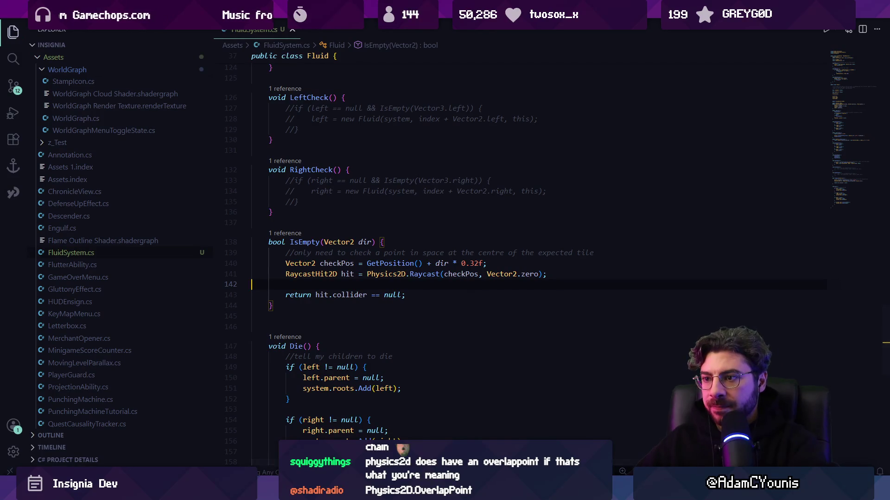
key("alt+Tab")
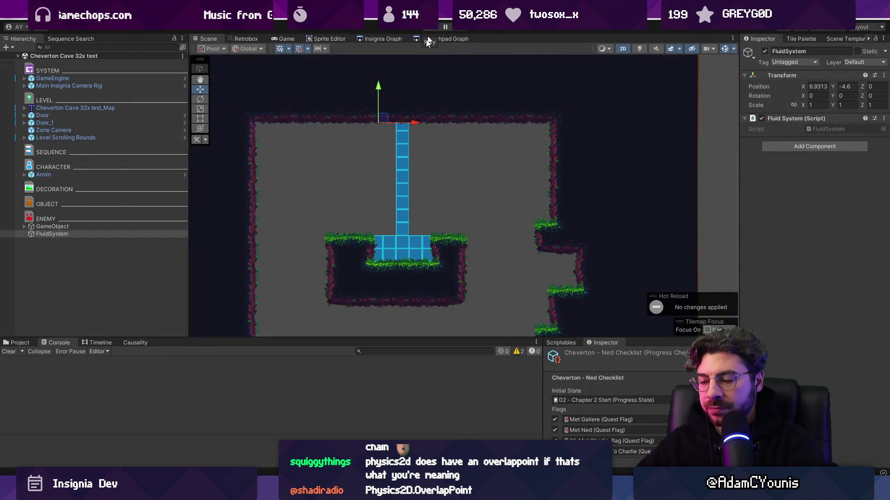
key("alt+Tab")
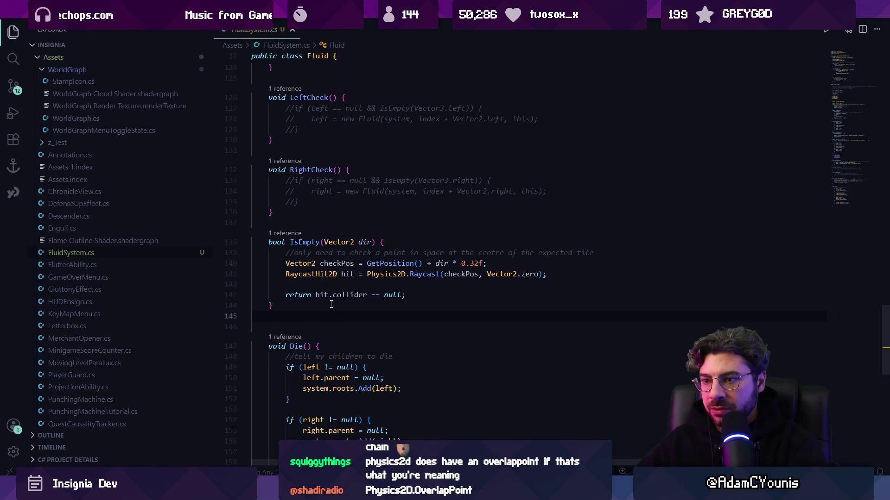
left_click(364, 284)
key("BackSpace")
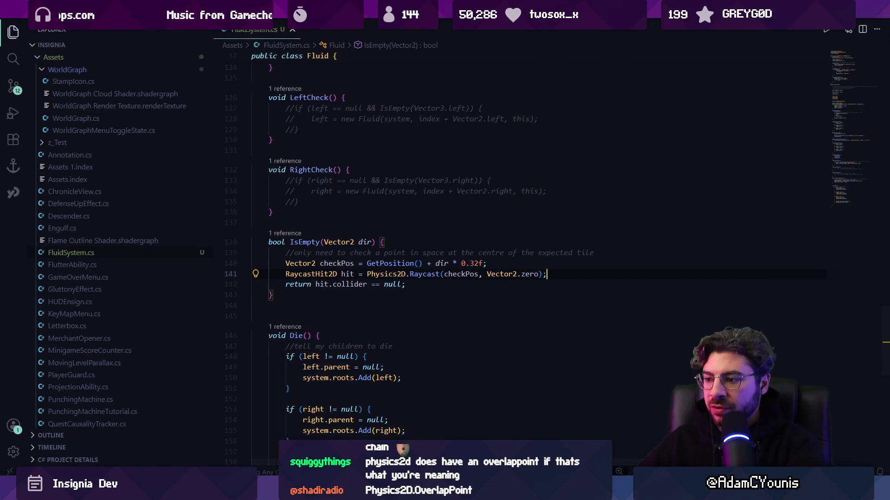
key("alt+Tab")
- Pan to the grid sketches and set a white brush at 9.9 px
scroll(487, 379, "down", 5)
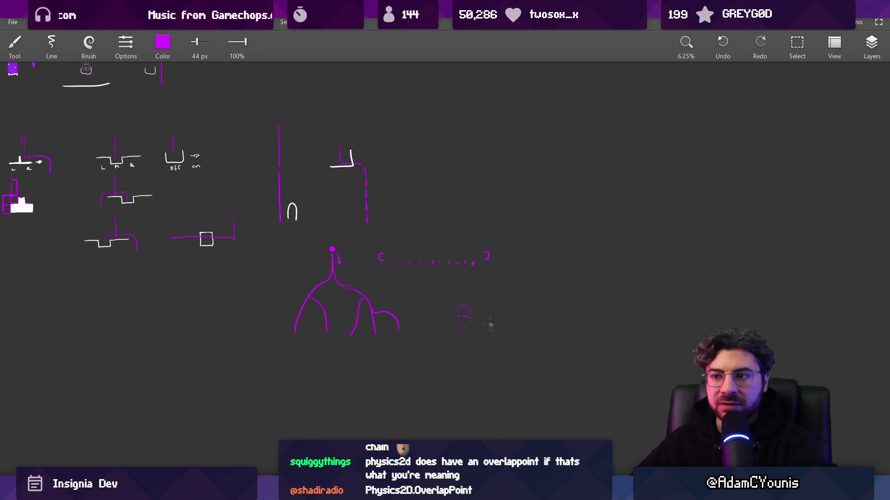
left_click_drag(477, 272, 489, 309)
scroll(465, 190, "up", 10)
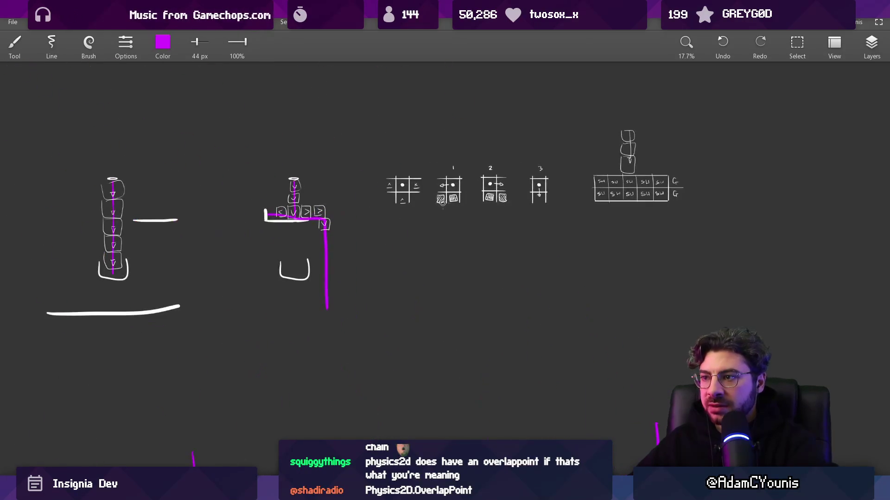
scroll(500, 224, "down", 4)
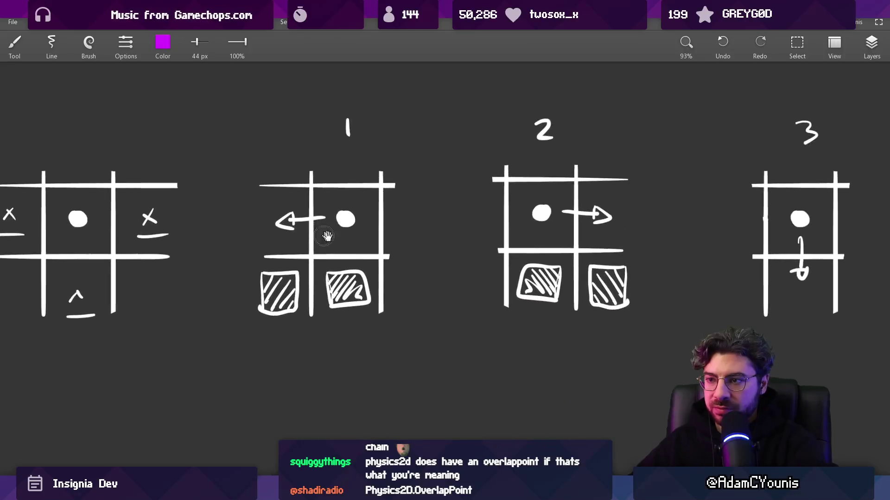
left_click_drag(538, 176, 495, 165)
key("ctrl+z")
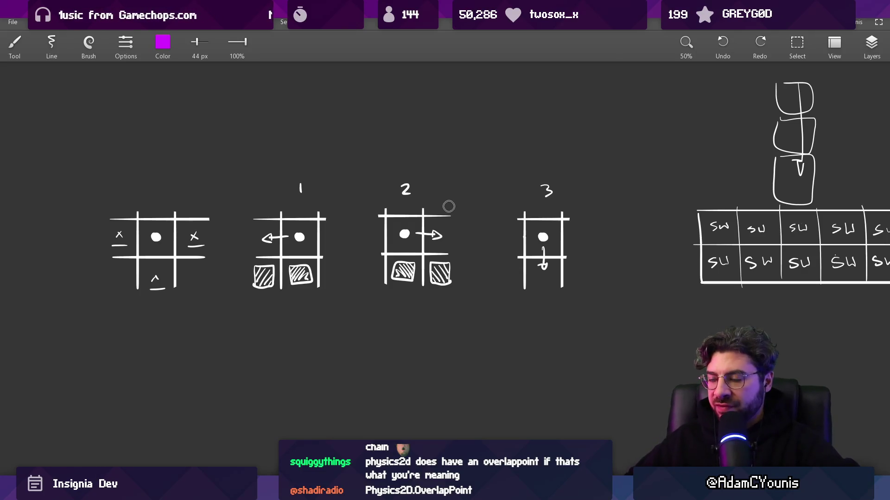
left_click(430, 223)
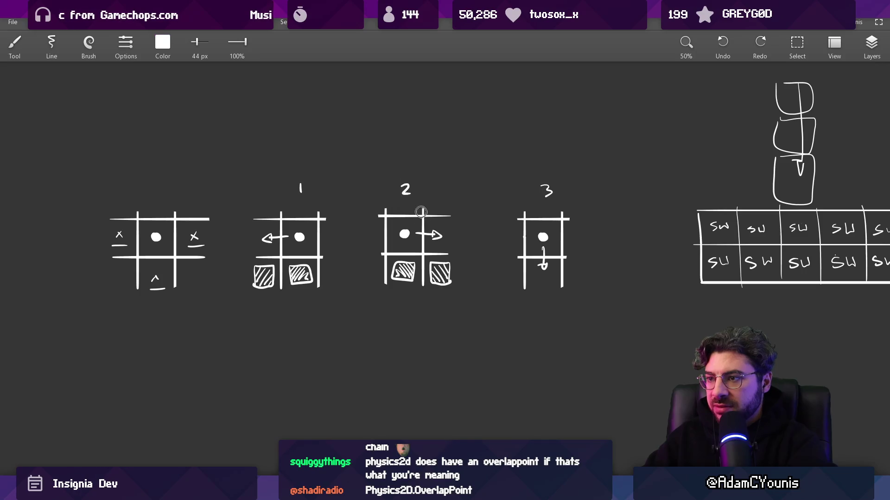
scroll(381, 248, "up", 2)
key("bracketleft")
key("bracketleft")
key("bracketleft")
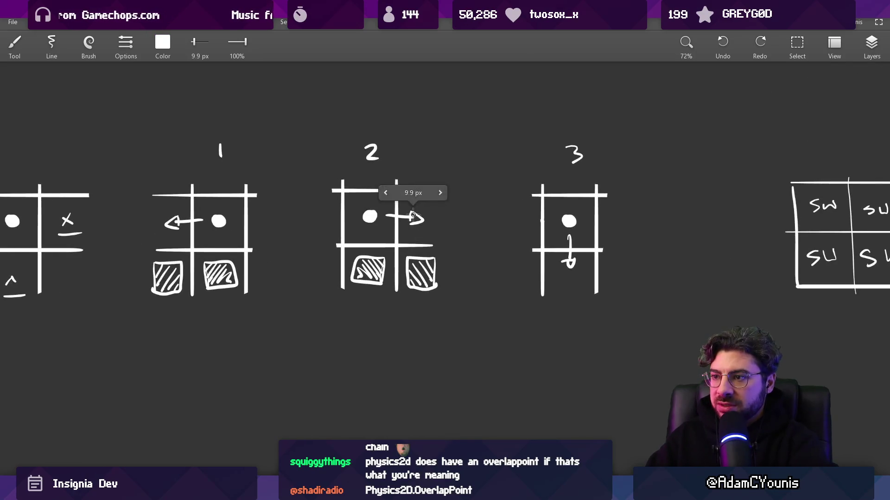
scroll(367, 184, "up", 3)
- Label the grids: Right above grid 2, down above grid 3, Left above grid 1
mouse_move(365, 160)
left_mouse_down()
mouse_move(395, 176)
mouse_move(409, 152)
mouse_move(429, 153)
left_mouse_up()
left_click_drag(563, 160, 603, 160)
mouse_move(172, 158)
left_mouse_down()
mouse_move(182, 182)
mouse_move(203, 172)
left_mouse_up()
key("ctrl+z")
key("ctrl+z")
left_click_drag(214, 147, 223, 162)
left_click_drag(228, 144, 226, 167)
left_click_drag(223, 160, 239, 158)
scroll(312, 183, "up", 2)
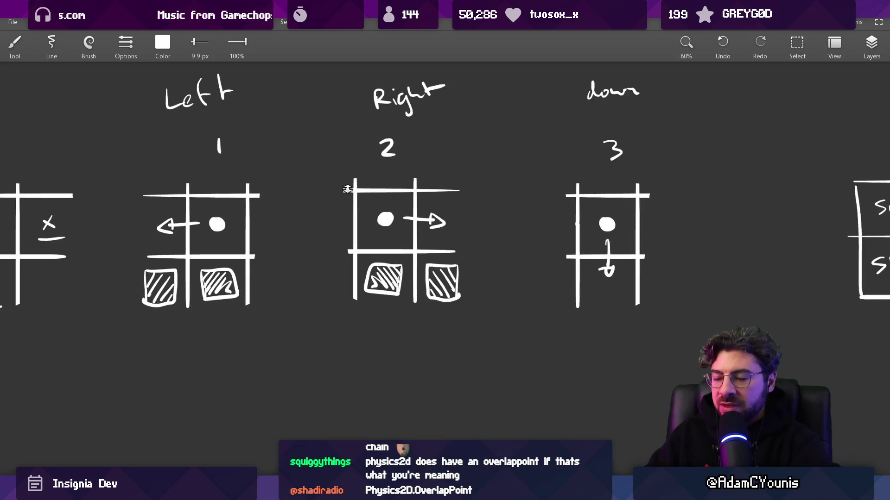
scroll(332, 321, "down", 3)
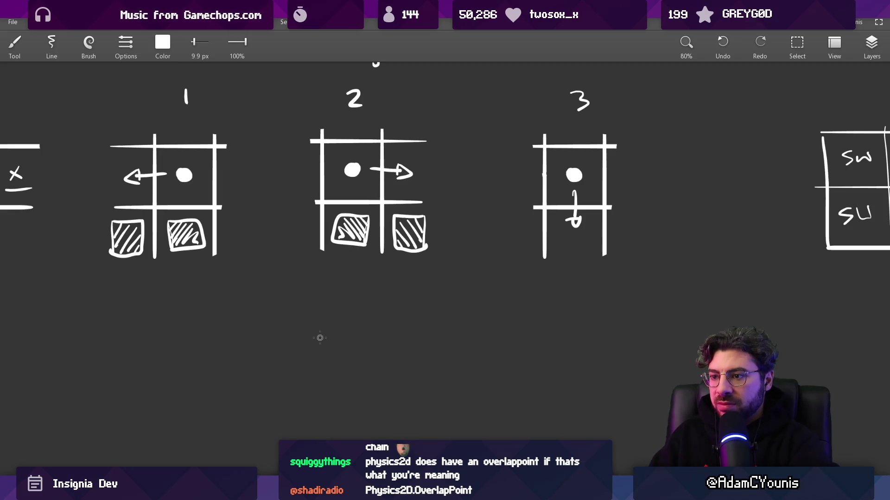
- Handwrite (0,-1) + (1,-1) !(1,0) below grid 2
left_click_drag(317, 341, 319, 326)
mouse_move(338, 342)
left_mouse_down()
mouse_move(334, 351)
mouse_move(356, 331)
left_mouse_up()
mouse_move(366, 321)
left_mouse_down()
mouse_move(367, 341)
mouse_move(379, 348)
left_mouse_up()
left_click_drag(297, 319, 299, 357)
scroll(376, 344, "right", 1)
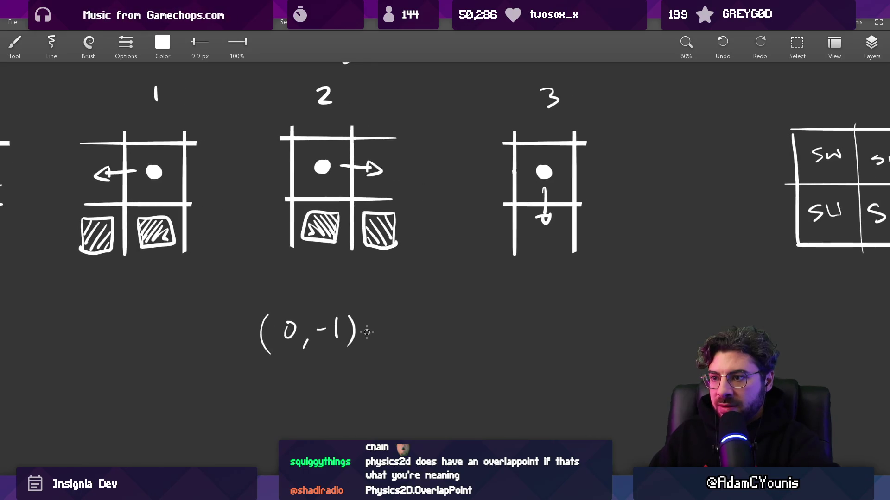
left_click_drag(371, 330, 384, 330)
left_click_drag(377, 323, 377, 339)
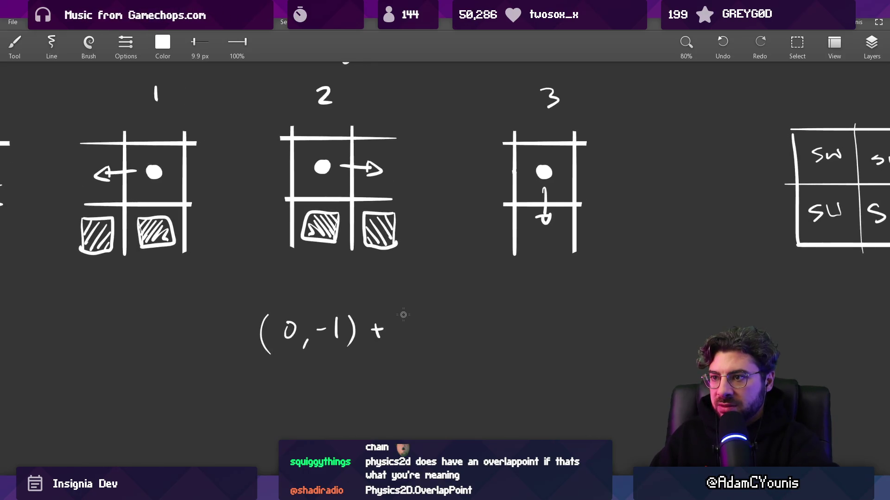
mouse_move(403, 311)
left_mouse_down()
mouse_move(405, 338)
mouse_move(418, 331)
left_mouse_up()
mouse_move(434, 326)
left_mouse_down()
mouse_move(431, 338)
mouse_move(457, 327)
left_mouse_up()
left_click_drag(467, 309, 469, 339)
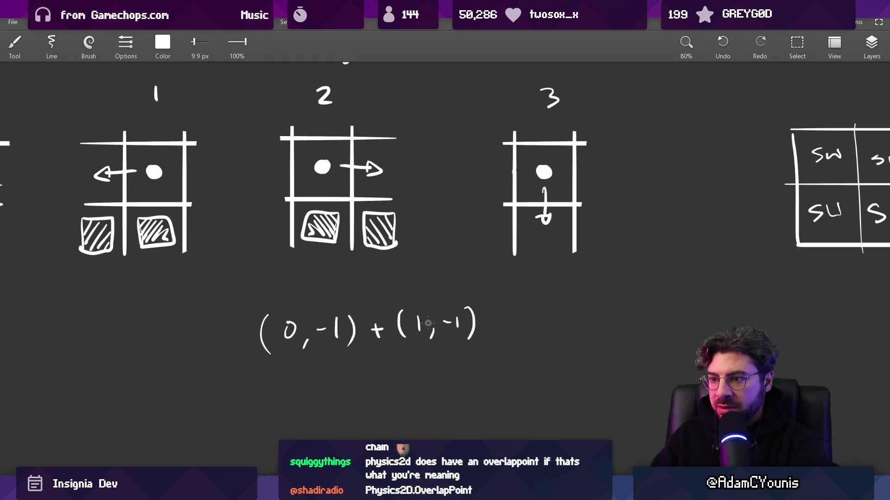
left_click_drag(508, 317, 511, 336)
mouse_move(532, 301)
left_mouse_down()
mouse_move(538, 340)
mouse_move(574, 311)
mouse_move(593, 343)
left_mouse_up()
scroll(593, 324, "down", 1)
- Lasso-select the equation, shift it down-left, and return to the code editor
key("s")
mouse_move(216, 367)
left_mouse_down()
mouse_move(323, 368)
mouse_move(463, 236)
mouse_move(204, 315)
left_mouse_up()
left_click(267, 291)
mouse_move(245, 277)
left_mouse_down()
mouse_move(508, 247)
mouse_move(236, 342)
mouse_move(247, 279)
mouse_move(227, 315)
mouse_move(195, 331)
left_mouse_up()
key("Escape")
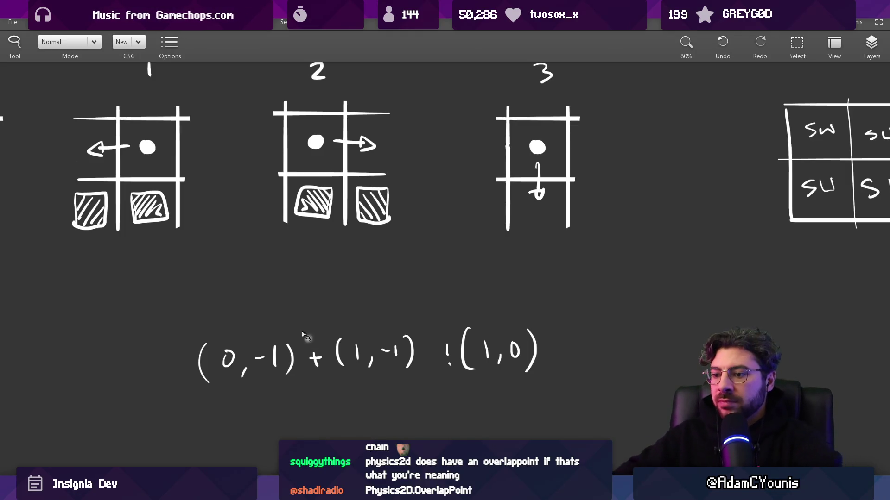
key("alt+Tab")
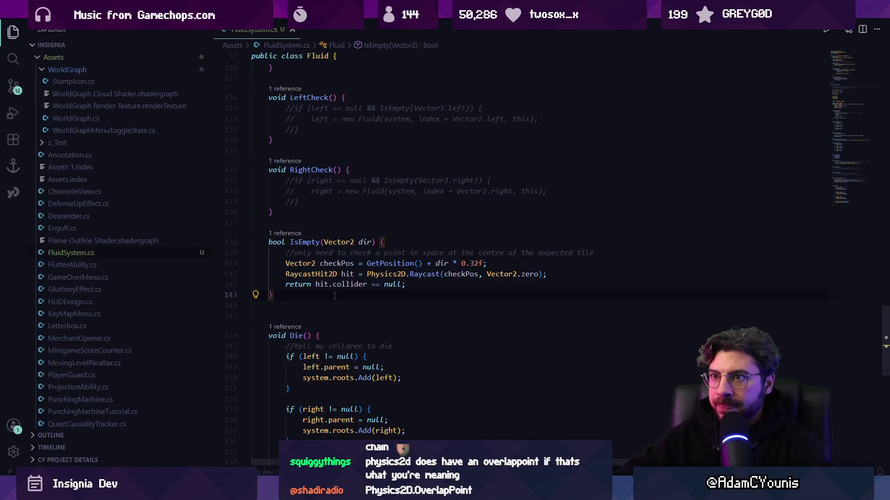
- Add a bool downIsSolid declaration at the top of RightCheck
key("Return")
key("Return")
type("bool")
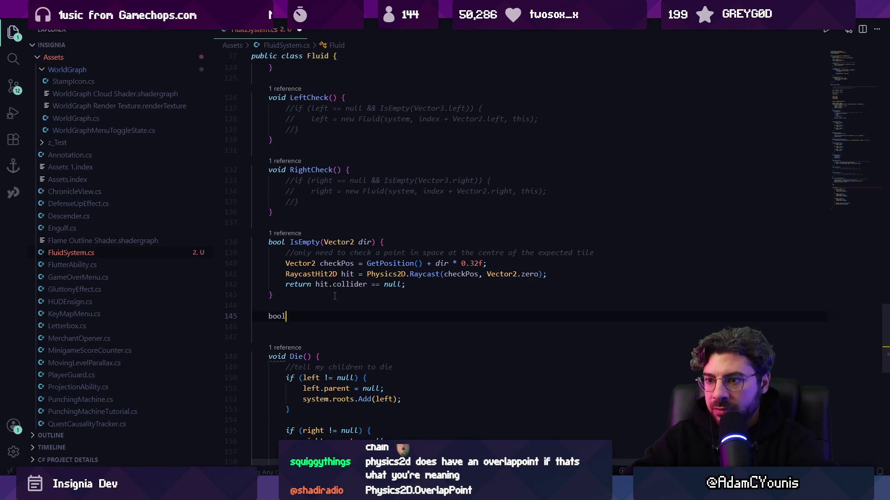
key("BackSpace")
key("BackSpace")
key("BackSpace")
key("ctrl+f")
key("Escape")
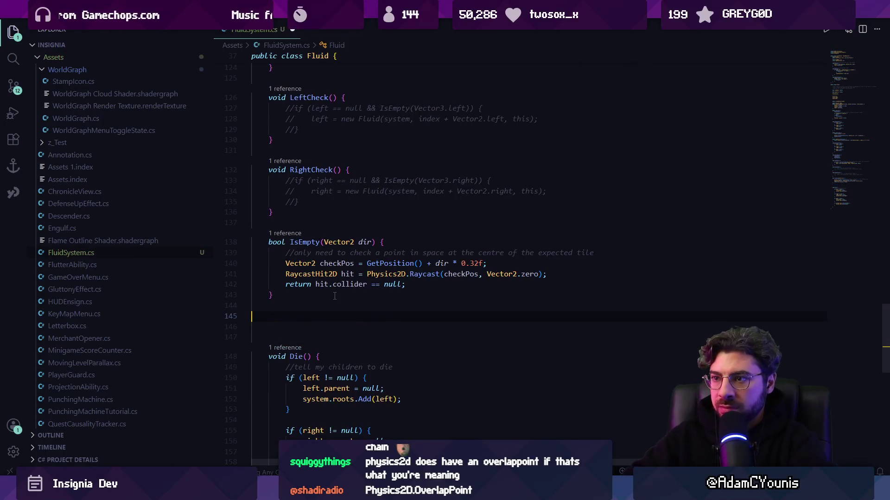
left_click(372, 175)
key("Return")
key("Return")
key("Return")
key("Up")
type("bool downIsSol")
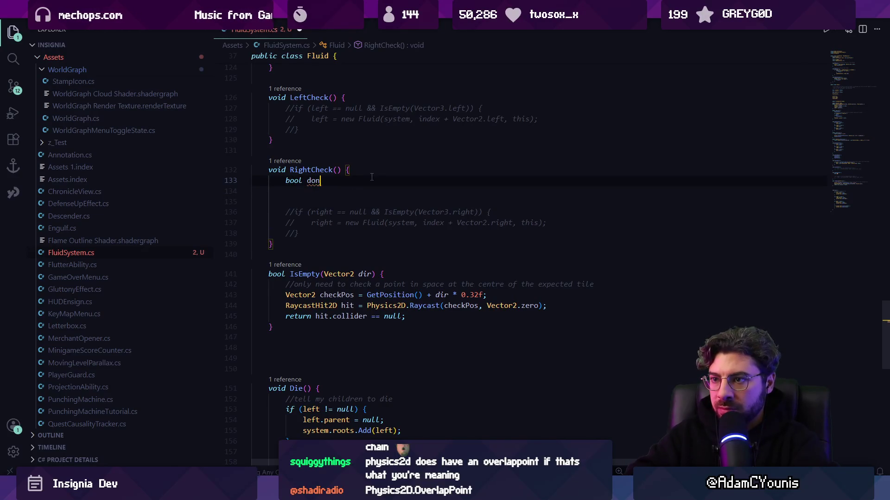
type("id = !IsEmpty(Vector3.down);")
key("Tab")
key("Return")
- Declare downRightIsSolid and rightIsSolid via !IsEmpty and save the script
type("bool r")
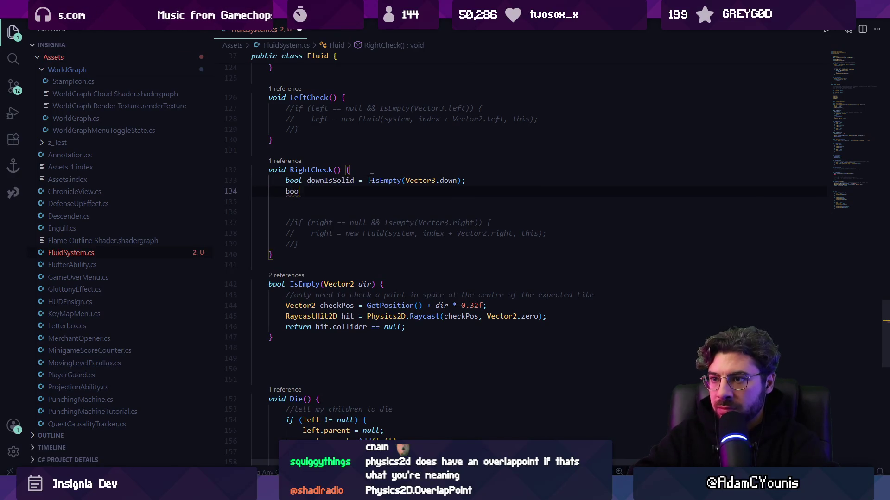
key("BackSpace")
key("BackSpace")
type("downRight")
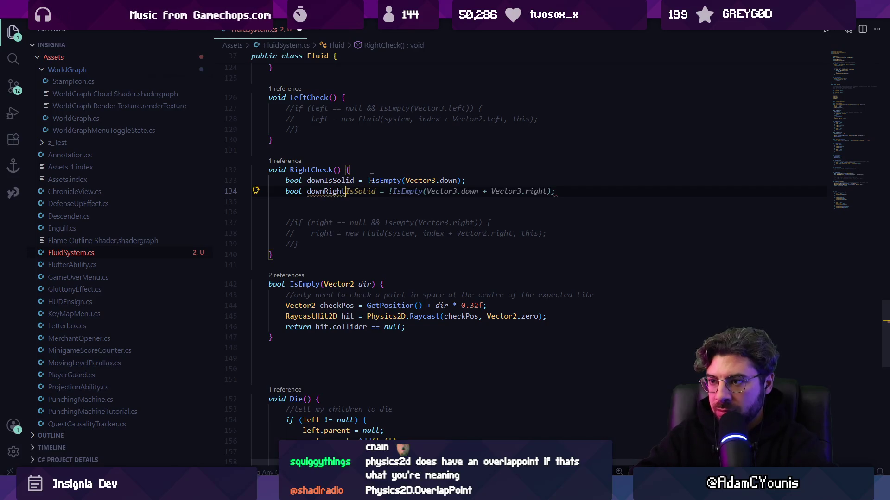
key("Tab")
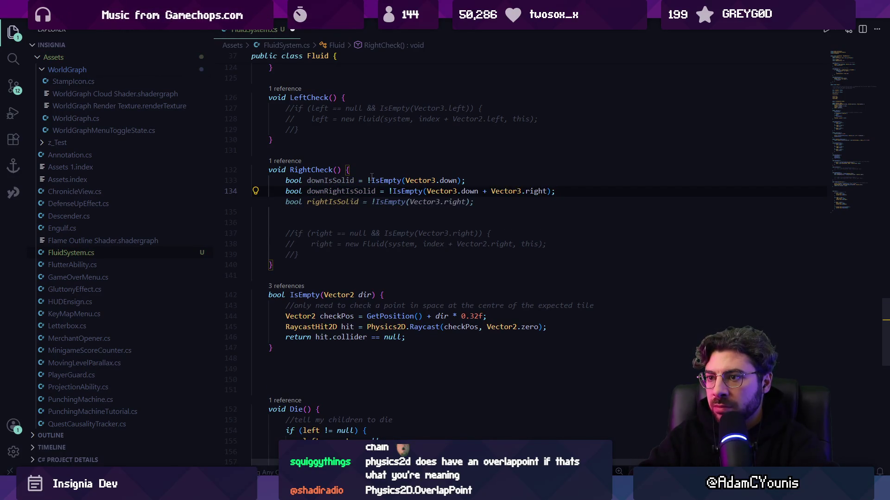
key("Tab")
key("ctrl+s")
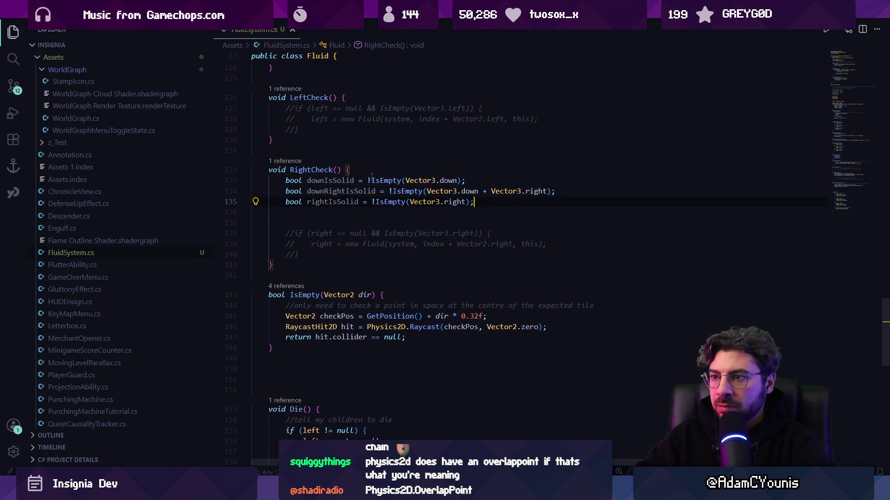
- Add the combined solidity condition line, keeping the commented block and dropping its return keyword
key("Return")
key("Return")
type("retur")
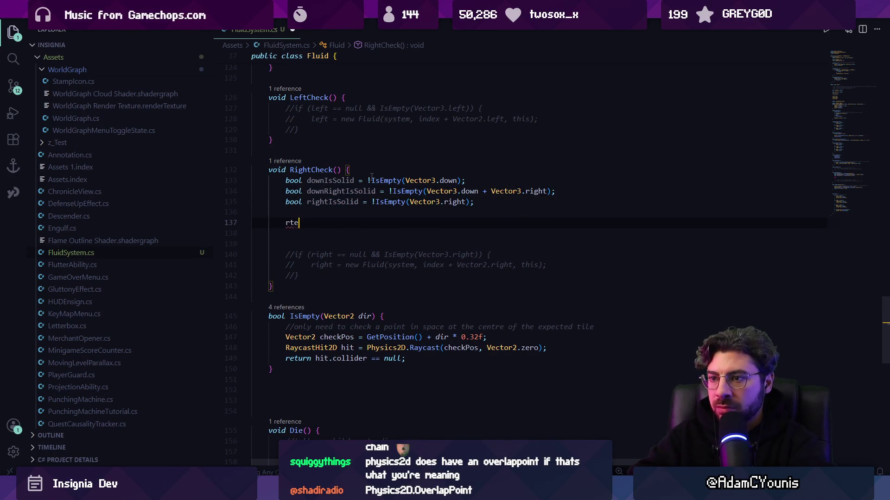
type("n")
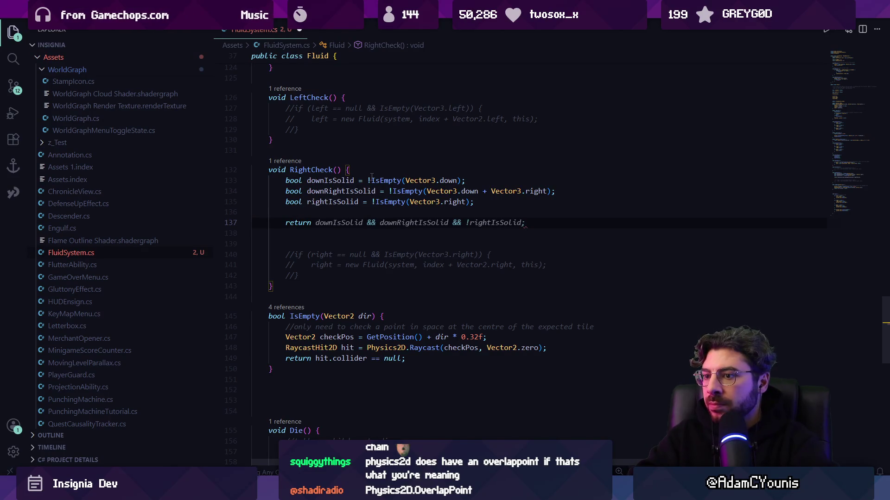
key("Tab")
key("shift+Down")
key("shift+Down")
key("shift+Down")
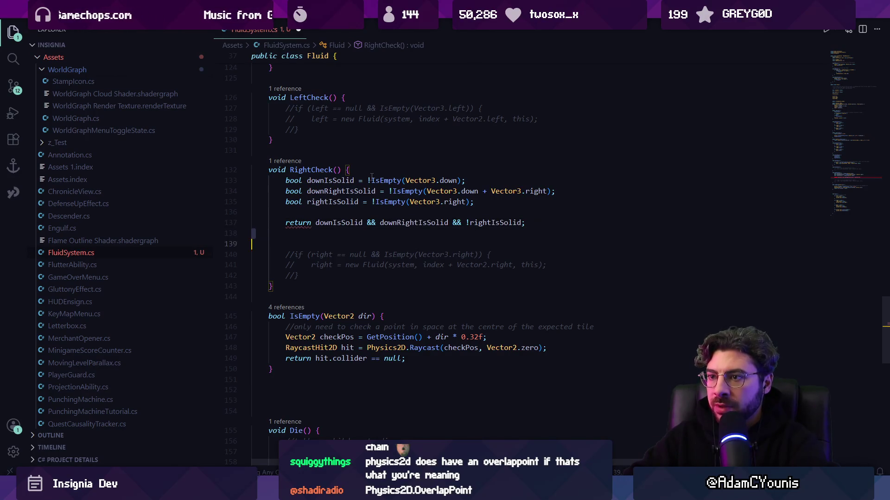
key("BackSpace")
key("Up")
key("Up")
key("Up")
key("ctrl+z")
key("ctrl+z")
key("ctrl+z")
key("Home")
key("ctrl+shift+Right")
key("BackSpace")
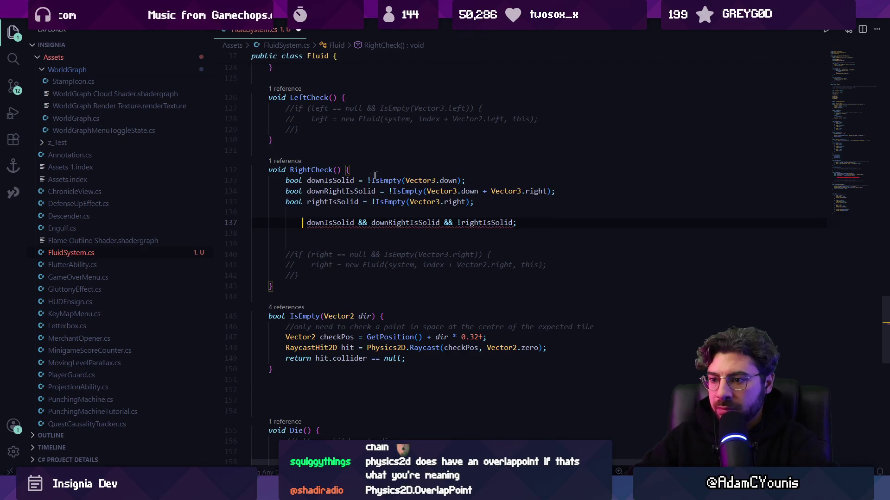
scroll(397, 213, "up", 4)
- Wrap the condition in an if with right == null that spawns the right Fluid
key("BackSpace")
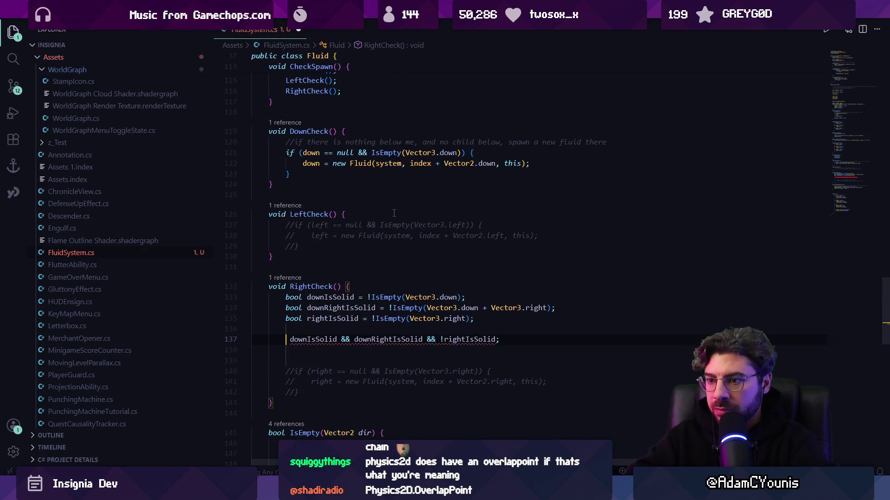
type("if(")
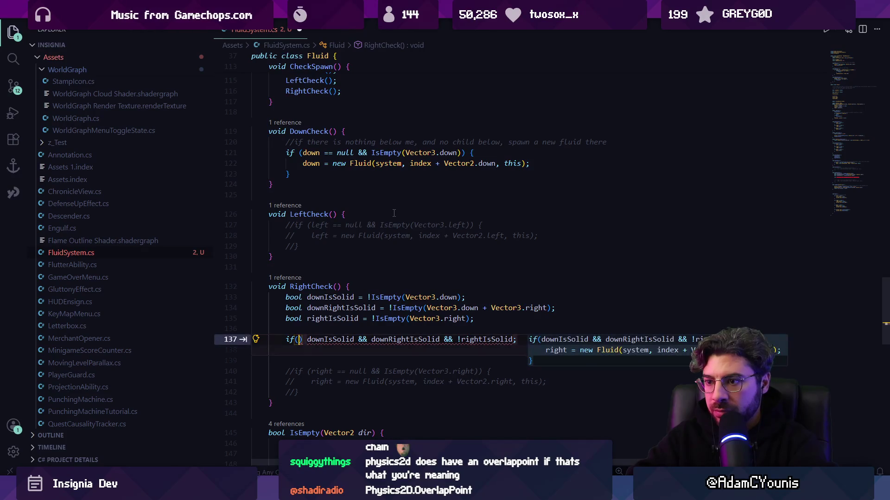
type("right ")
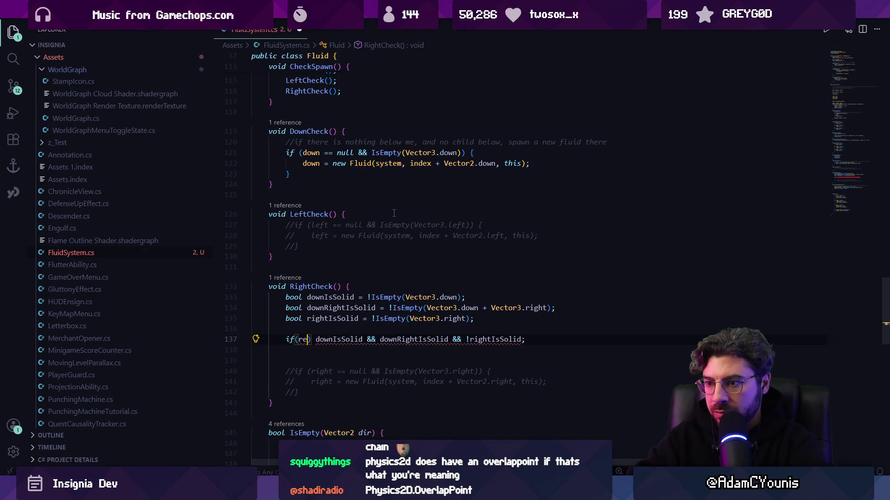
type("== null")
key("Down")
key("Delete")
key("BackSpace")
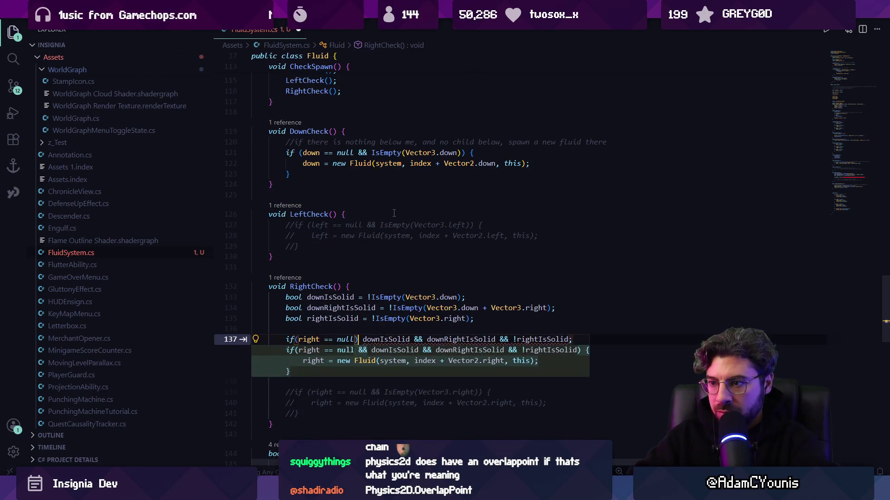
type("&&")
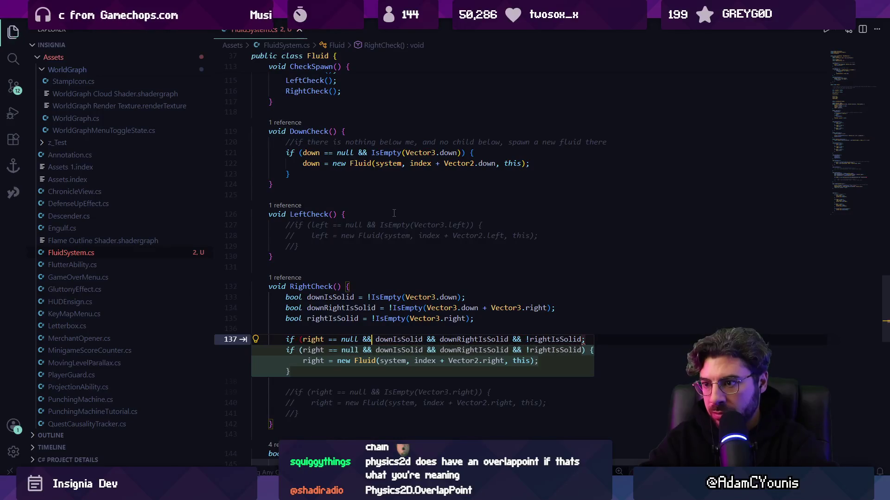
key("Tab")
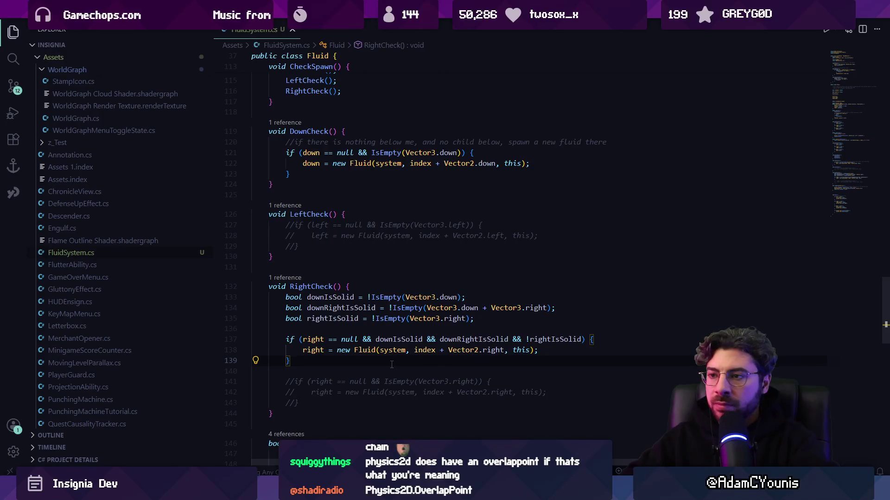
left_click_drag(305, 400, 250, 371)
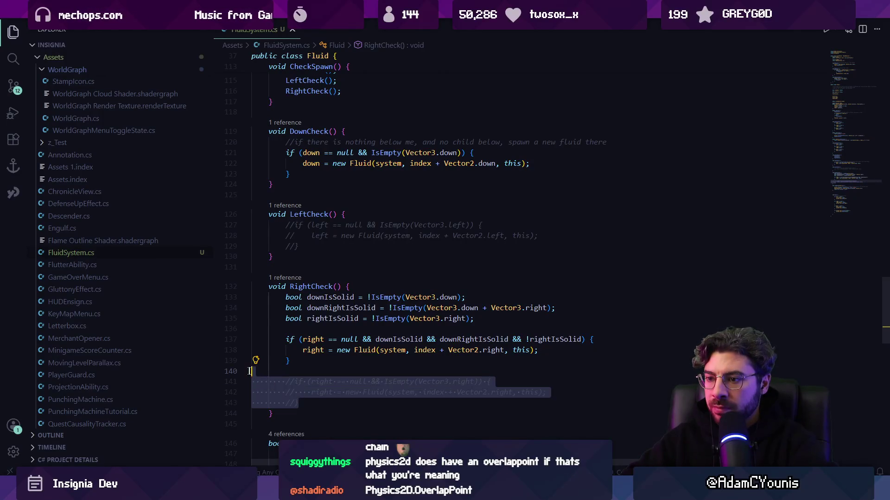
- Delete the old commented spawn code and move LeftCheck below RightCheck
key("Delete")
left_click_drag(254, 264, 254, 212)
key("ctrl+c")
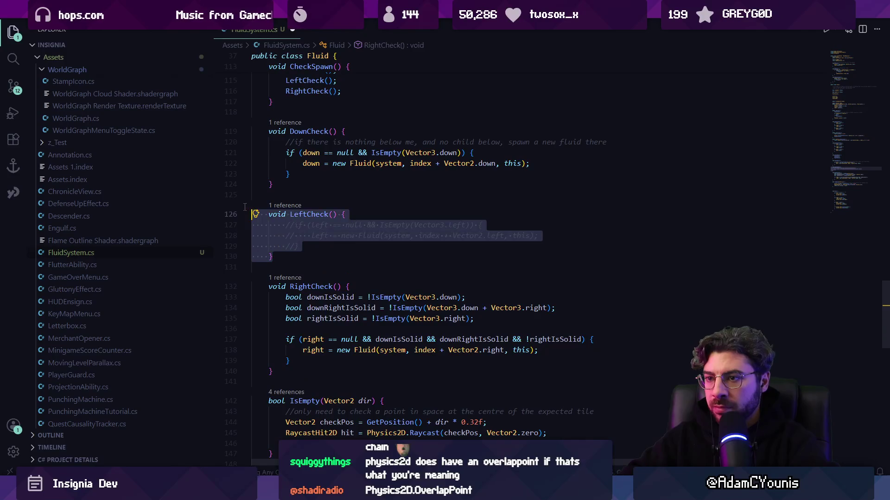
key("Delete")
left_click(291, 332)
key("Return")
key("ctrl+v")
- Replace LeftCheck's commented body with the mirrored left-side checks and save
mouse_move(298, 381)
left_mouse_down()
mouse_move(269, 354)
mouse_move(251, 361)
left_mouse_up()
key("Delete")
key("shift+Tab")
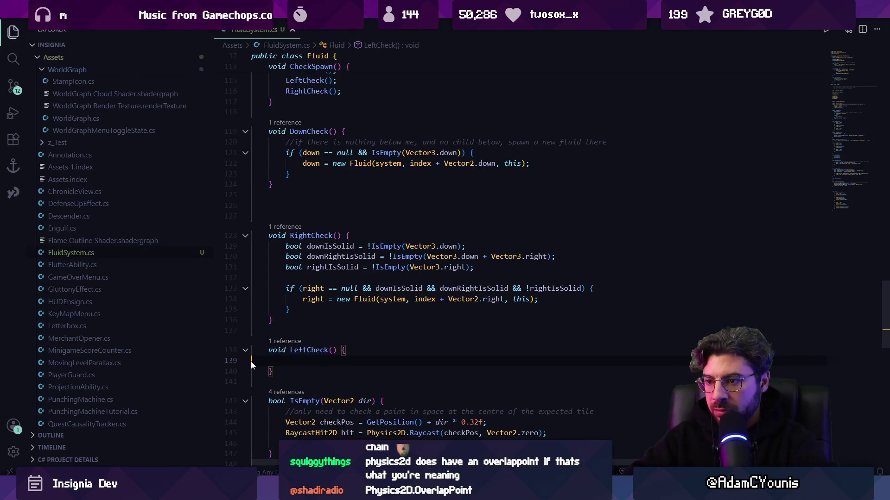
key("Tab")
key("ctrl+s")
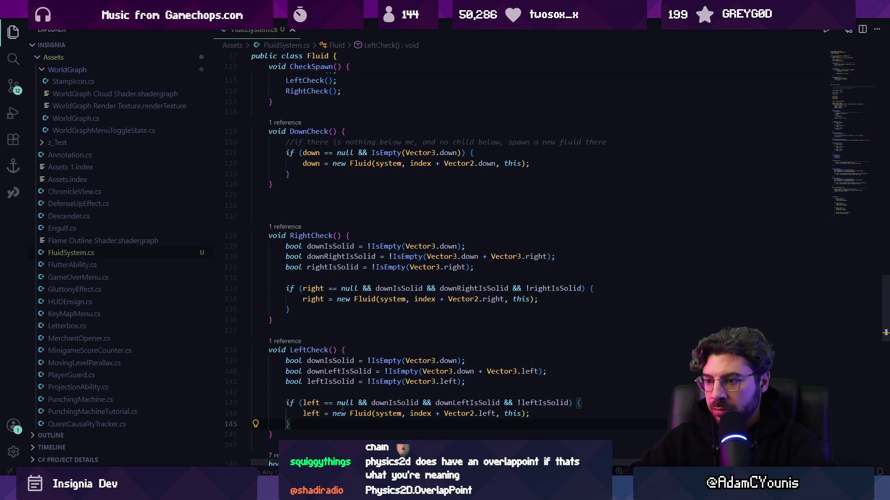
- Try renaming downIsSolid to hasDown, revert it, and return to Unity
scroll(466, 407, "down", 2)
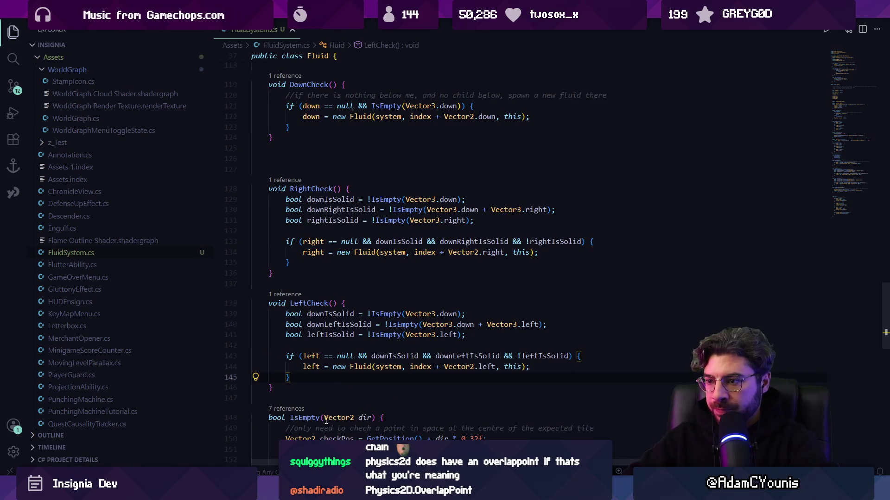
left_click(326, 314)
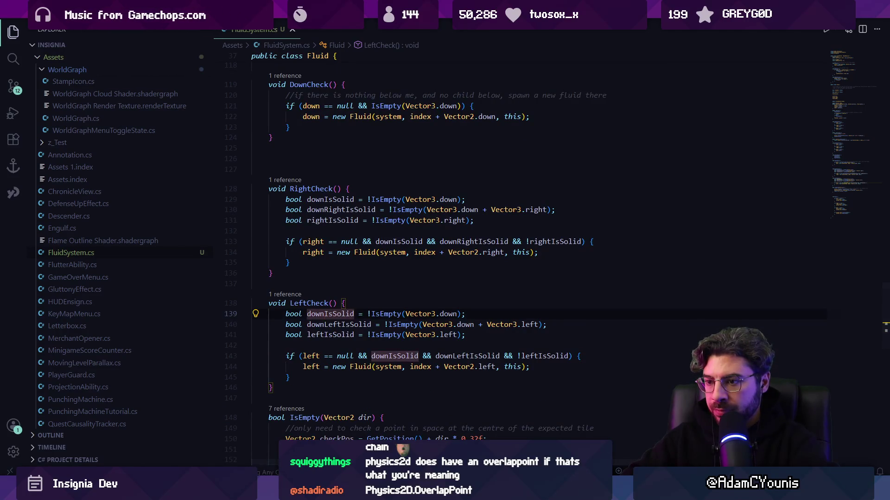
key("F2")
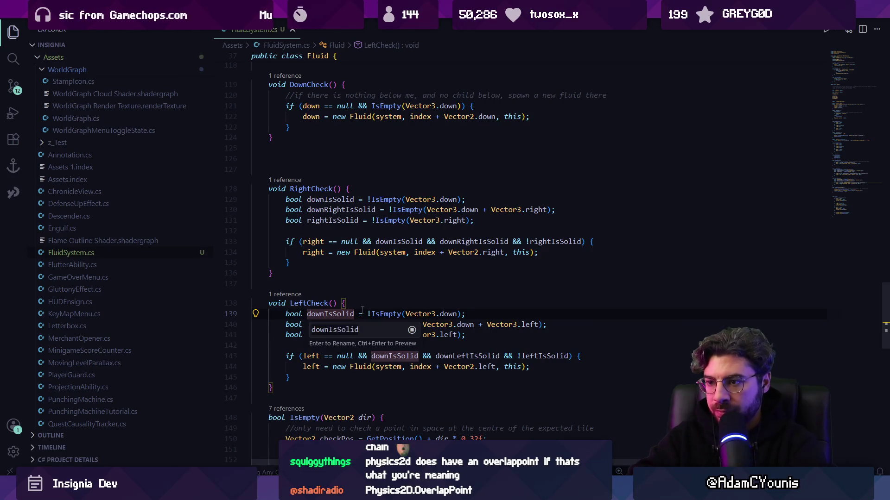
type("wn")
key("Return")
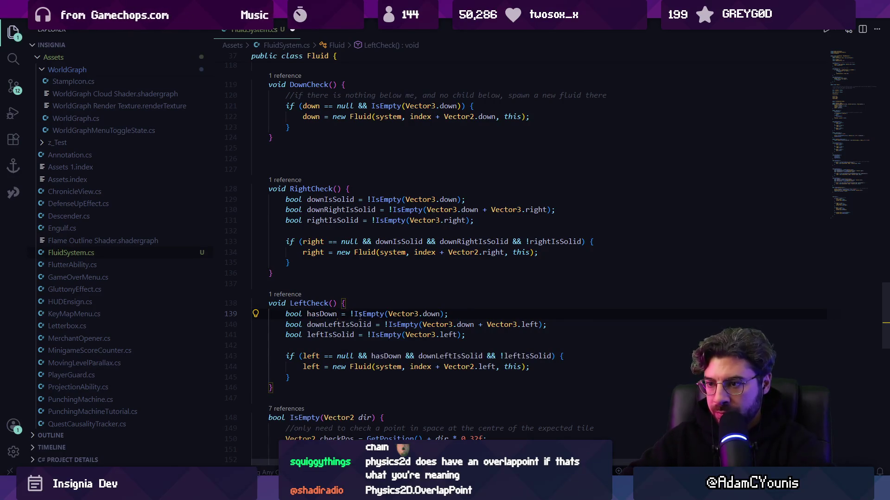
left_click(357, 324)
key("F2")
type("had")
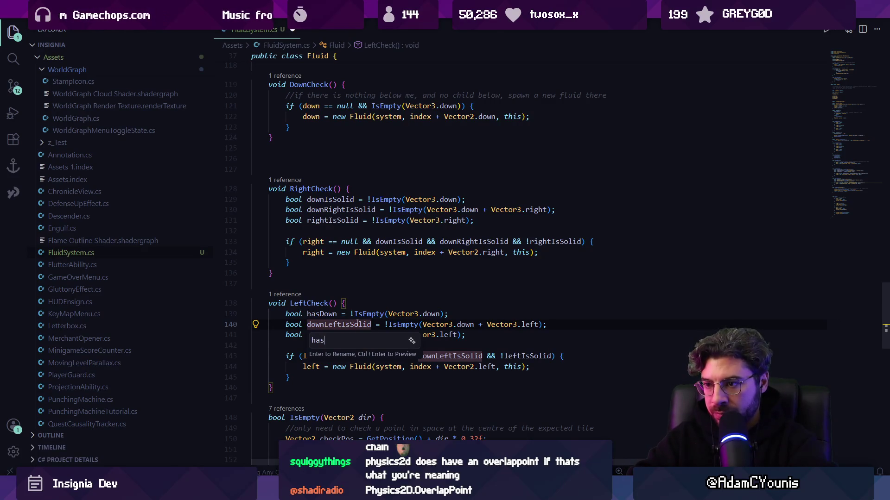
key("Escape")
key("ctrl+z")
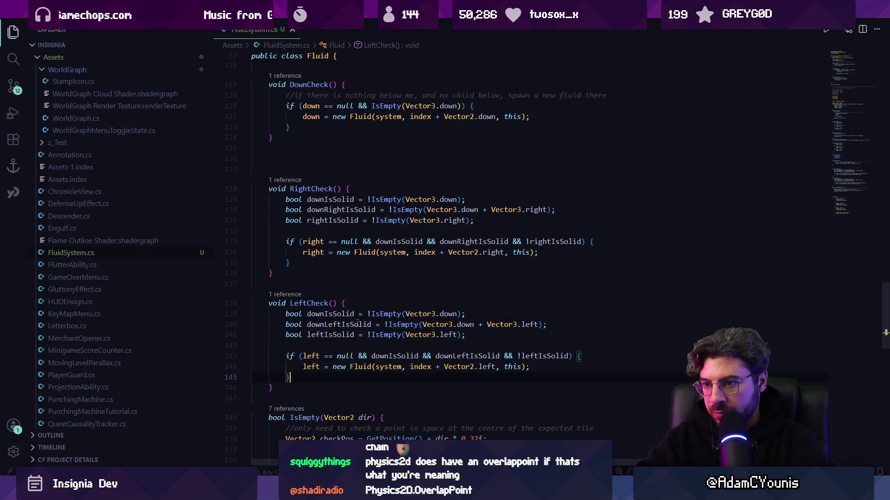
key("alt+Tab")
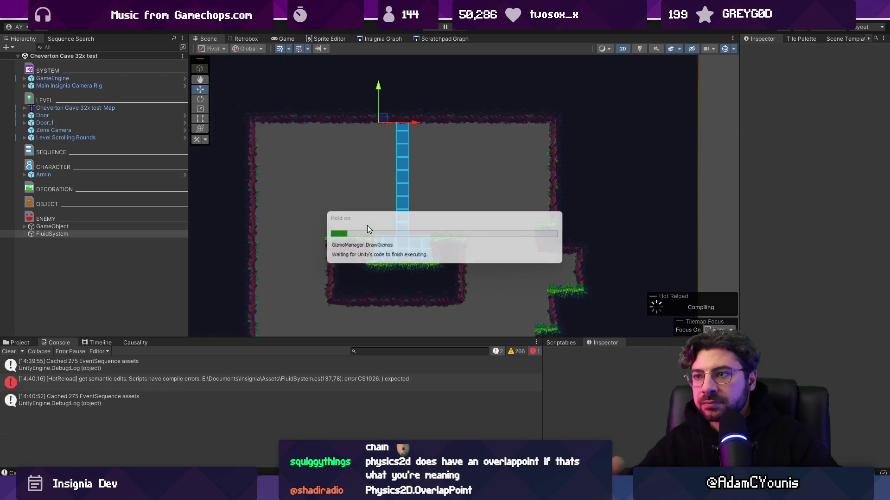
- Slide FluidSystem left along X, run Play, nudge it further left, then exit play mode
left_click_drag(413, 122, 386, 123)
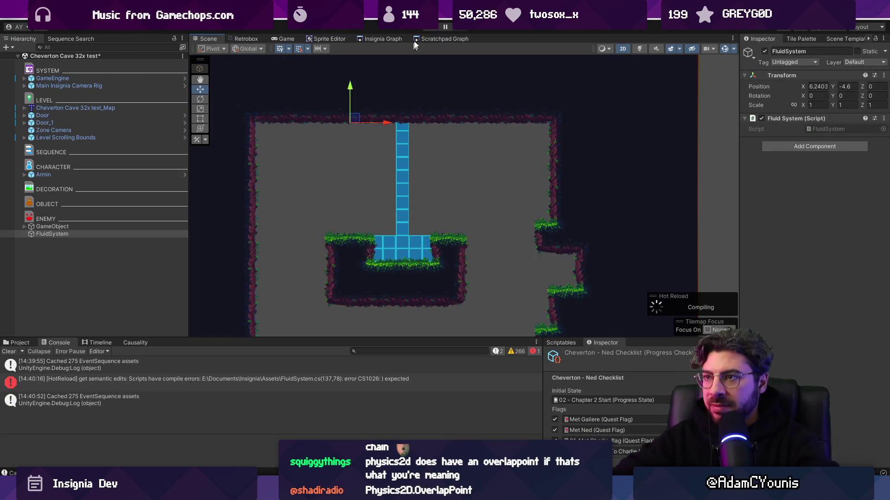
left_click(431, 28)
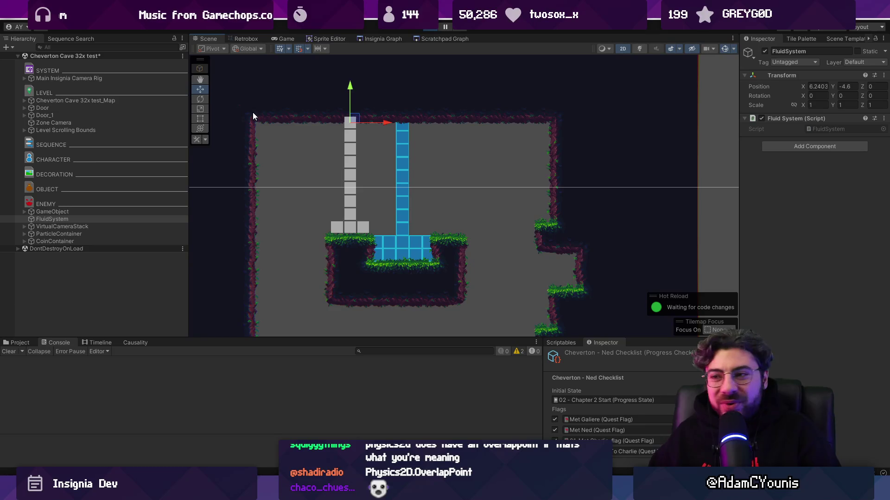
left_click_drag(388, 125, 371, 122)
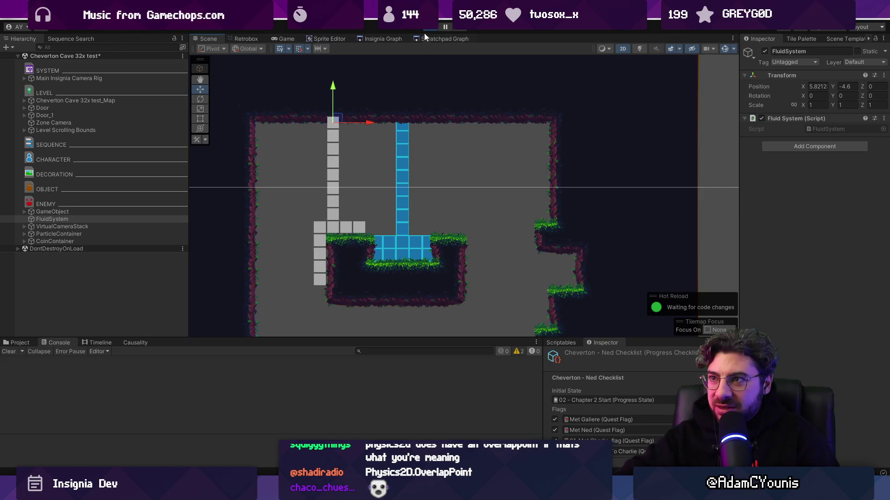
key("ctrl+p")
- Delete the downLeftIsSolid and downRightIsSolid declaration lines
key("alt+Tab")
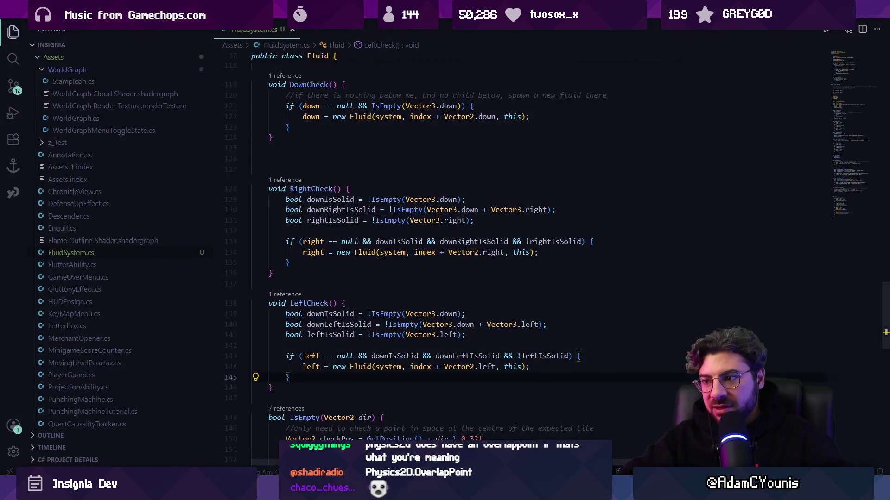
mouse_move(378, 256)
key("Up")
key("Up")
key("Up")
key("Home")
key("shift+Down")
key("BackSpace")
left_click(271, 211)
key("shift+Down")
key("BackSpace")
- Remove both diagonal checks from the if conditions, save, and check Unity's reload
double_click(465, 334)
key("BackSpace")
key("BackSpace")
key("BackSpace")
double_click(474, 231)
key("BackSpace")
key("BackSpace")
key("BackSpace")
key("ctrl+s")
key("alt+Tab")
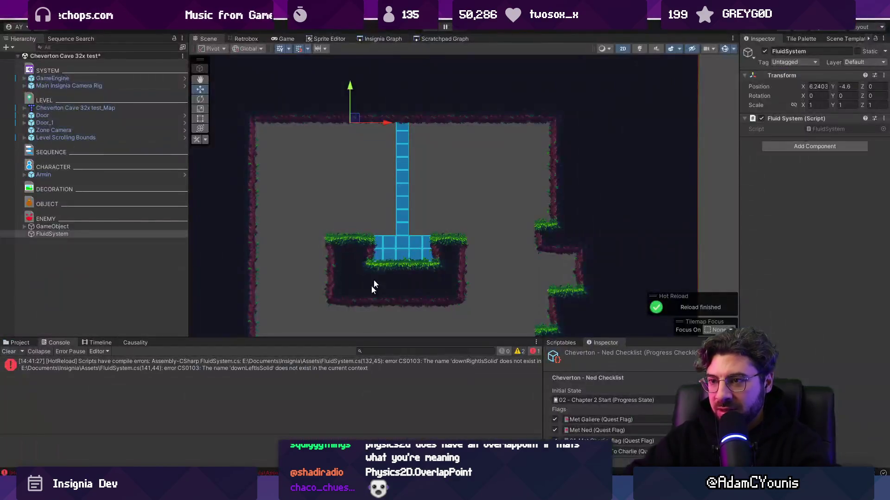
key("alt+Tab")
left_click(426, 231)
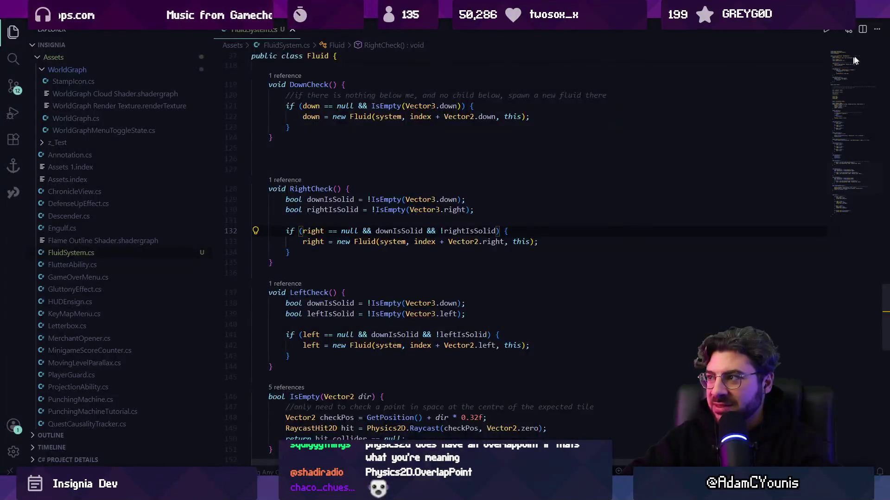
- Set tickRate to 0.3f, save, and switch to Unity
scroll(281, 187, "up", 15)
left_click(347, 186)
key("BackSpace")
type("0.3")
key("Left")
key("BackSpace")
key("BackSpace")
key("ctrl+s")
key("alt+Tab")
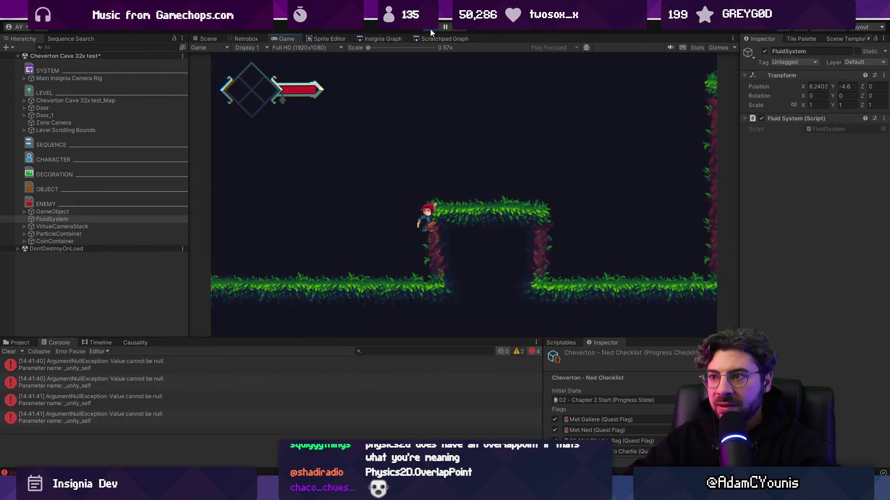
- Switch Unity to the level view, then fix tickRate's value, prefix it with public, and save
left_click(209, 39)
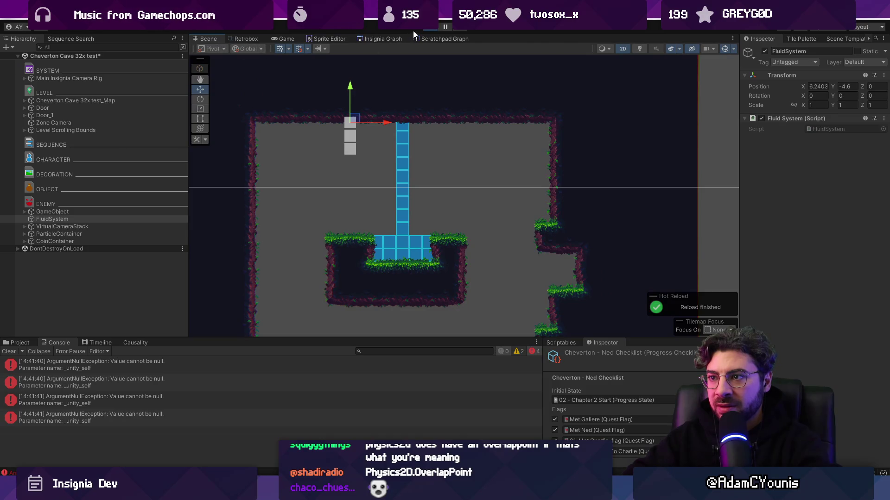
key("alt+Tab")
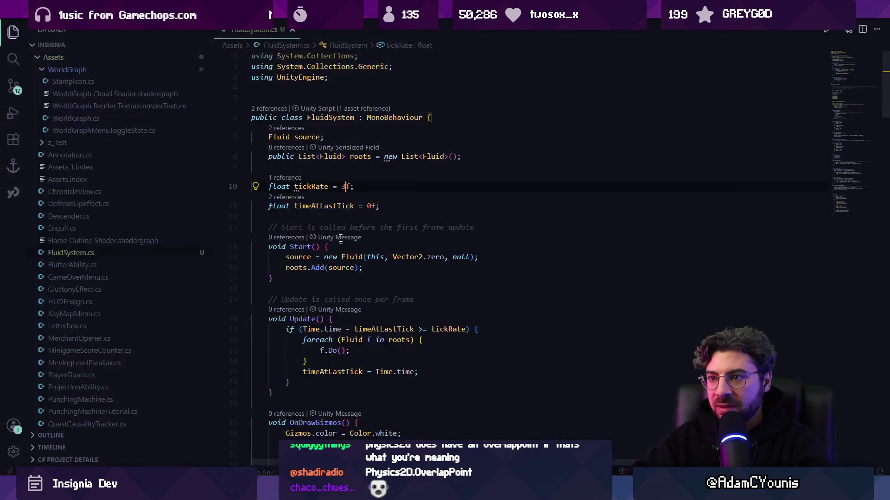
left_click(344, 188)
key("BackSpace")
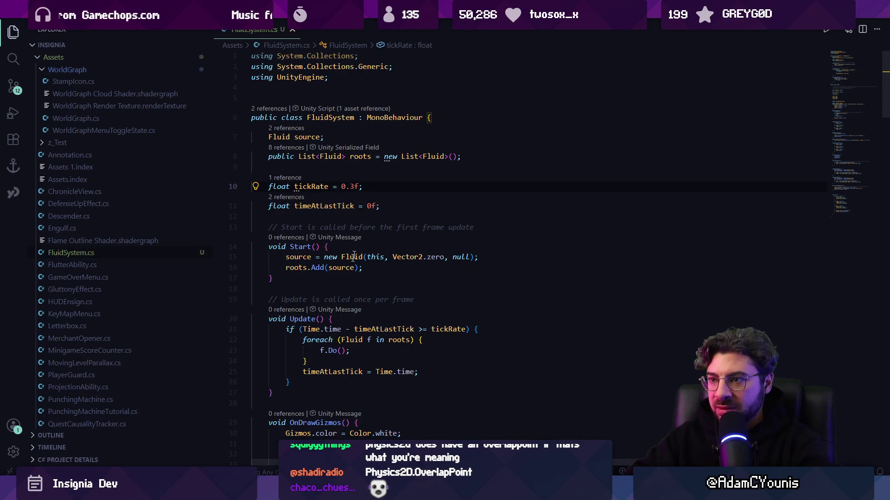
left_click(268, 182)
type("public")
key("ctrl+s")
key("alt+Tab")
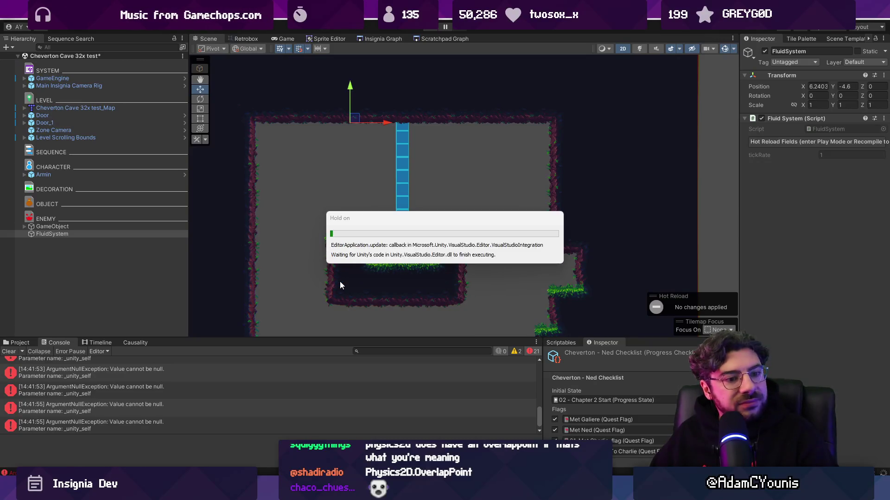
- Clear the Unity console log, then return to the Unity Editor
left_click(11, 352)
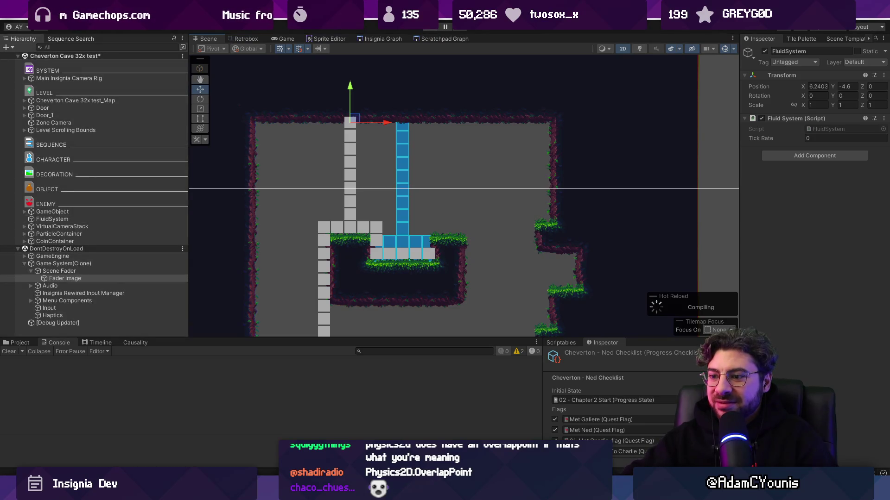
left_click(311, 440)
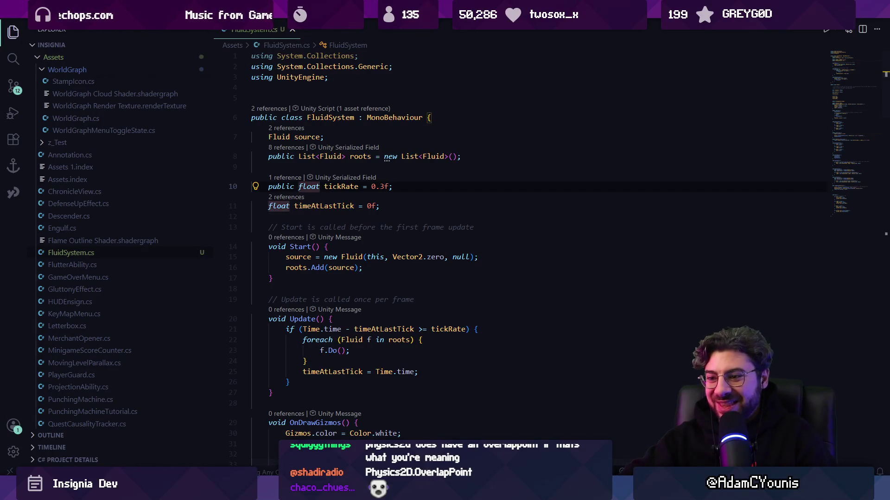
key("alt+Tab")
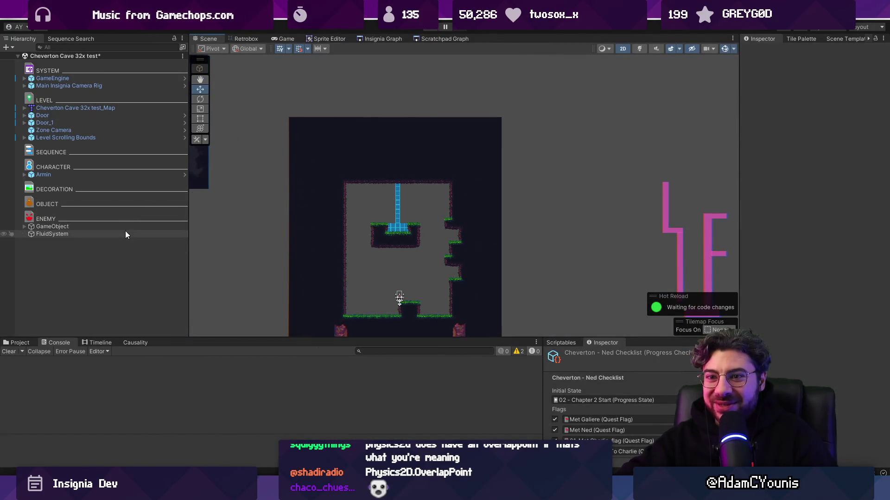
- Select the FluidSystem object and set its Tick Rate to 0.5
left_click(125, 234)
left_click(822, 138)
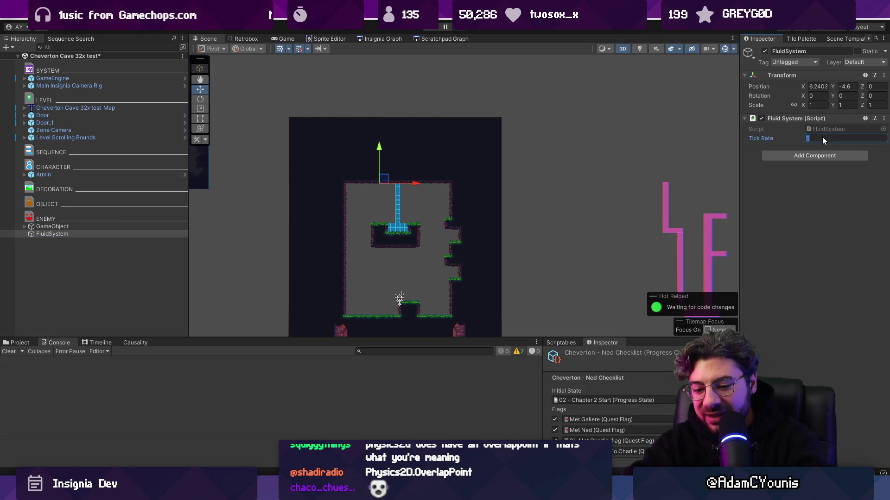
type("0.5")
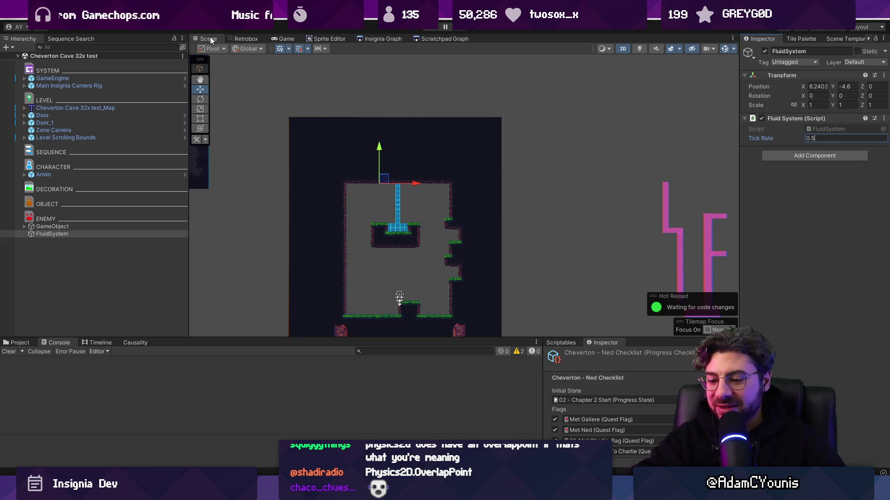
- Run the scene with Tick Rate 0.5 and watch the fluid spread in the Scene and Game views
key("ctrl+p")
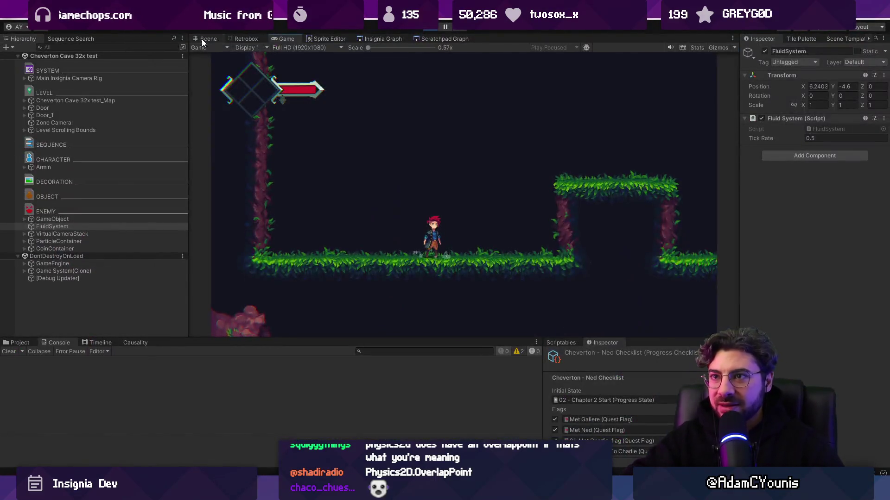
left_click(203, 39)
scroll(432, 205, "up", 5)
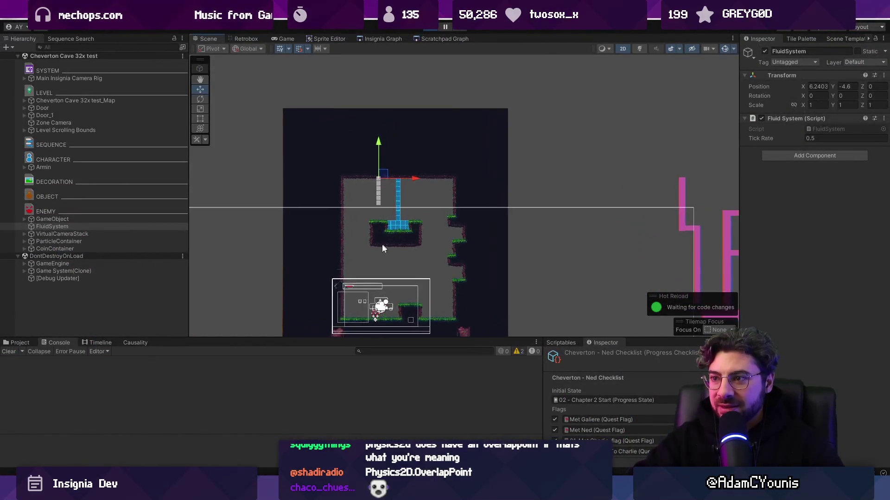
left_click(823, 138)
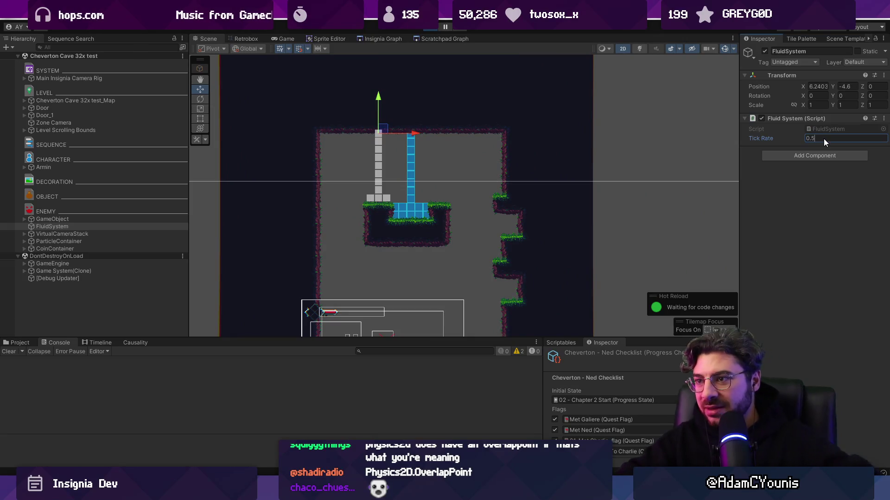
key("Return")
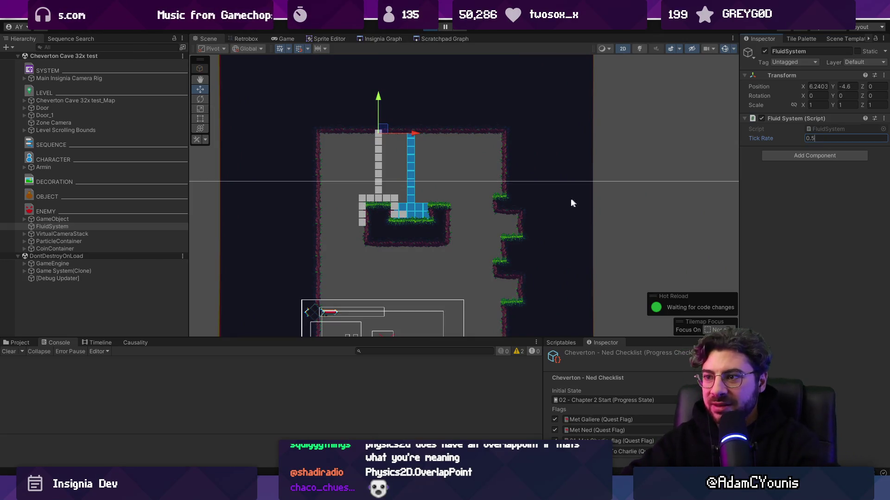
scroll(486, 201, "up", 1)
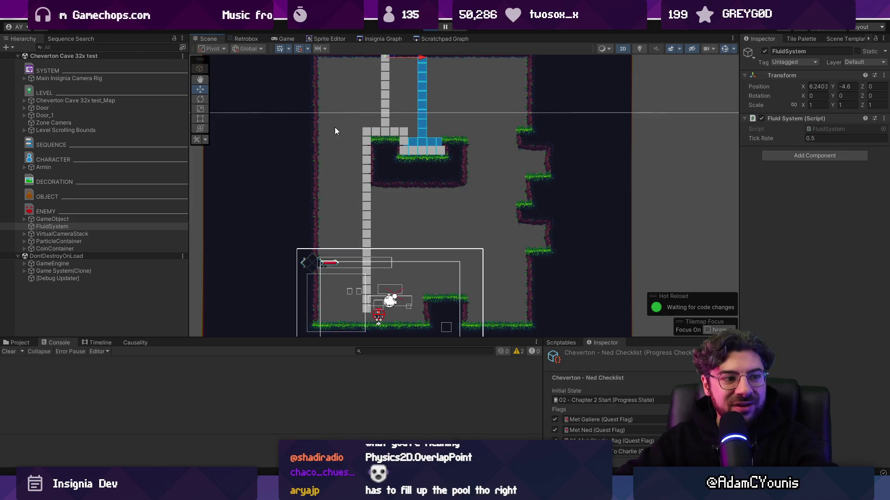
key("ctrl+2")
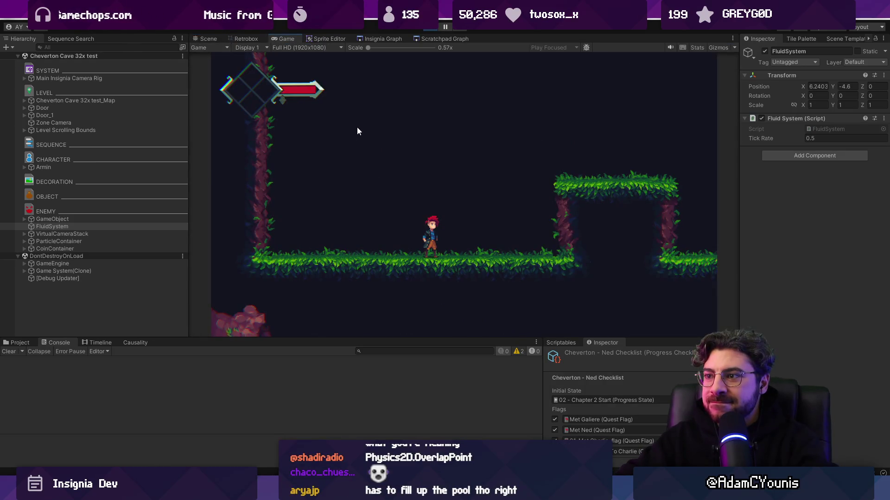
left_click(433, 29)
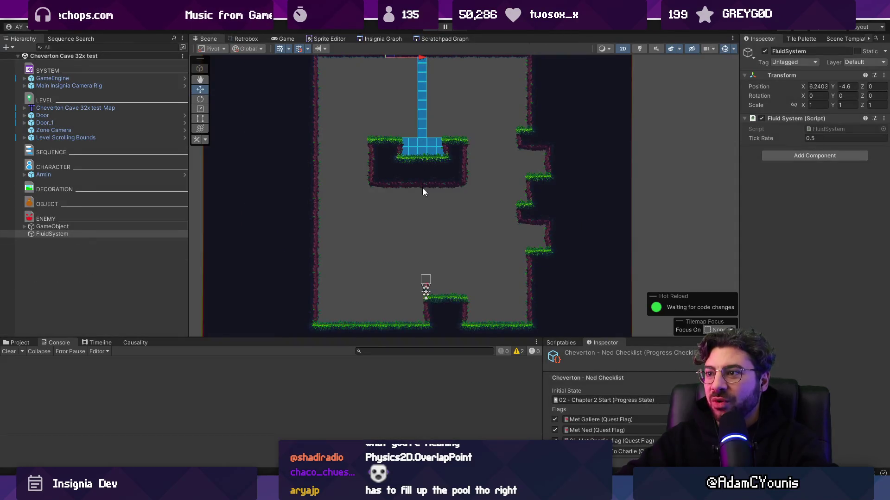
left_click(114, 176)
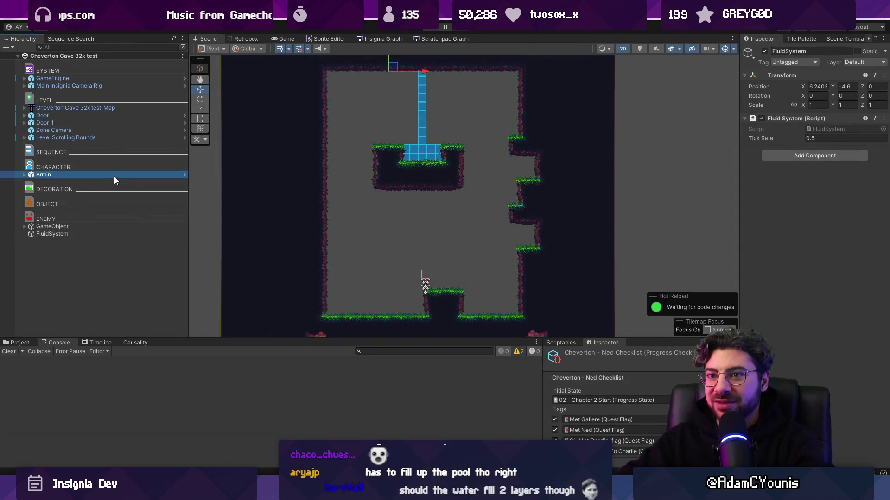
left_click_drag(425, 283, 451, 280)
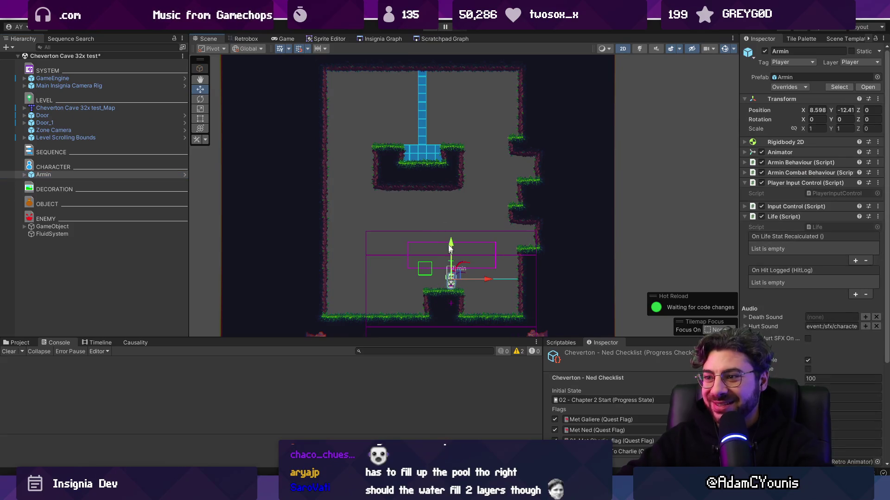
left_click(431, 28)
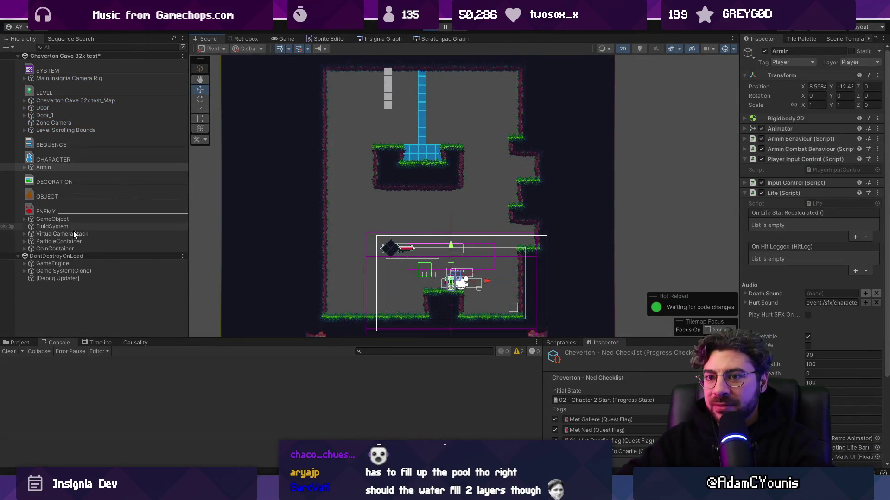
left_click(246, 39)
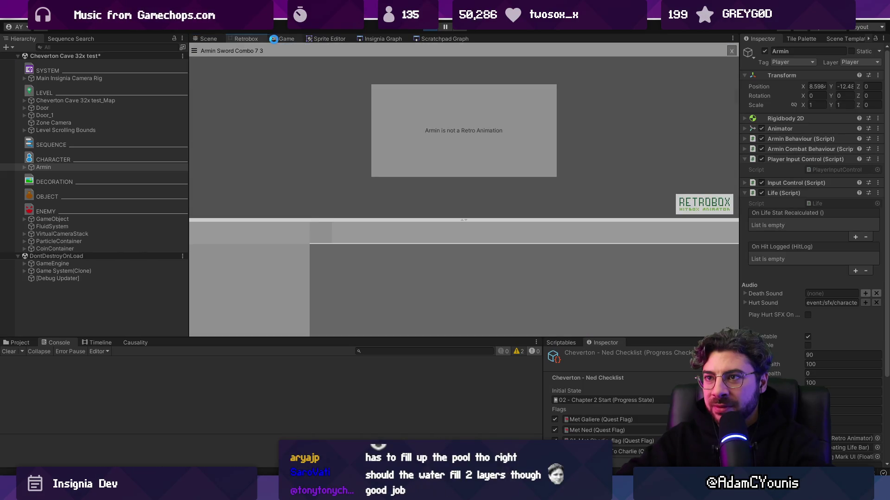
left_click(283, 39)
left_click(203, 39)
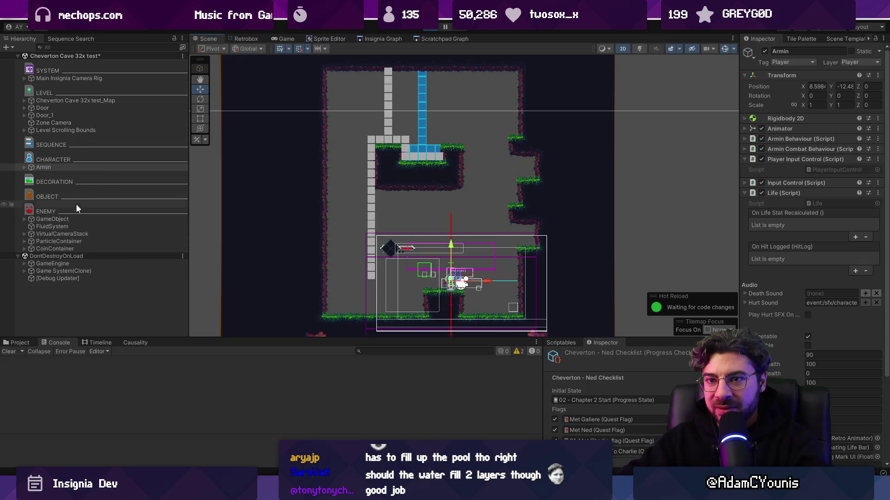
left_click(78, 227)
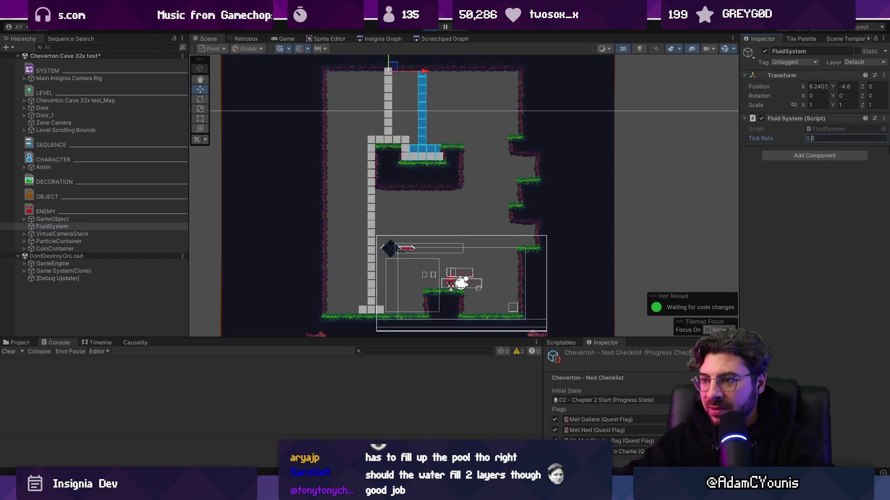
scroll(404, 196, "down", 2)
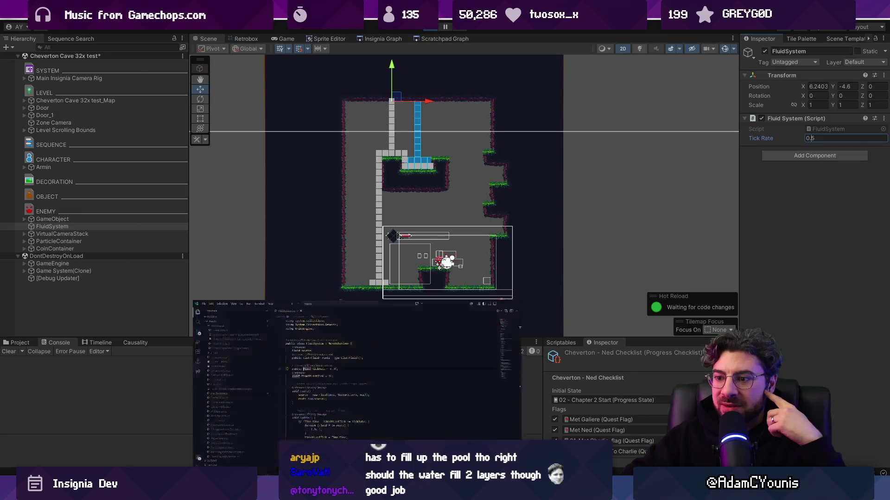
key("alt+Tab")
key("alt+Tab")
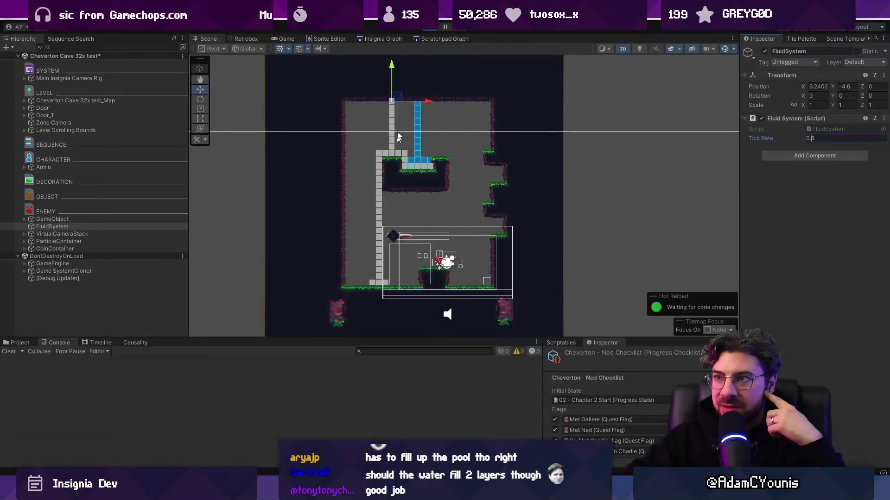
key("alt+Tab")
- Search FluidSystem.cs for 'ispare' and scroll further down the script
key("ctrl+f")
type("ispare")
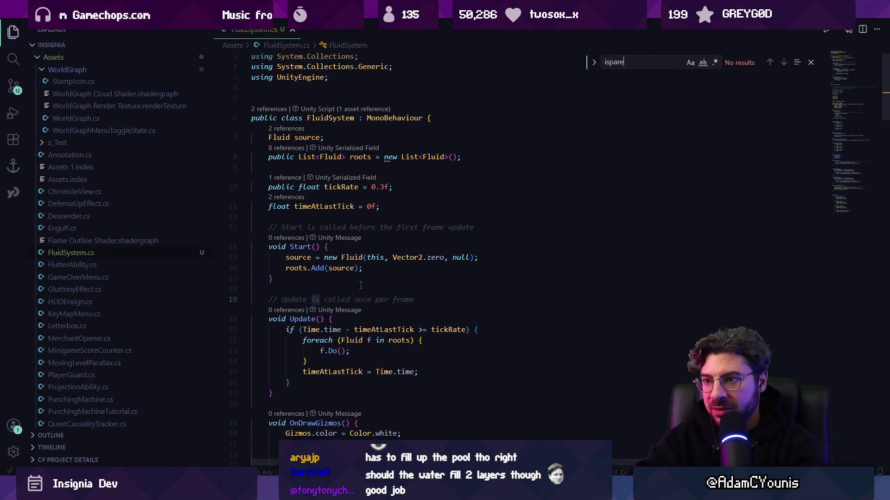
key("Escape")
scroll(360, 284, "down", 15)
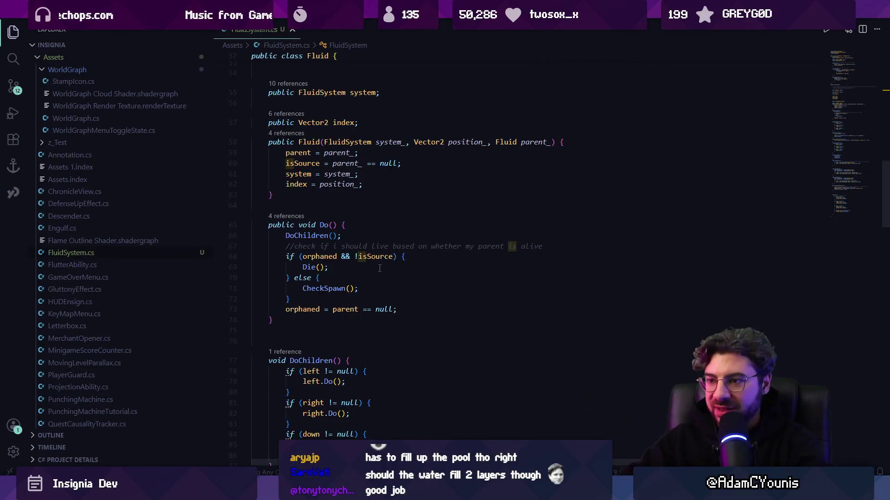
scroll(379, 269, "down", 7)
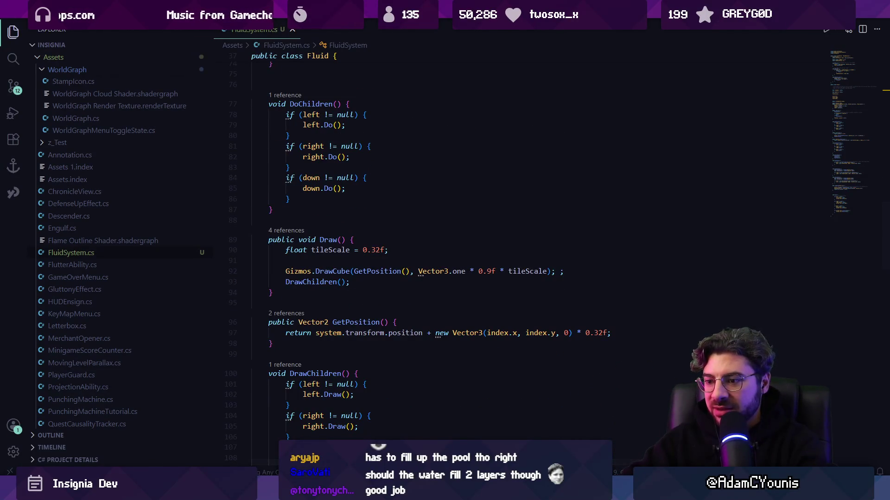
- Check the Unity Editor window and its process in Task Manager, then return to VS Code
right_click(292, 491)
left_click(267, 472)
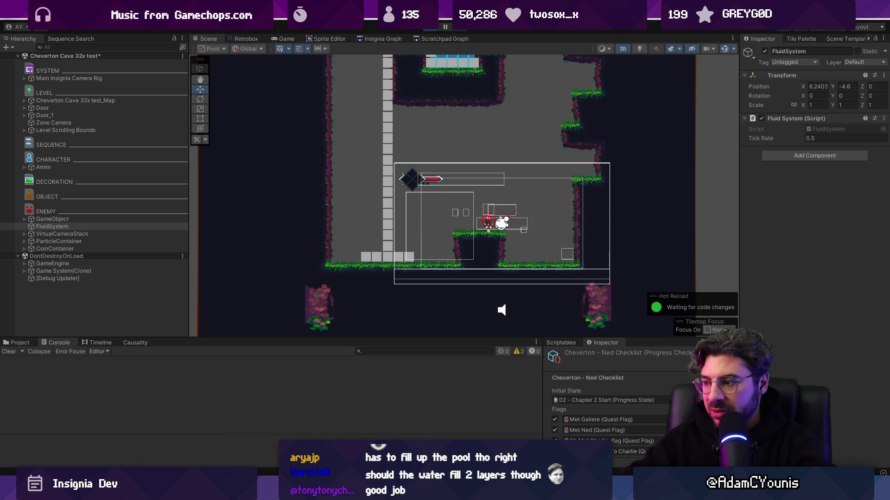
key("ctrl+shift+Escape")
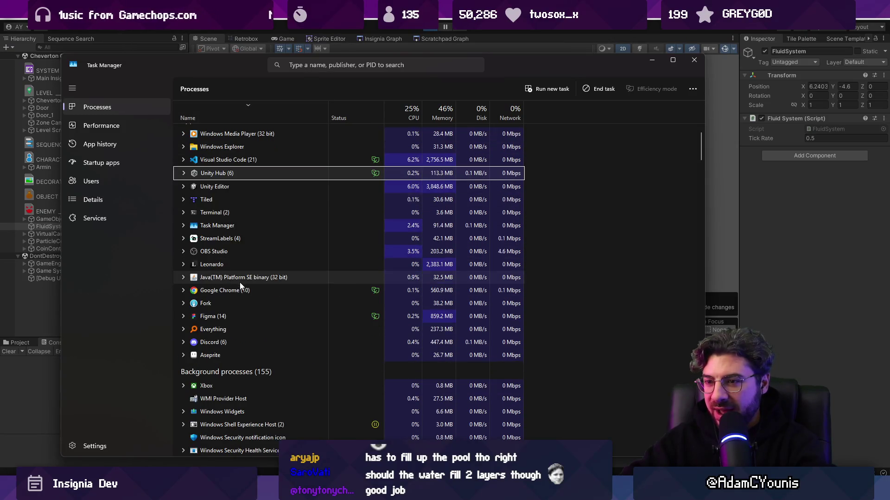
left_click(343, 189)
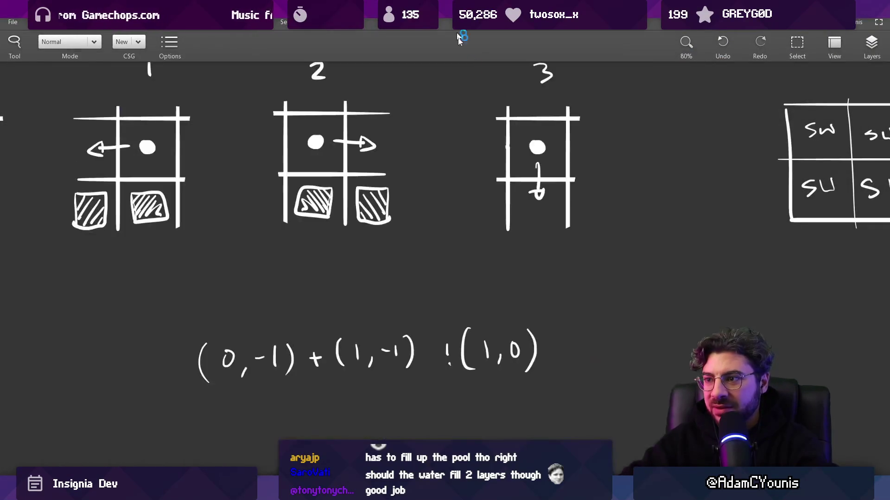
key("alt+Tab")
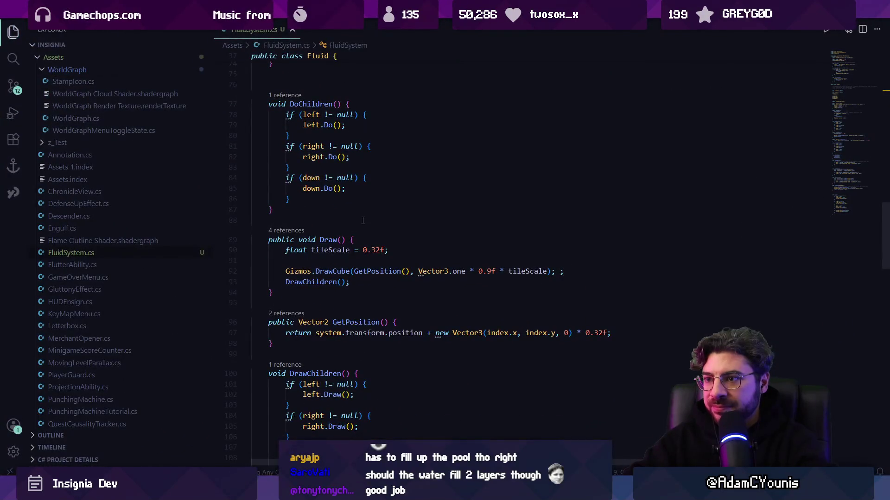
- Search for 'rightcheck' and place the cursor at the spawn condition in RightCheck()
scroll(367, 232, "down", 15)
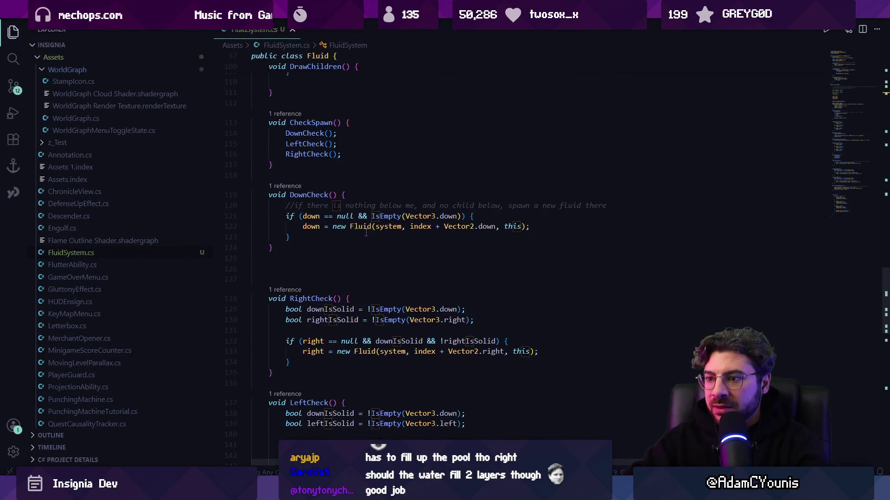
key("ctrl+f")
type("rig")
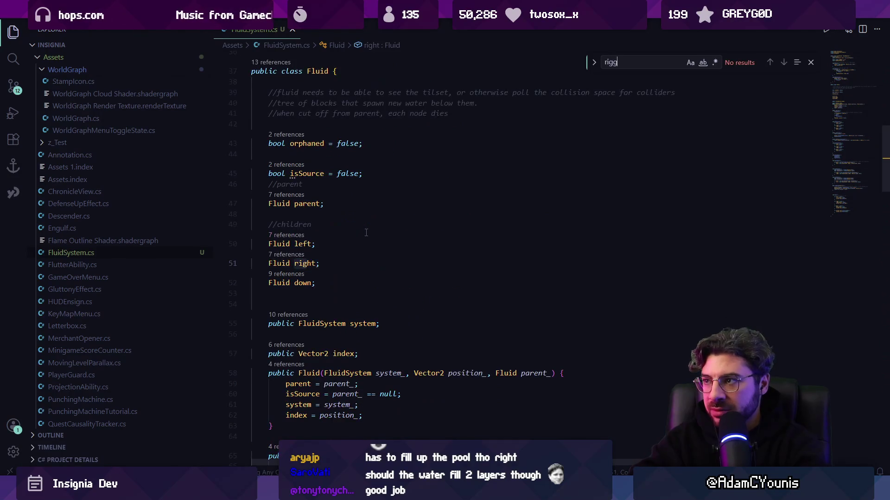
type("htcheck")
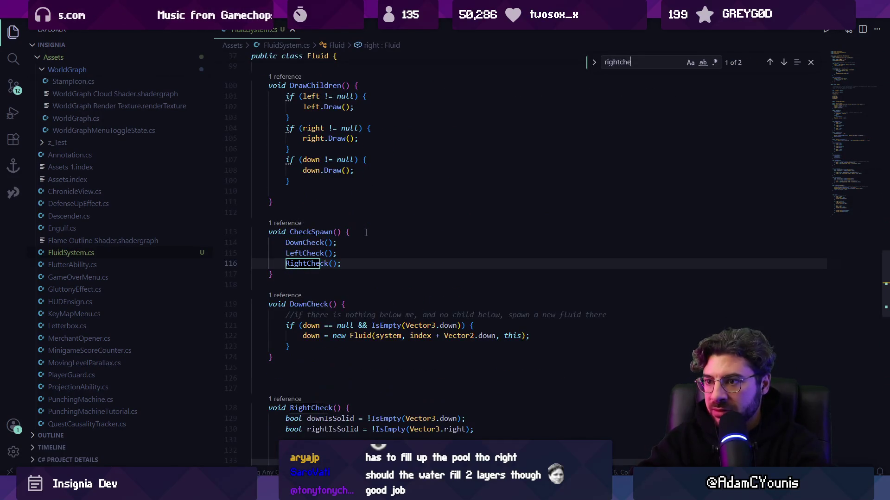
scroll(366, 233, "down", 6)
left_click(449, 263)
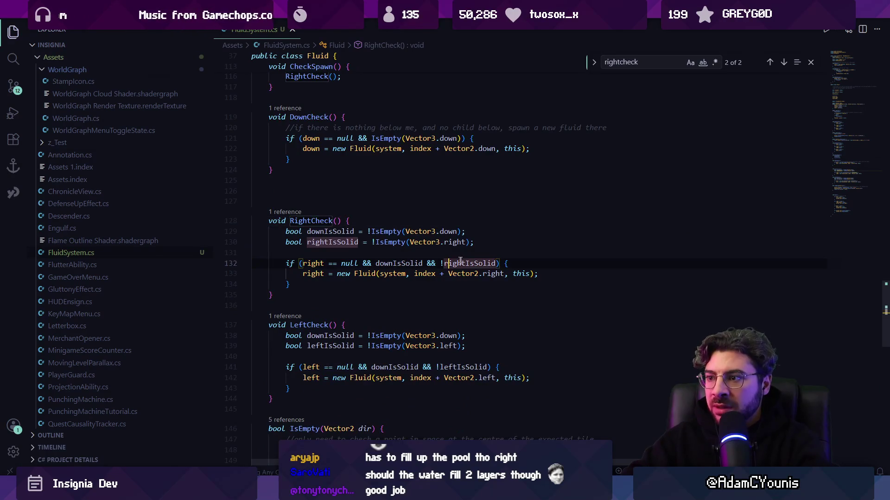
- Add a parentIsRight bool above RightCheck's spawn condition
left_click(427, 242)
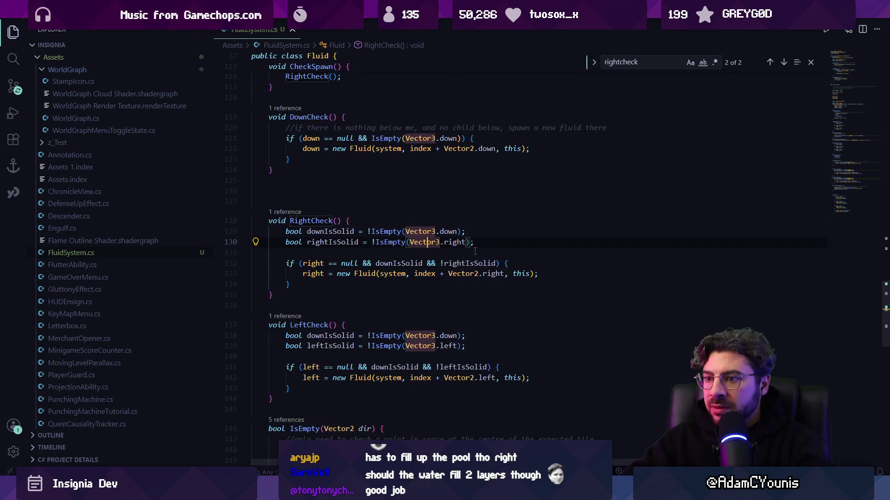
left_click(496, 263)
type("&& parent")
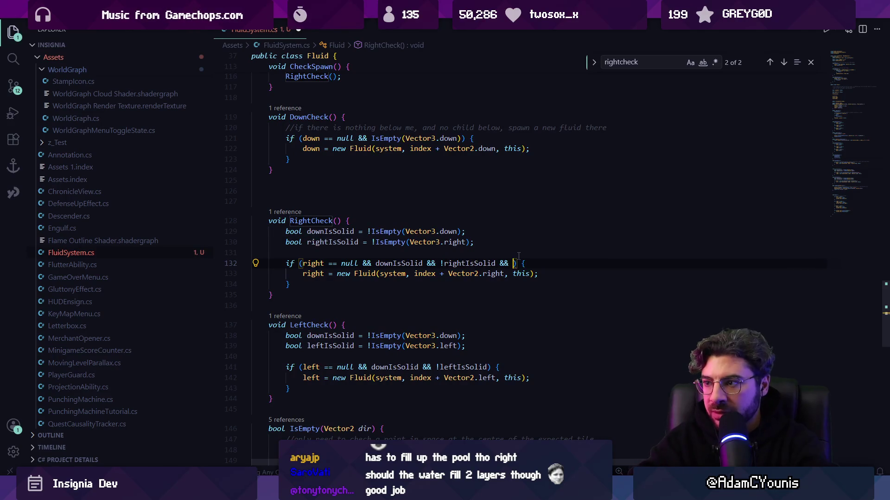
key("BackSpace")
key("BackSpace")
key("BackSpace")
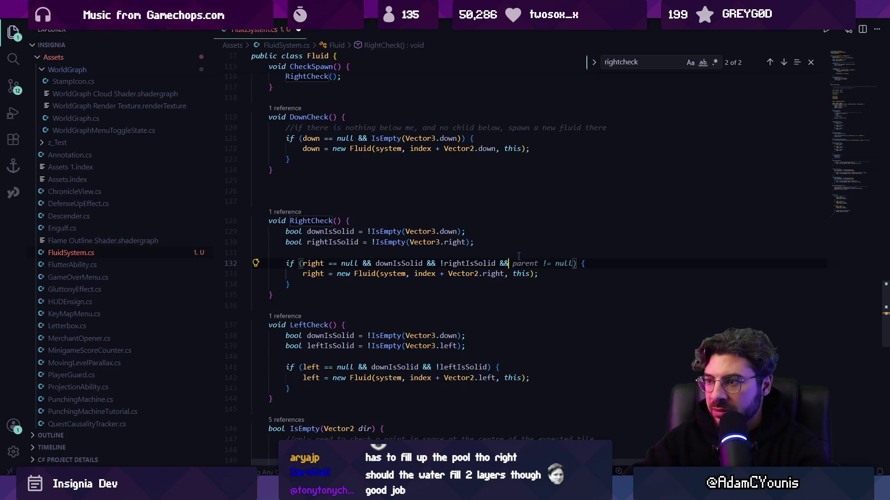
left_click(519, 255)
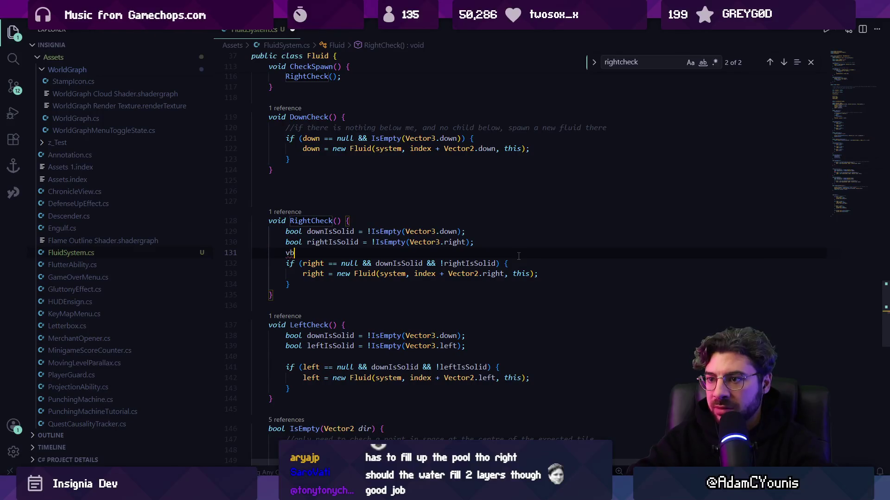
type("ol rightIsParent")
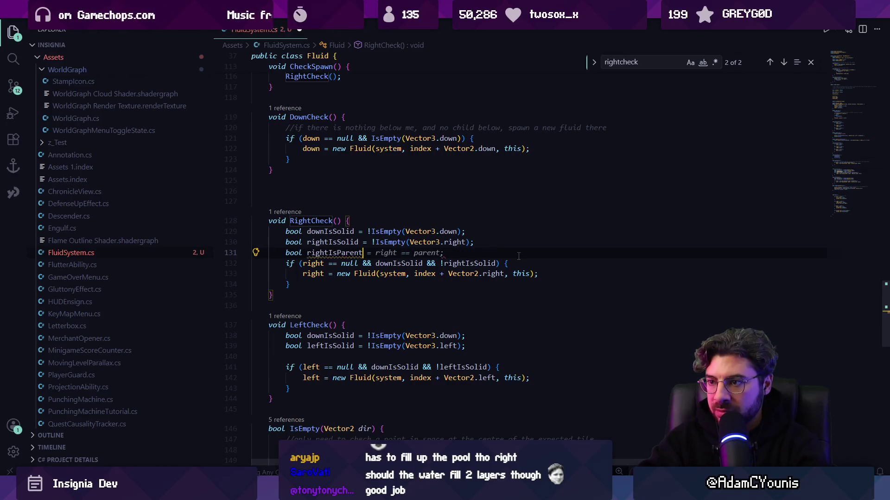
key("Tab")
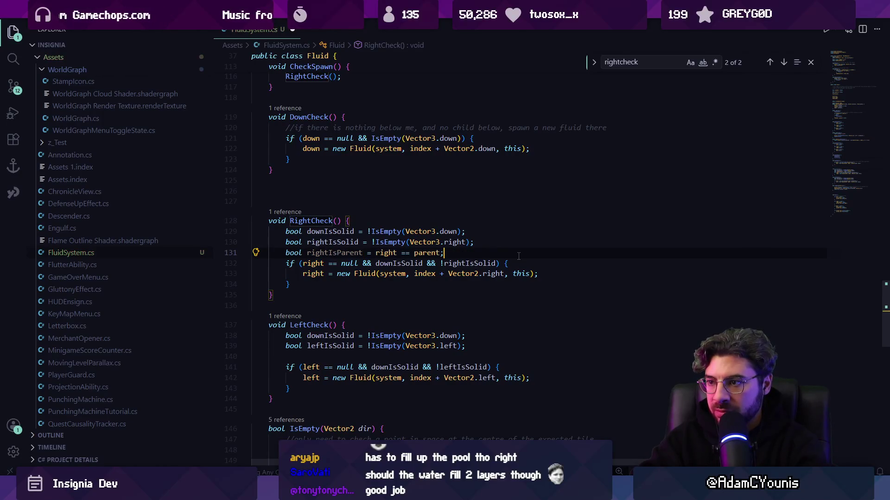
key("Return")
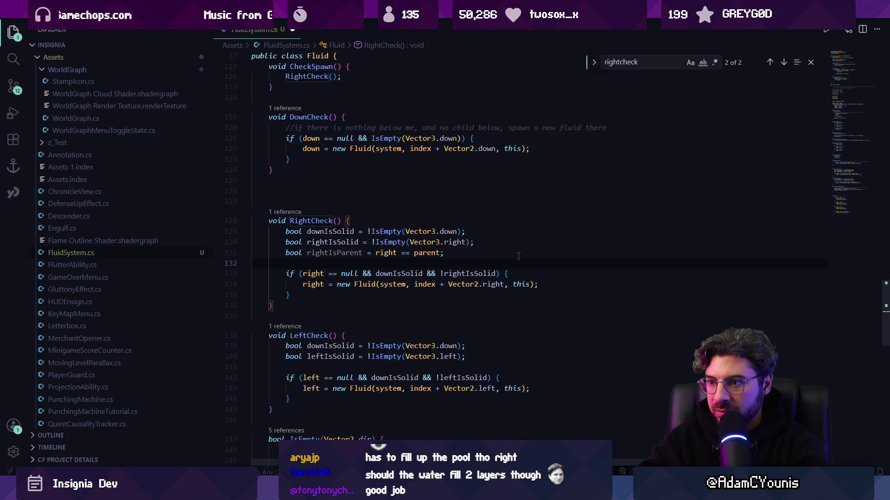
key("Up")
key("End")
key("ctrl+shift+Left")
key("ctrl+shift+Left")
key("Delete")
key("Delete")
type("parentIsRight;")
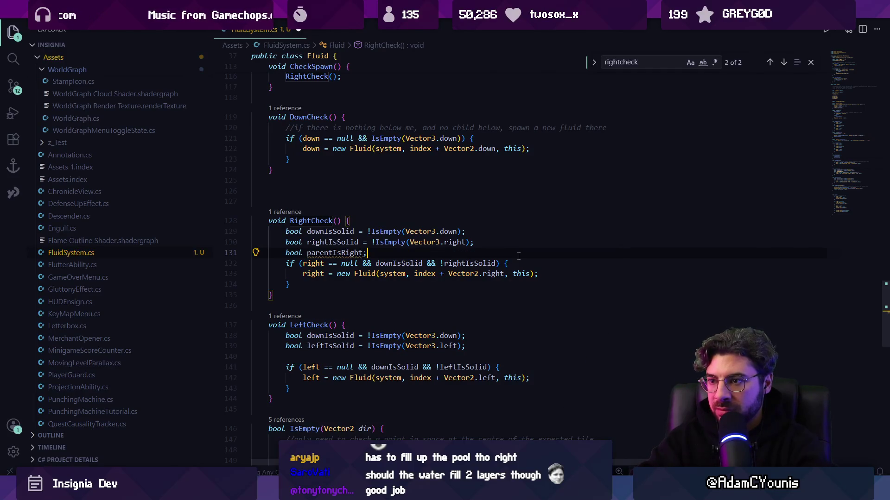
key("Return")
type("bool childIsR")
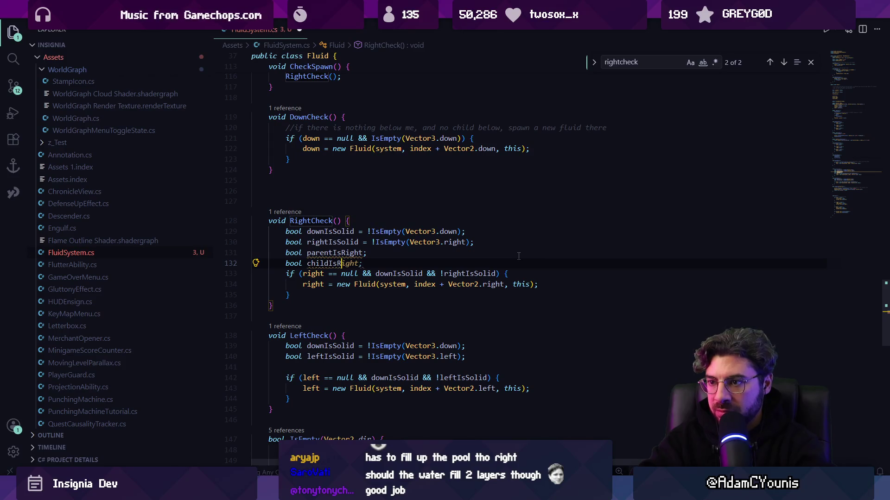
- Add a childIsRight bool and make RightCheck spawn only when !childIsRight && !parentIsRight
type("ight;")
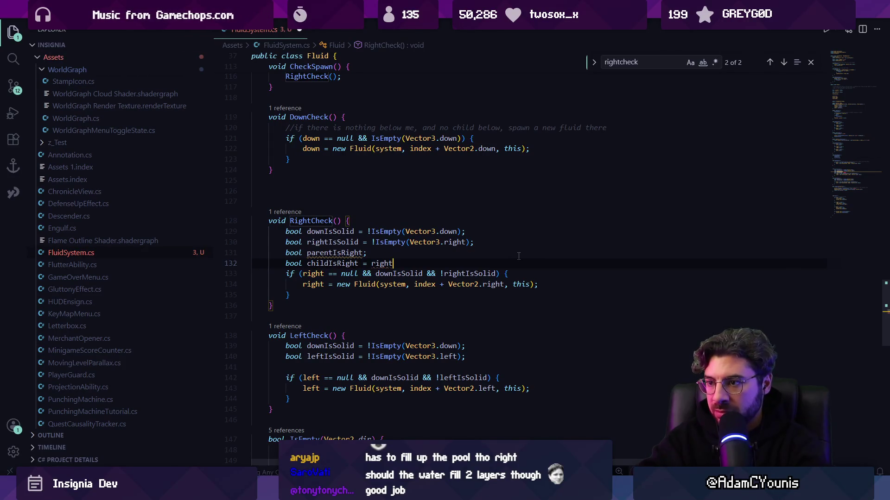
key("Home")
key("Down")
key("ctrl+Right")
key("ctrl+Right")
key("ctrl+shift+Right")
key("ctrl+shift+Right")
type("!c")
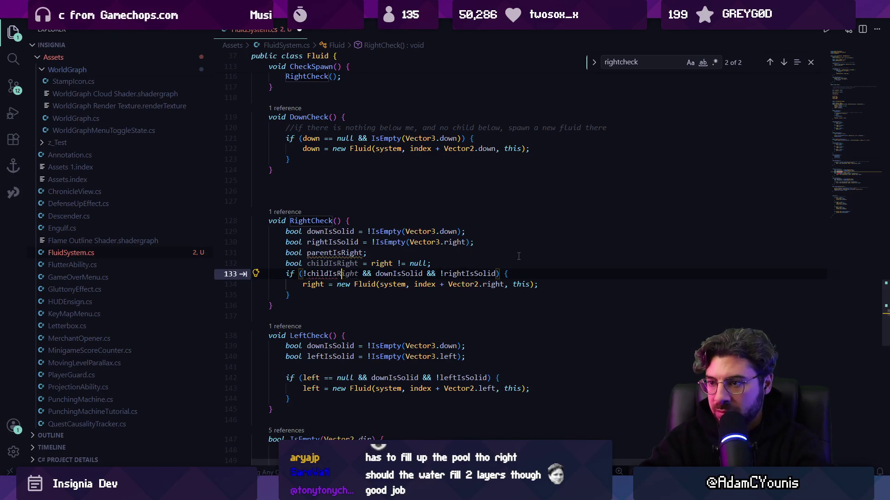
key("Tab")
type("!parentIsRight &&")
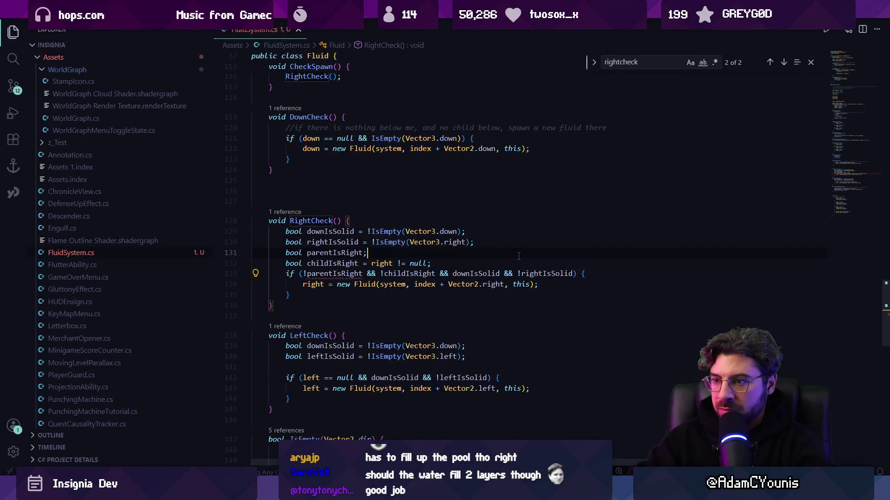
type("=")
- Accept Copilot's parentIsLeft/childIsLeft checks for LeftCheck, save, and hot-reload into Unity
key("Tab")
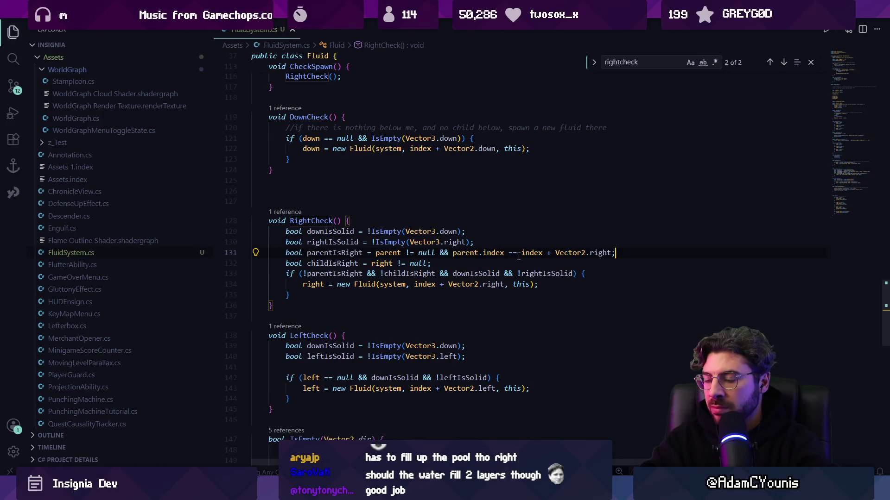
key("Tab")
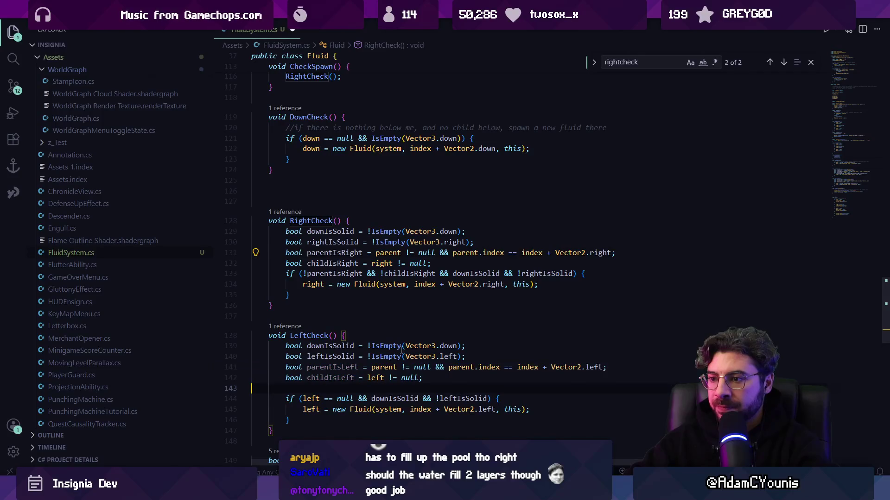
key("Tab")
key("ctrl+s")
scroll(385, 372, "down", 3)
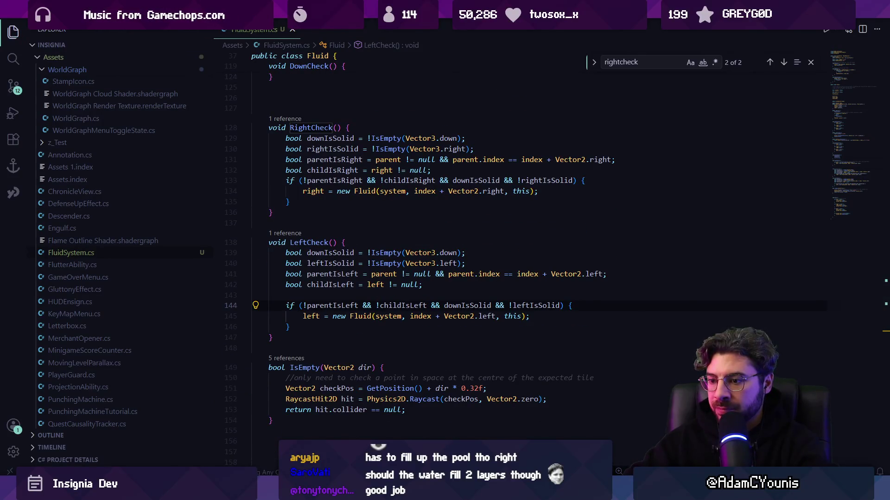
key("alt+Tab")
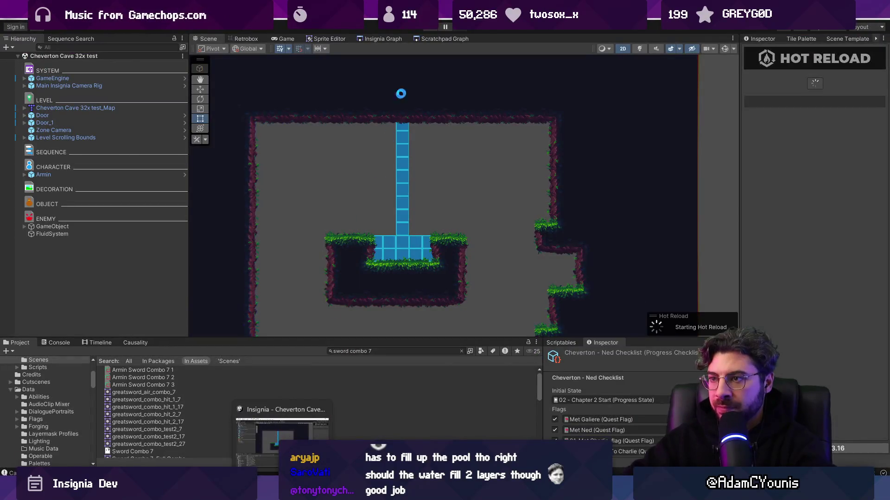
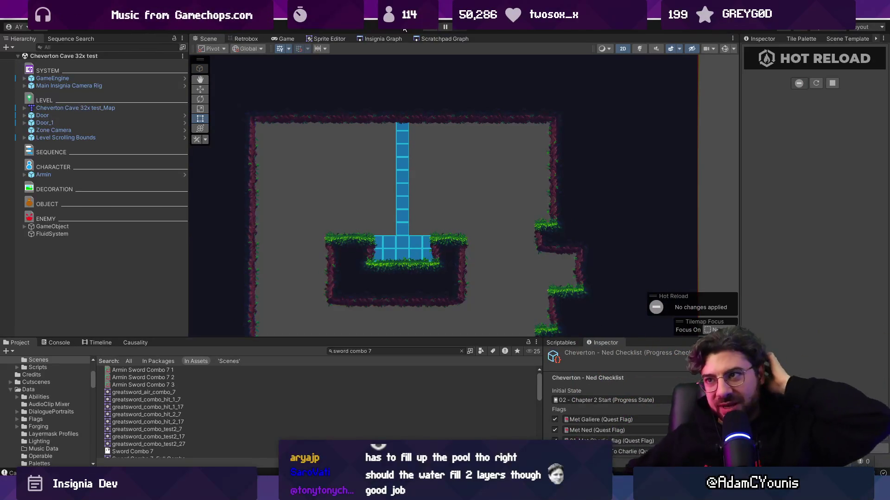
- Change the FluidSystem Tick Rate from 0.5 to 0.3, save the scene, and start Play mode
left_click(123, 234)
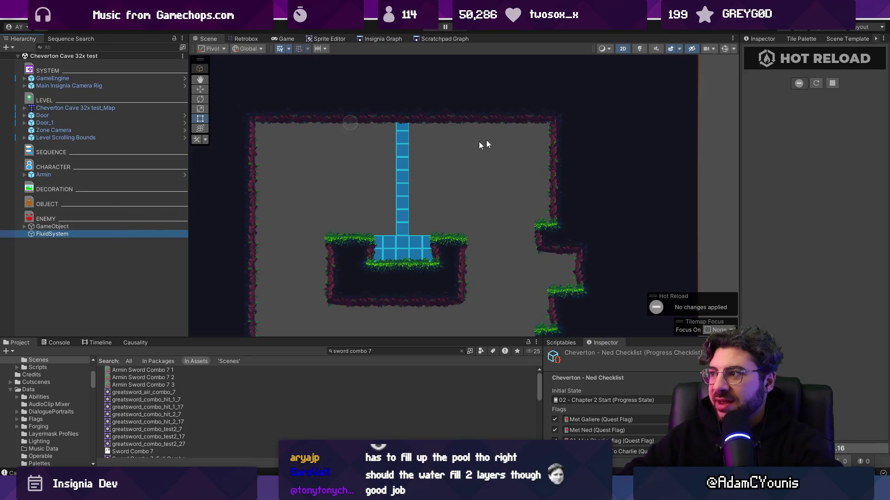
left_click(818, 139)
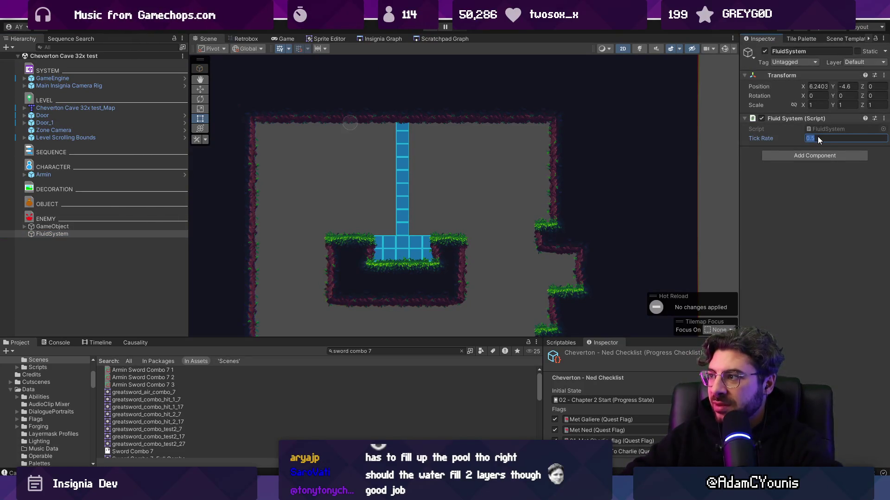
type("0.3")
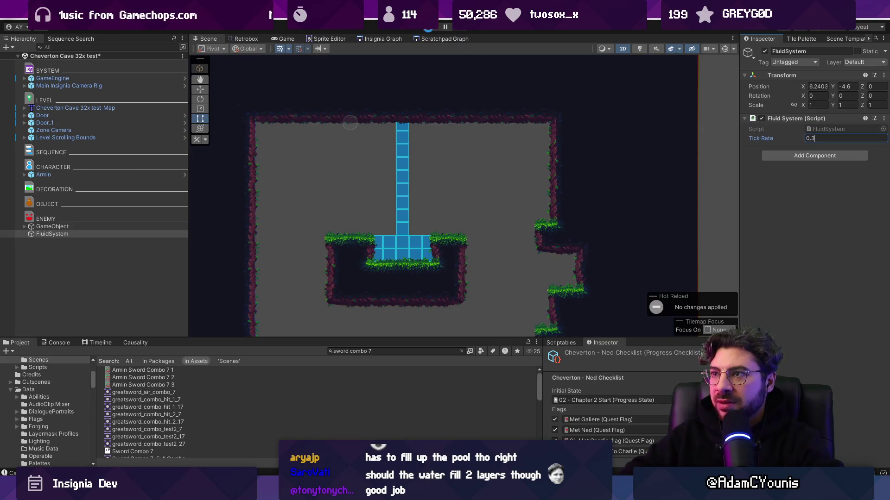
key("ctrl+s")
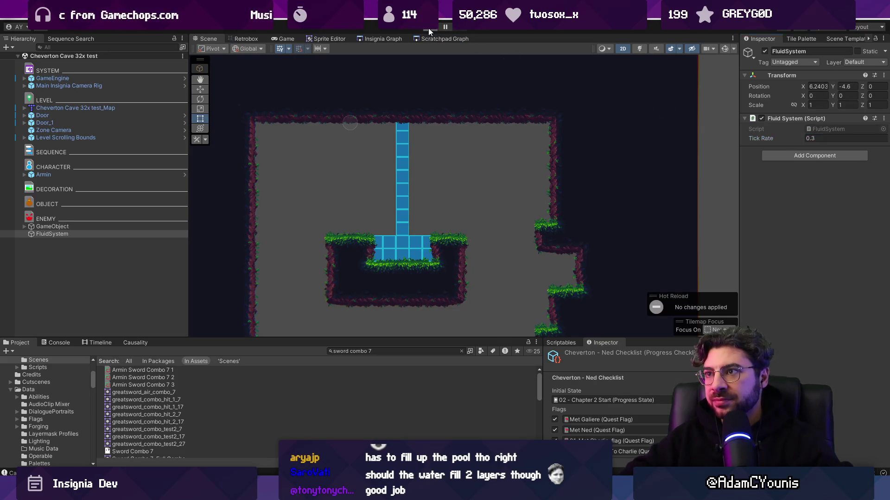
left_click(428, 28)
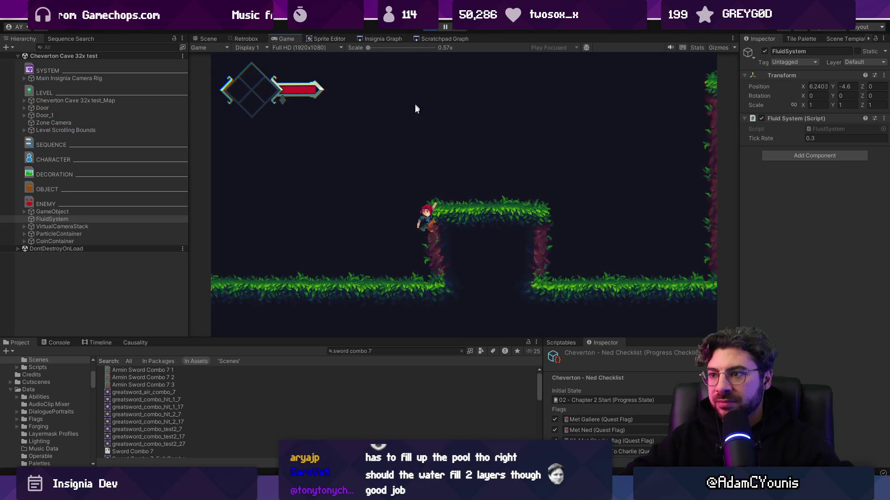
- Watch the running level in the Scene view, zooming in and out and briefly checking the Game view
left_click(206, 39)
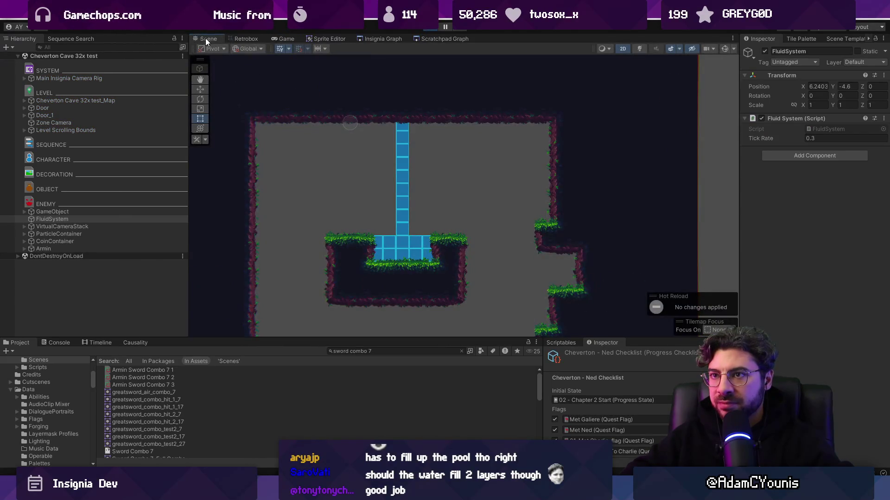
scroll(410, 151, "down", 3)
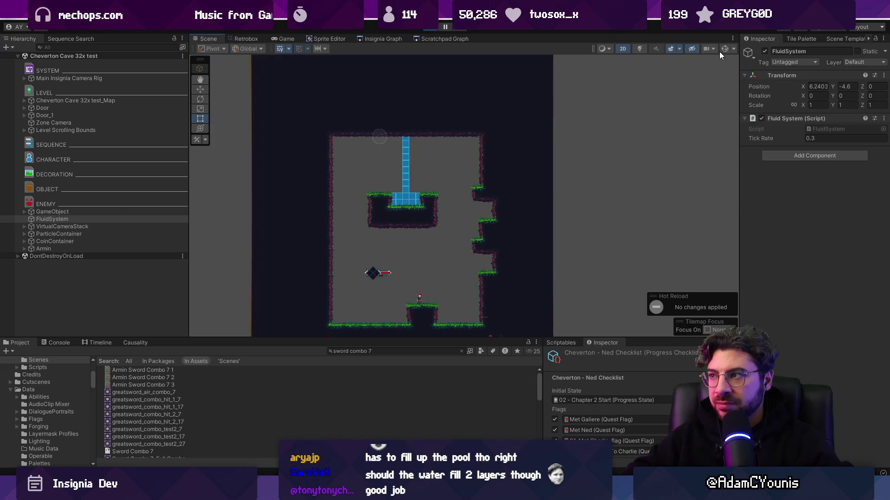
scroll(389, 222, "up", 3)
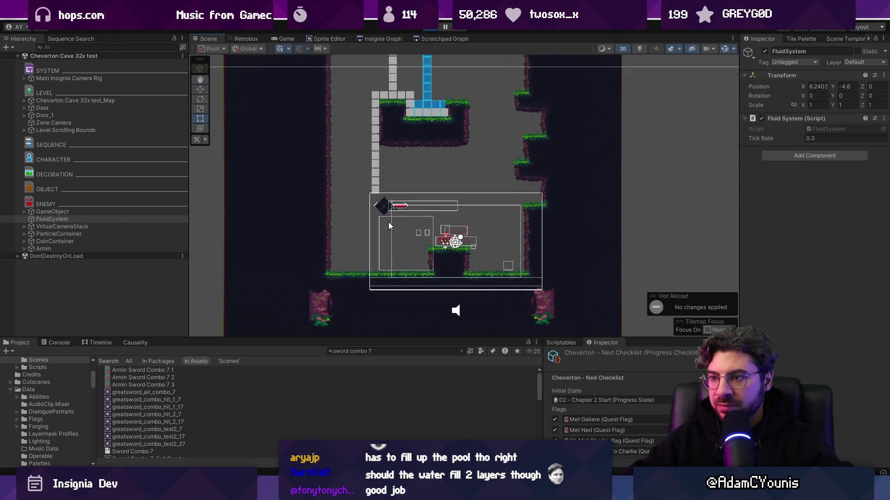
scroll(388, 223, "up", 1)
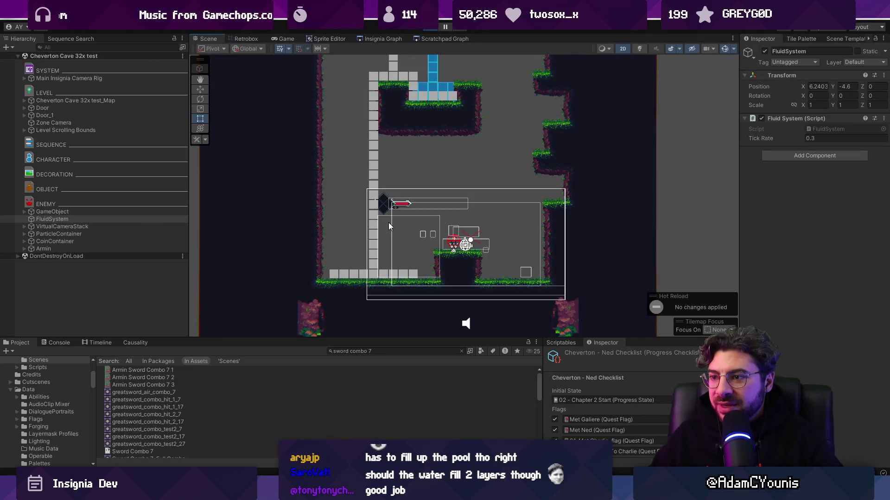
scroll(388, 223, "down", 1)
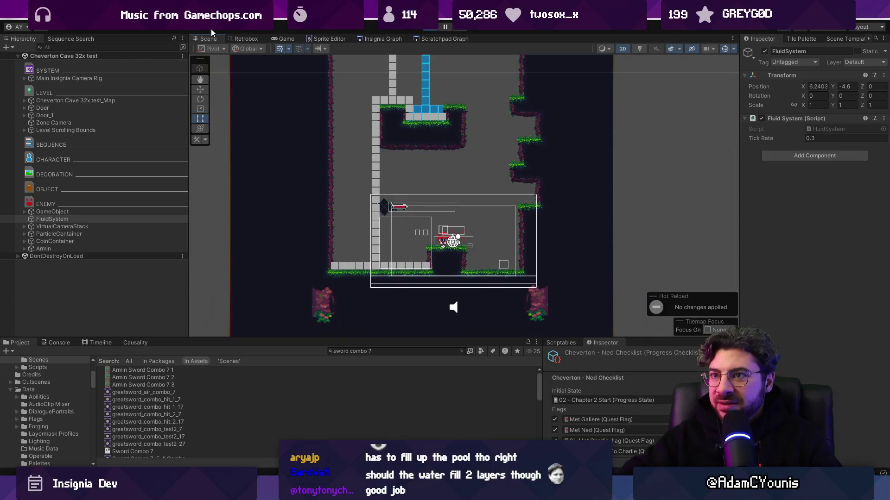
left_click(286, 39)
left_click(216, 41)
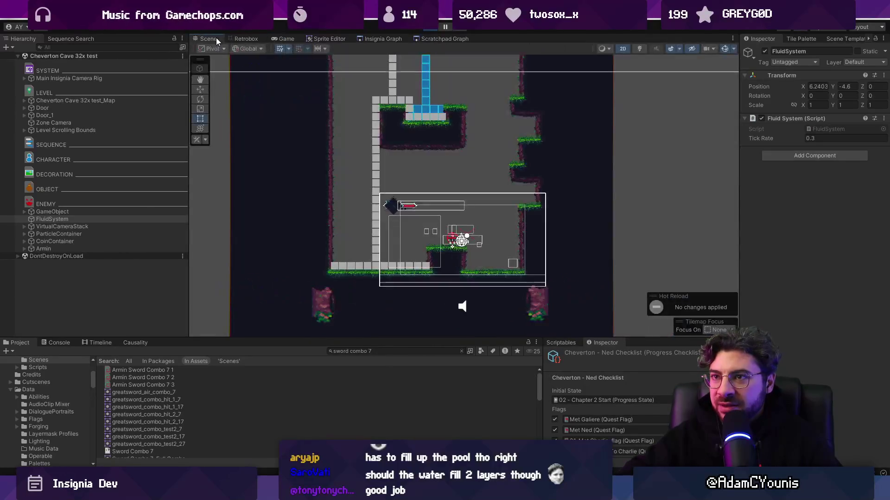
scroll(401, 222, "up", 2)
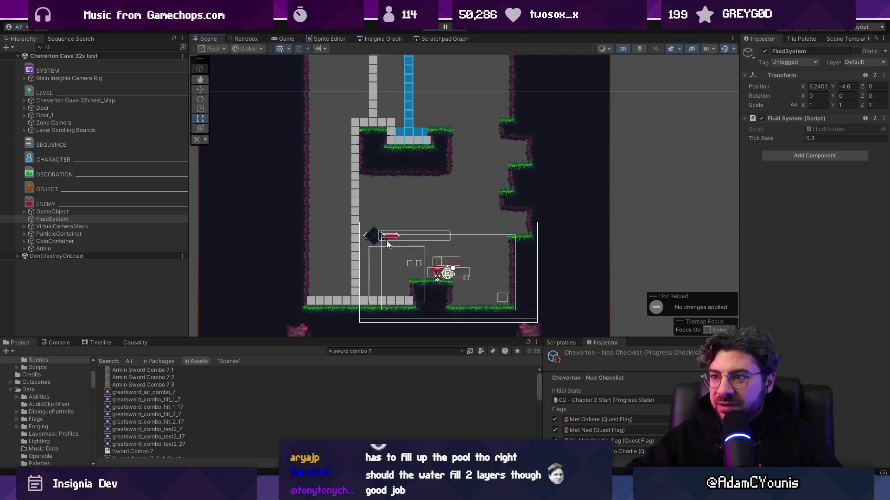
scroll(388, 245, "down", 1)
scroll(423, 233, "down", 1)
scroll(402, 210, "up", 1)
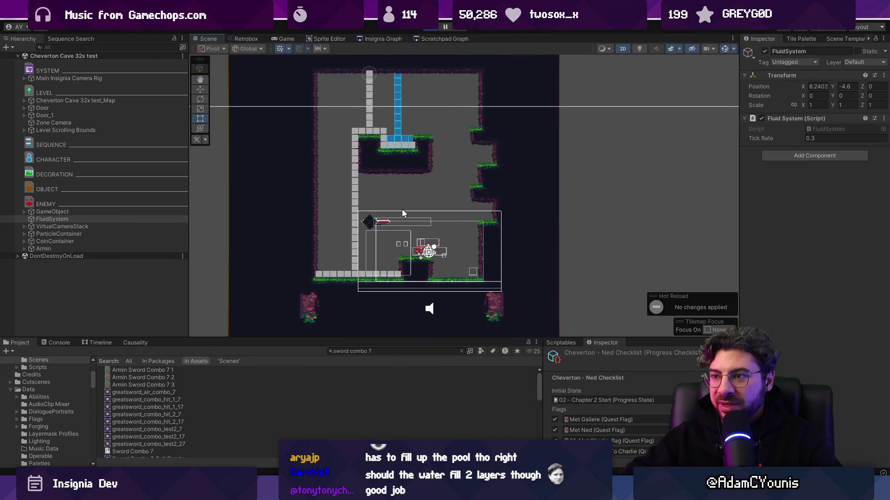
scroll(402, 212, "up", 1)
- Open the Profiler from Window > Analysis and move it lower to uncover the scene
left_click(327, 14)
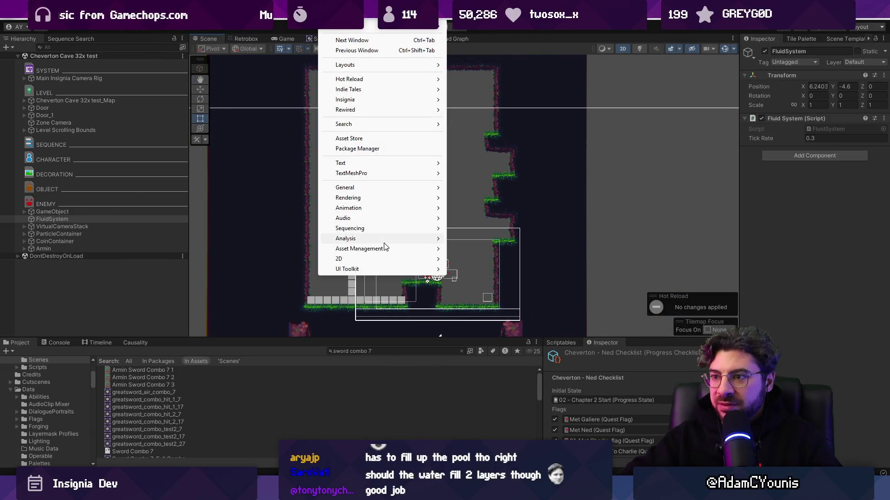
mouse_move(449, 189)
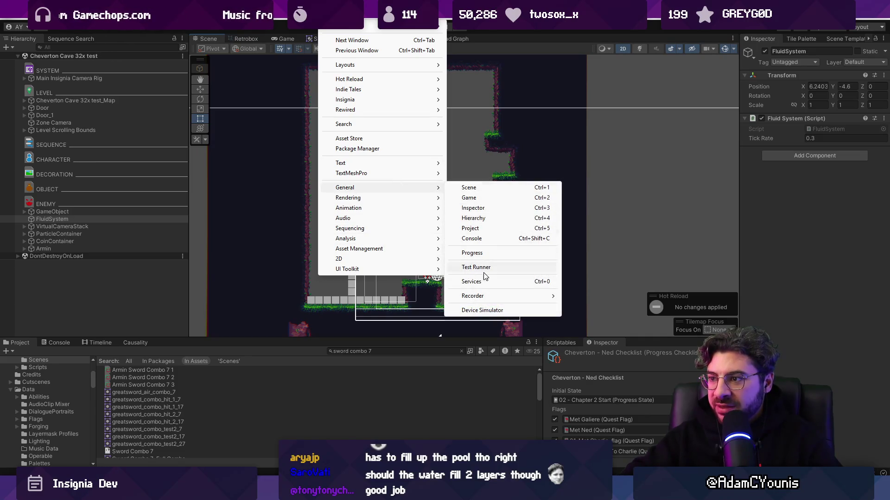
mouse_move(381, 241)
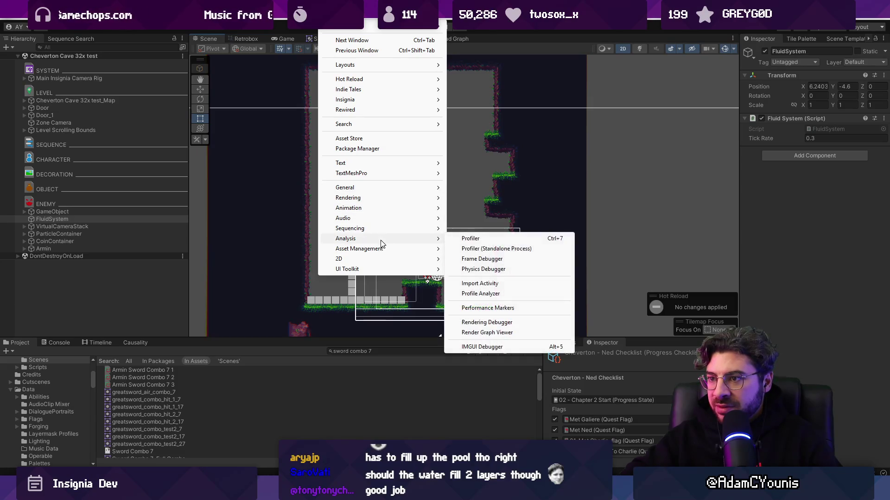
left_click(477, 240)
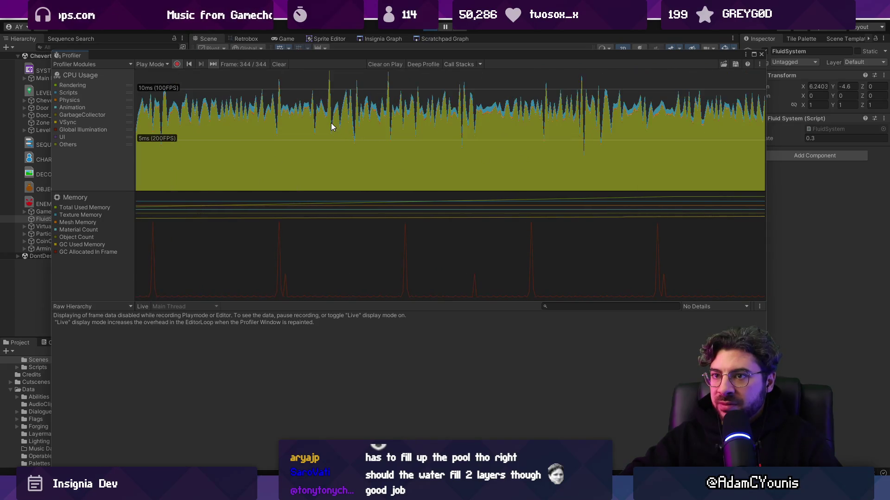
mouse_move(496, 55)
left_mouse_down()
mouse_move(517, 135)
mouse_move(521, 117)
left_mouse_up()
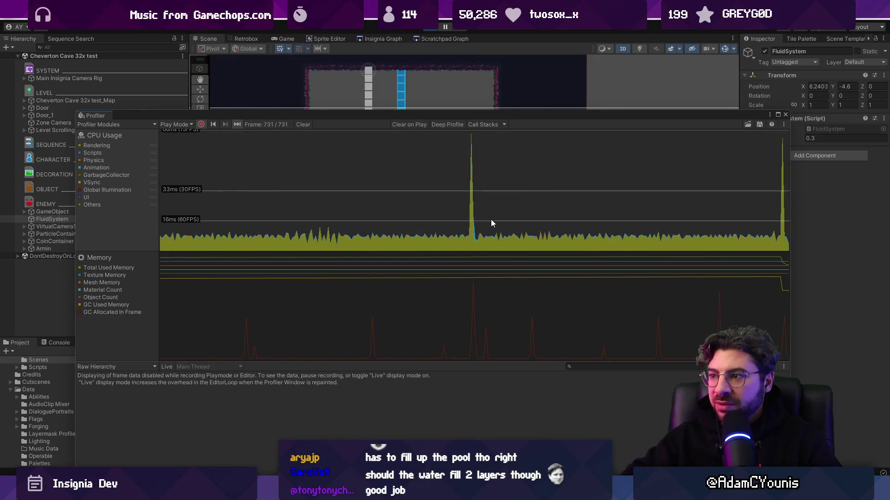
- Hide Others, pause on a frame, and expand PlayerLoop down to BehaviourUpdate in the call hierarchy
left_click(80, 205)
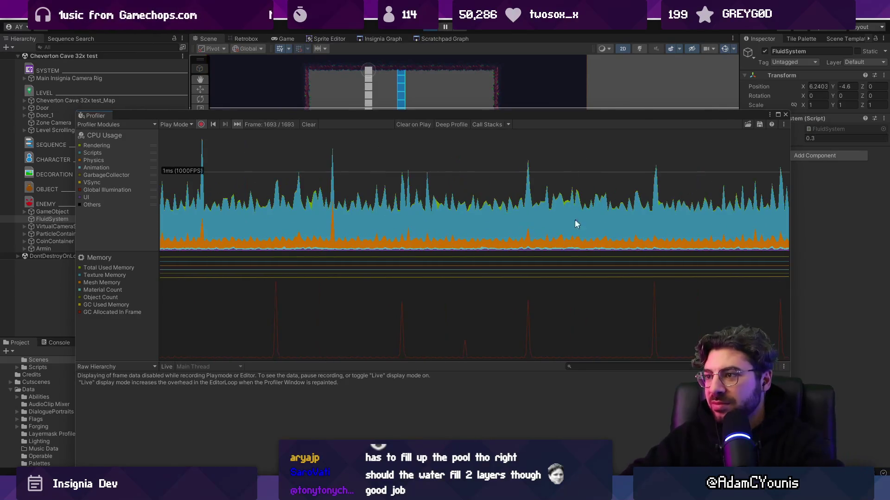
left_click(532, 230)
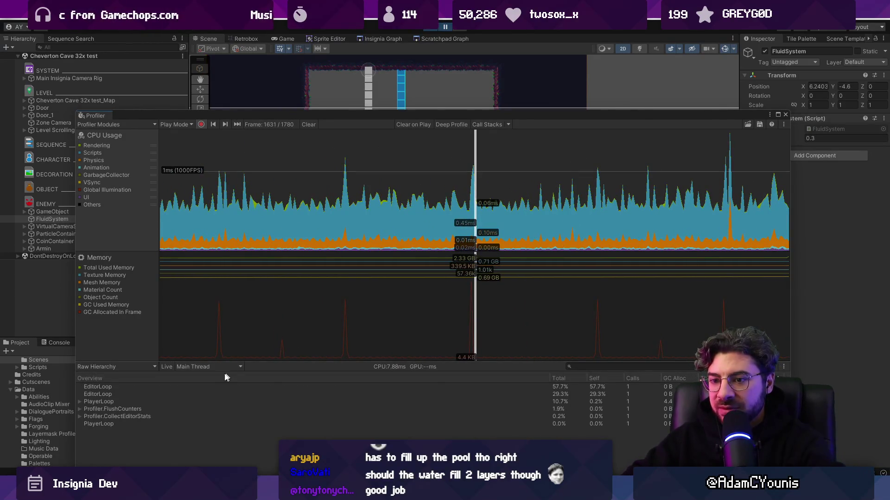
left_click(79, 401)
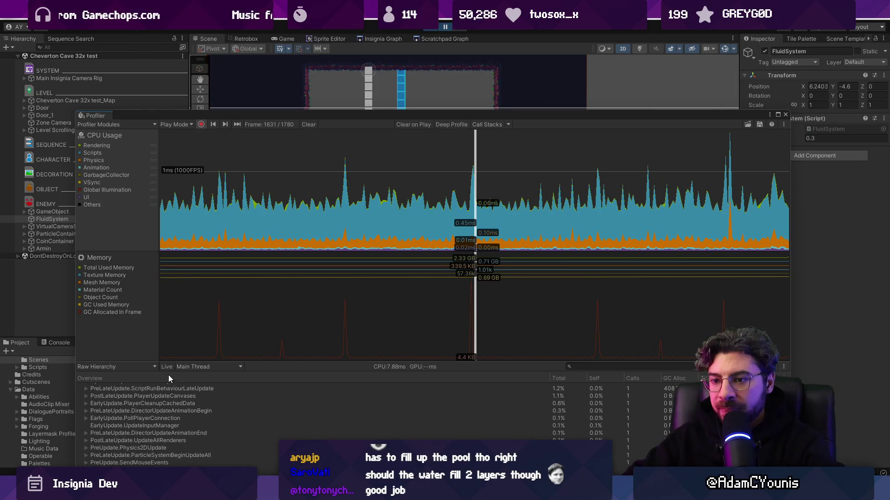
left_click_drag(273, 362, 223, 240)
left_click(85, 286)
left_click(92, 295)
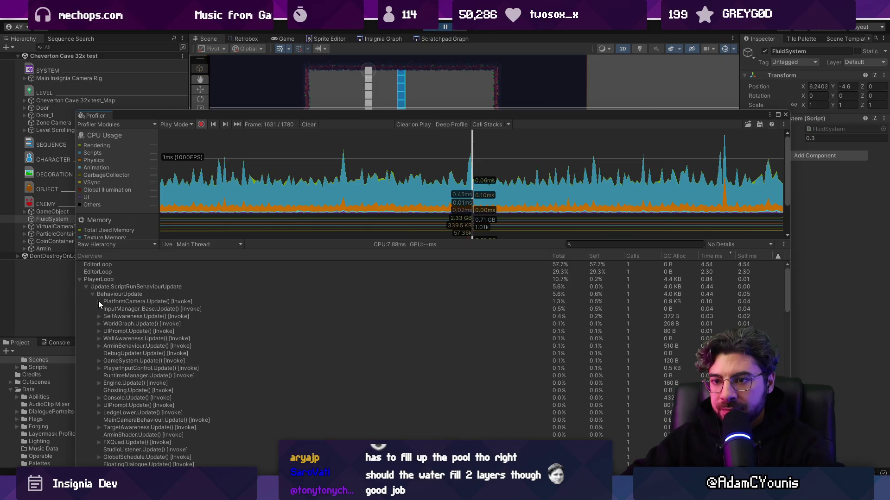
scroll(127, 363, "down", 2)
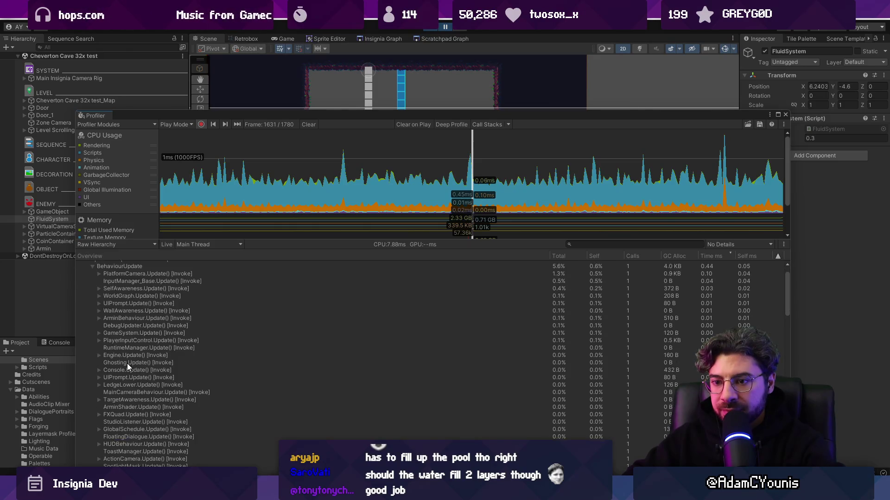
scroll(127, 363, "down", 2)
scroll(146, 357, "up", 2)
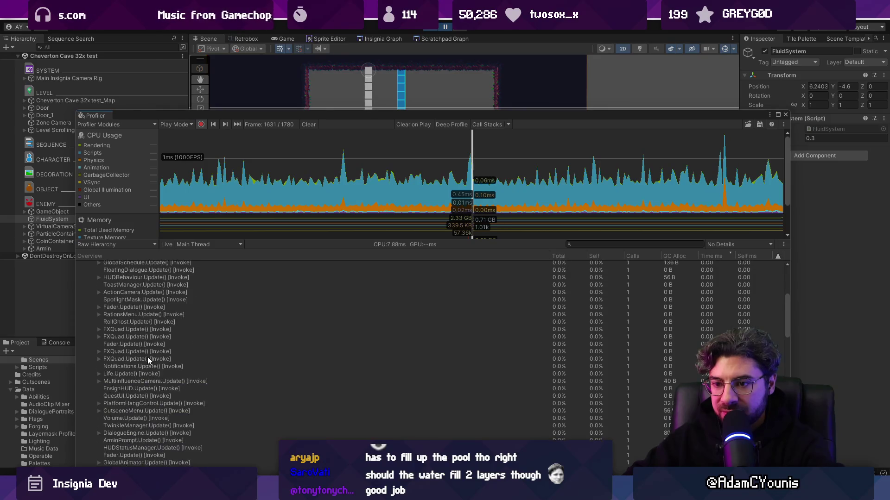
- Filter the hierarchy by 'fl', inspect FluidSystem.Update() across frames, then close the Profiler
left_click(623, 244)
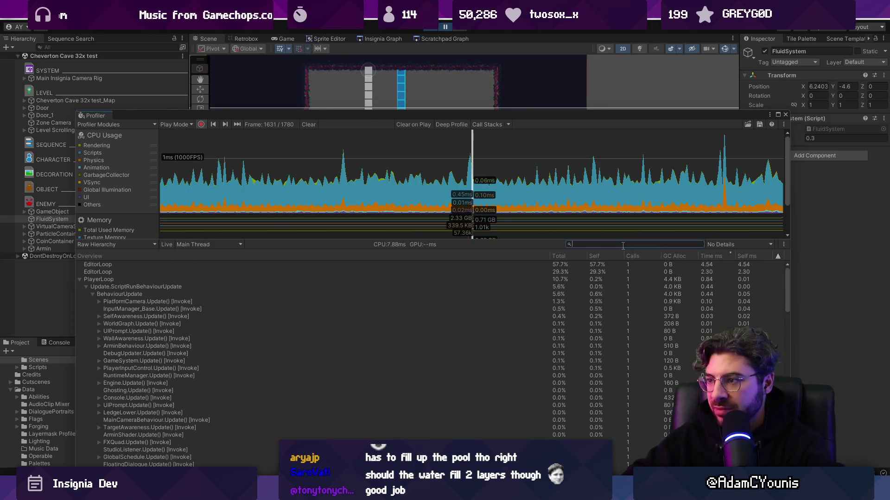
type("fluid")
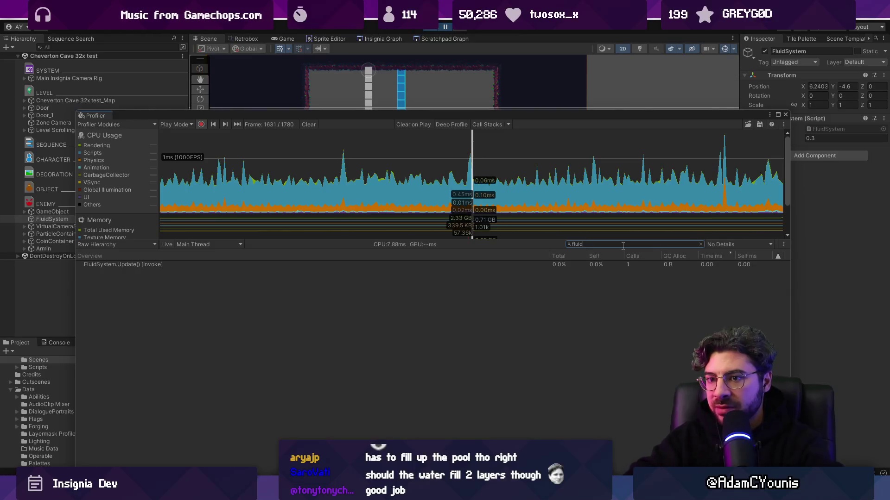
left_click(499, 264)
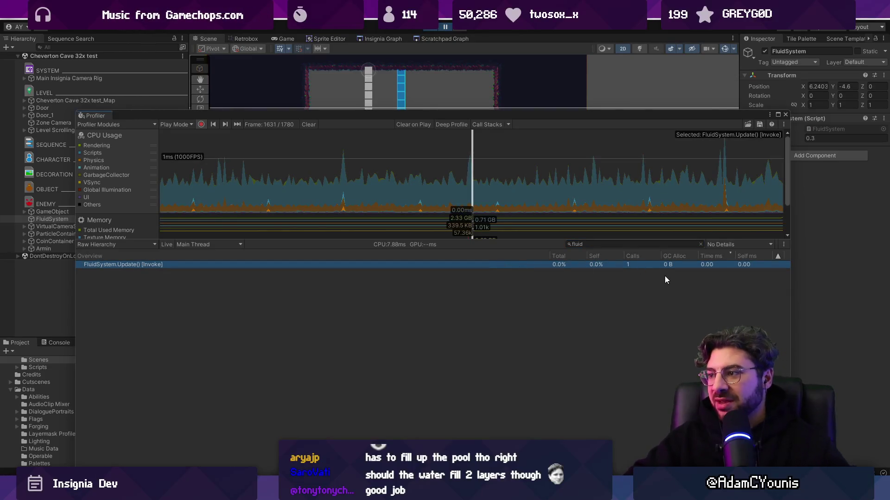
left_click(516, 192)
left_click(486, 194)
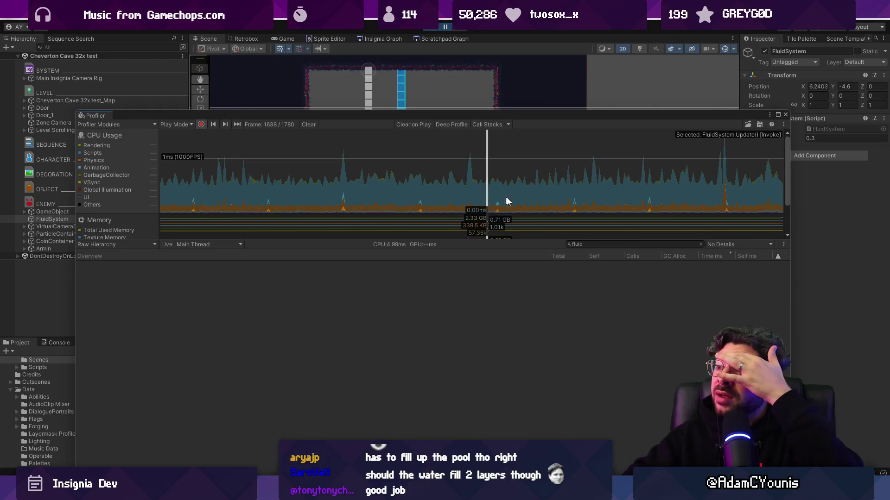
left_click(568, 199)
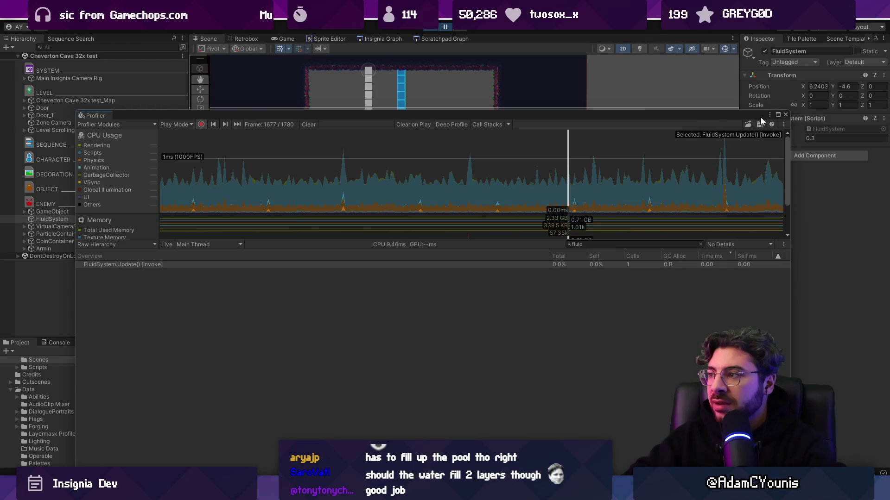
left_click(785, 114)
- Stop the game, then rerun the level to watch fluid tiles spread through the cave
left_click(425, 27)
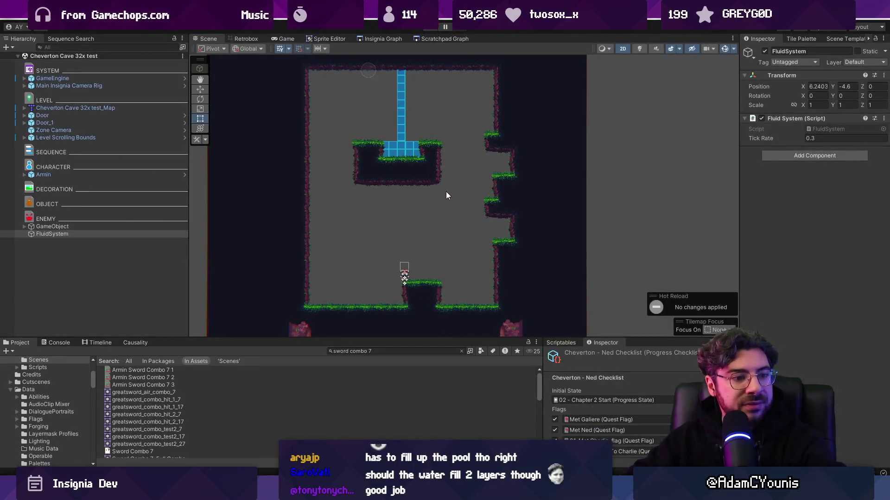
scroll(408, 201, "down", 2)
scroll(365, 234, "up", 3)
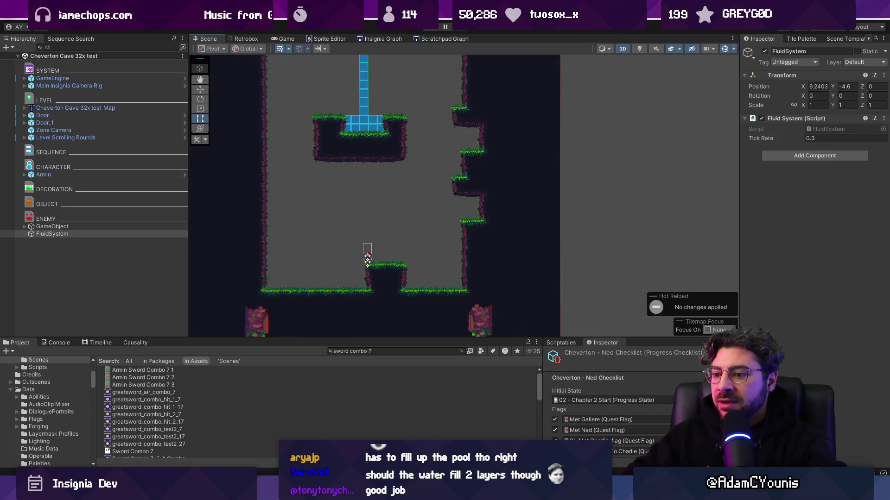
key("alt+Tab")
key("alt+Tab")
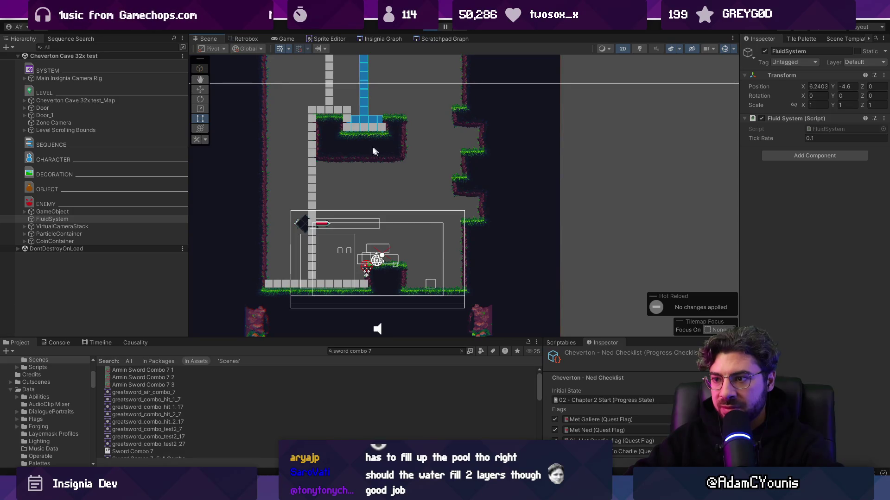
scroll(348, 97, "down", 3)
- Drag the FluidSystem up and right during play, restart, shift it further right, then stop
key("w")
mouse_move(330, 100)
left_mouse_down()
mouse_move(369, 97)
mouse_move(378, 76)
mouse_move(359, 58)
mouse_move(376, 49)
left_mouse_up()
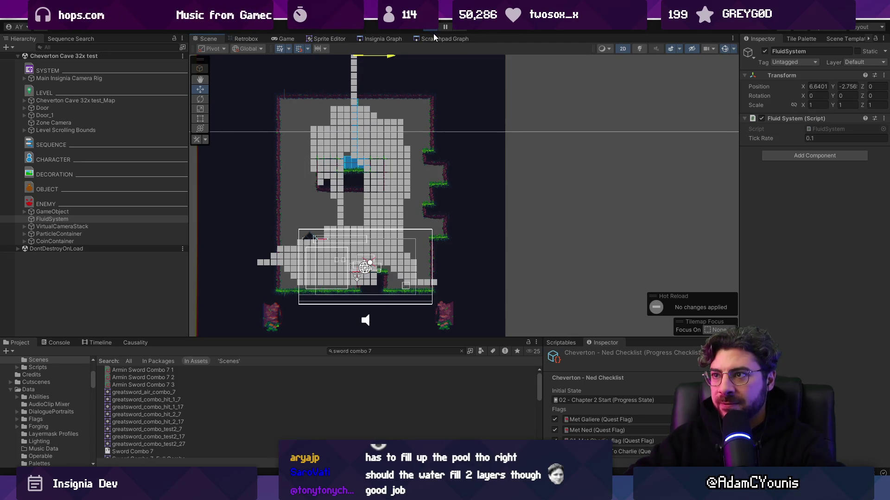
left_click(432, 29)
left_click(432, 28)
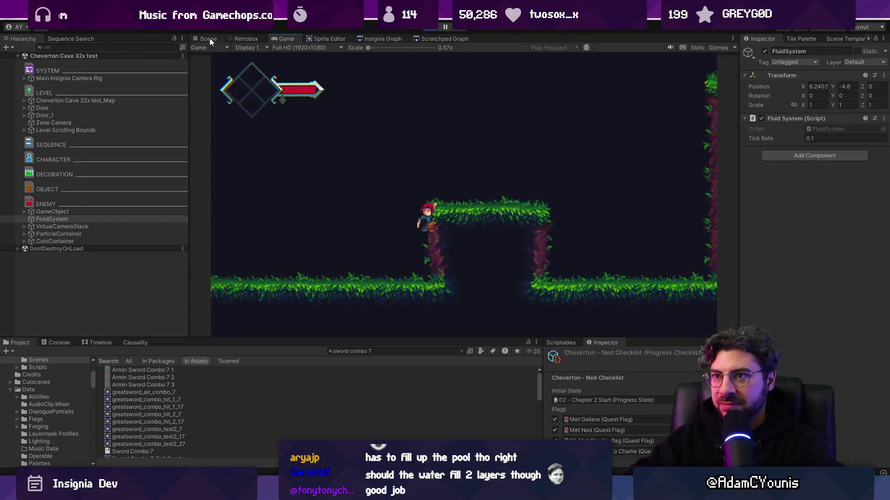
left_click(210, 40)
left_click_drag(336, 96, 373, 95)
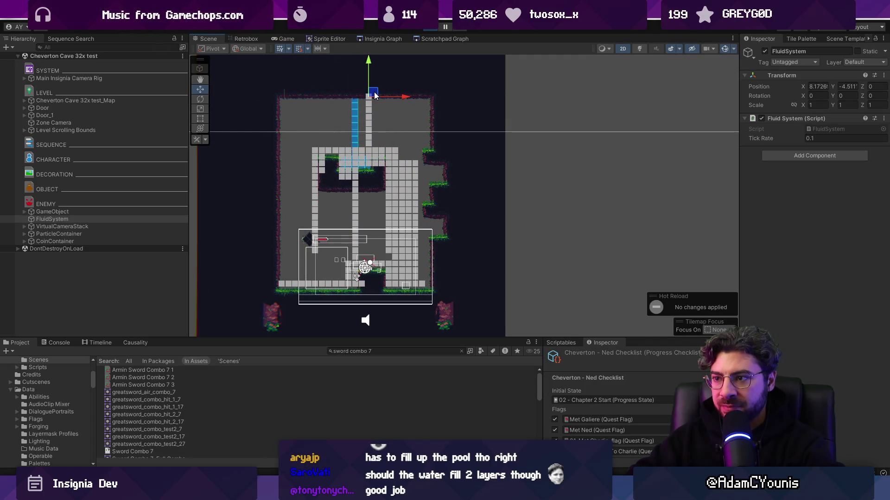
left_click(420, 31)
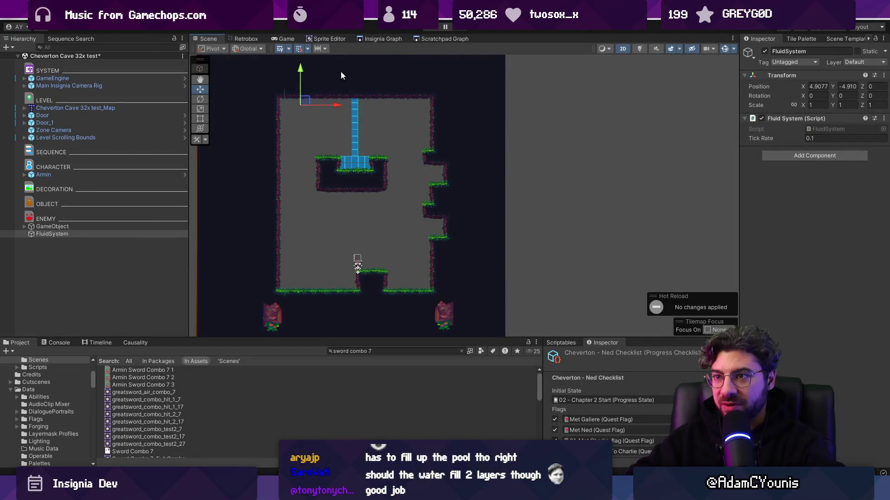
- Move the fluid source to the cave's upper-right wall during play, then stop the game
left_click_drag(343, 104, 429, 99)
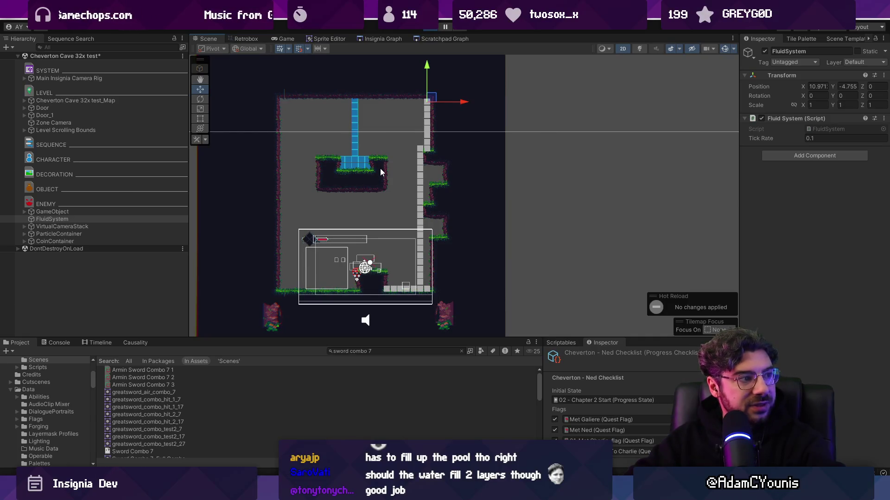
mouse_move(431, 100)
left_mouse_down()
mouse_move(412, 90)
mouse_move(414, 68)
left_mouse_up()
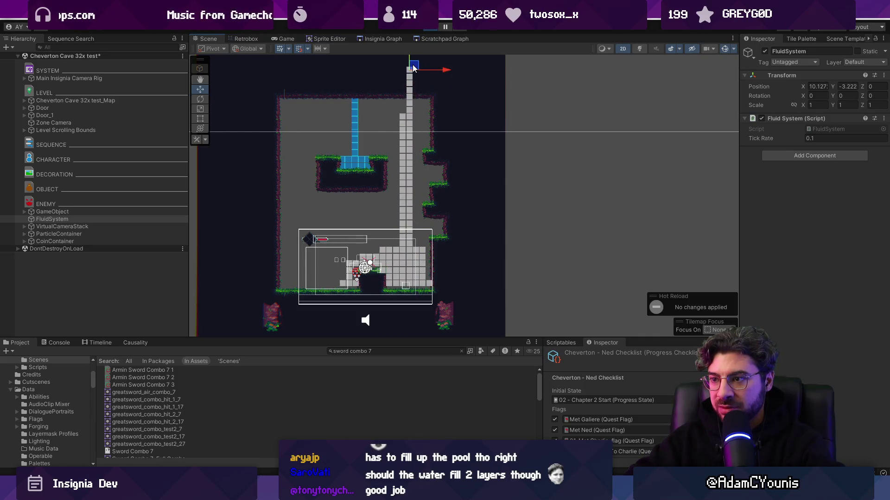
scroll(349, 293, "up", 3)
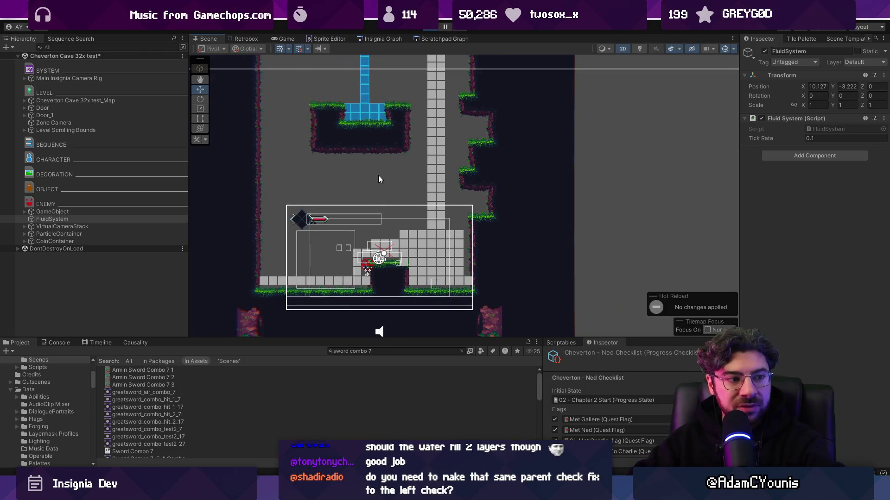
left_click_drag(382, 185, 371, 221)
key("ctrl+p")
- Duplicate the FluidSystem, move the copy left, and run the game to test both sources
left_click(74, 233)
key("ctrl+d")
mouse_move(452, 79)
left_mouse_down()
mouse_move(299, 85)
mouse_move(251, 77)
mouse_move(268, 81)
left_mouse_up()
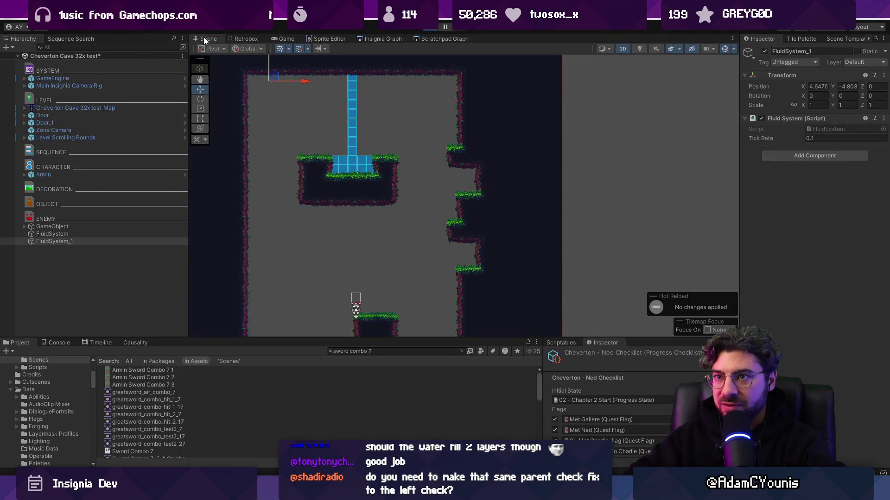
key("ctrl+p")
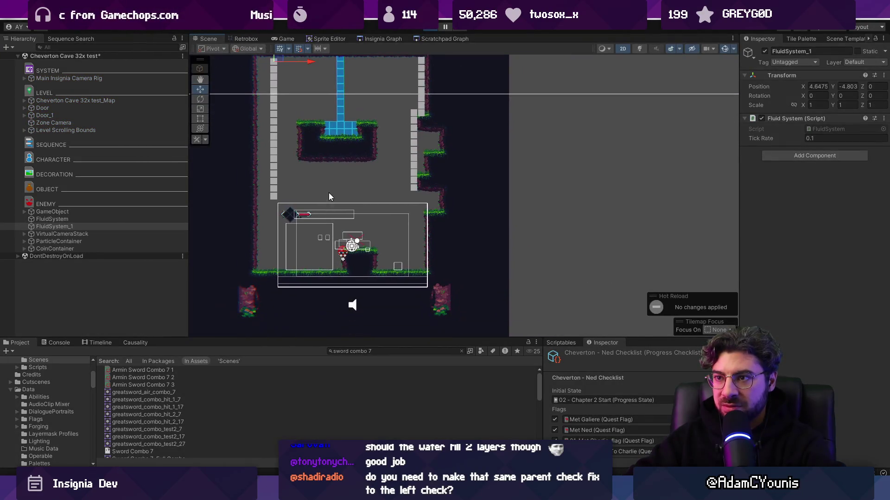
left_click_drag(329, 198, 327, 232)
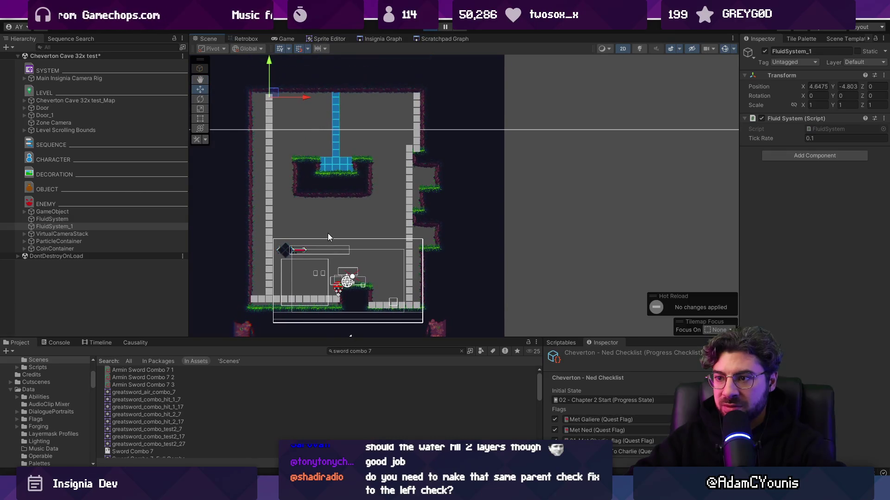
scroll(328, 232, "down", 1)
left_click_drag(290, 112, 302, 112)
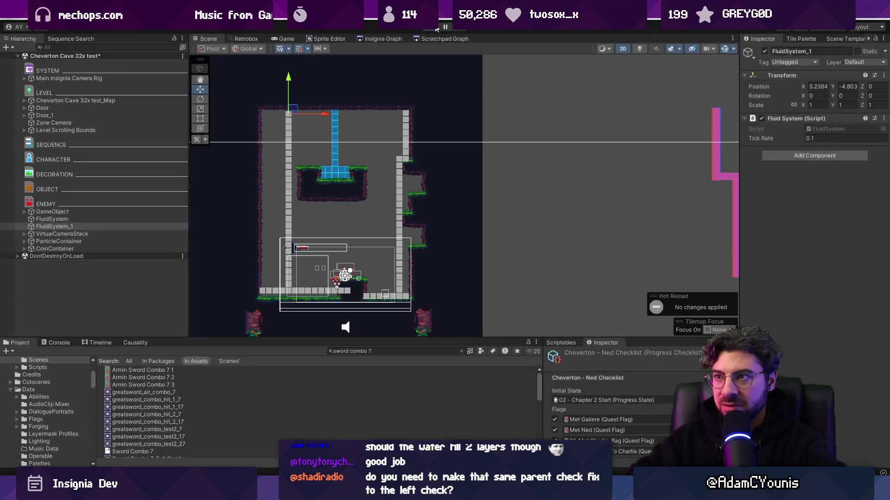
left_click(436, 27)
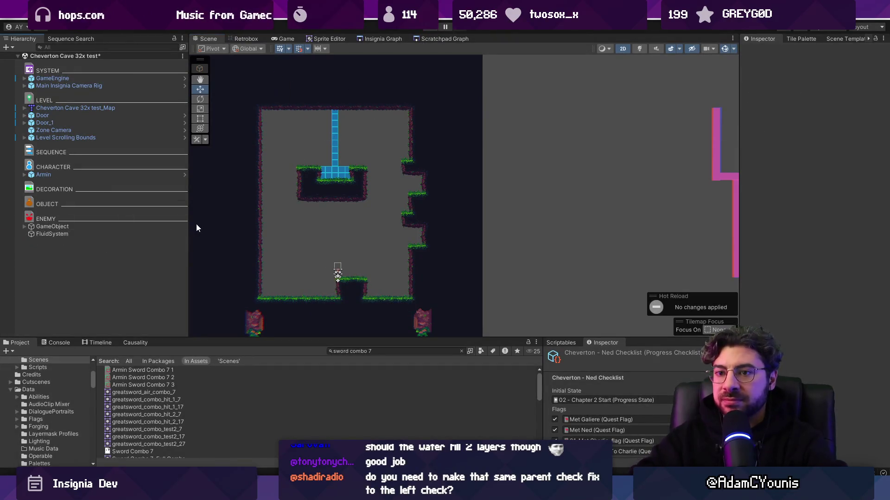
- Set the FluidSystem Tick Rate to 0.01 and run the game
left_click(139, 234)
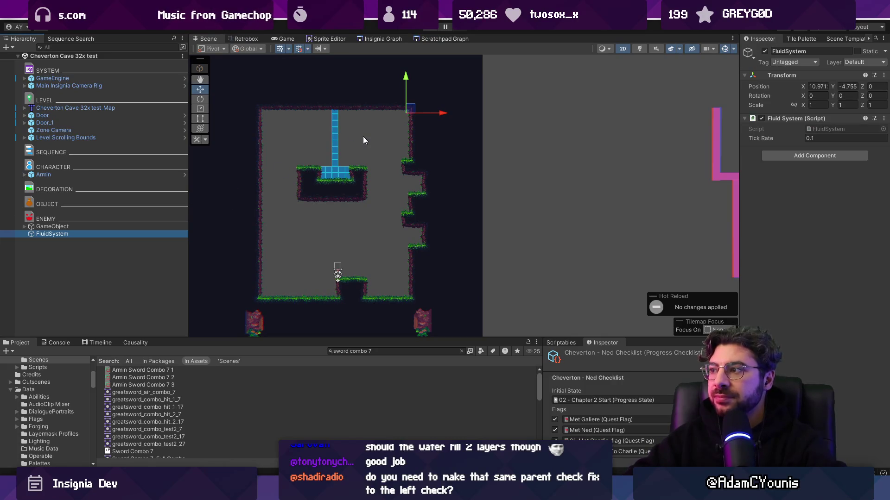
left_click(811, 140)
type("0.0")
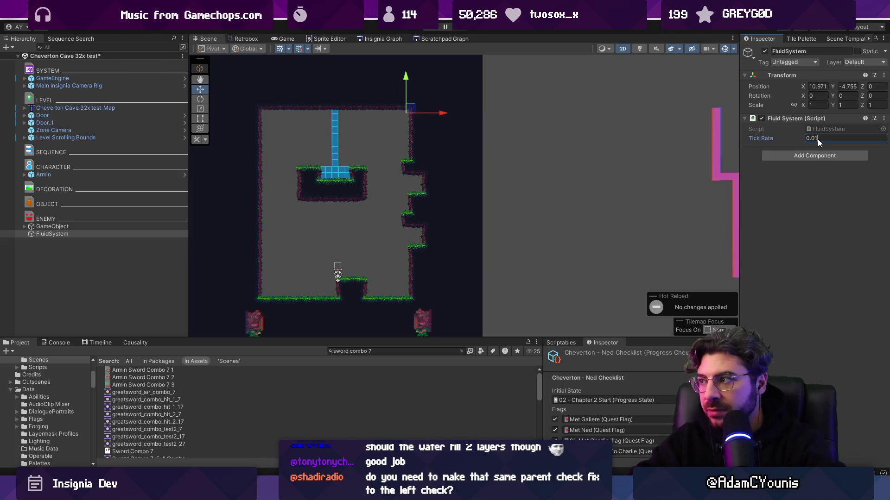
key("ctrl+p")
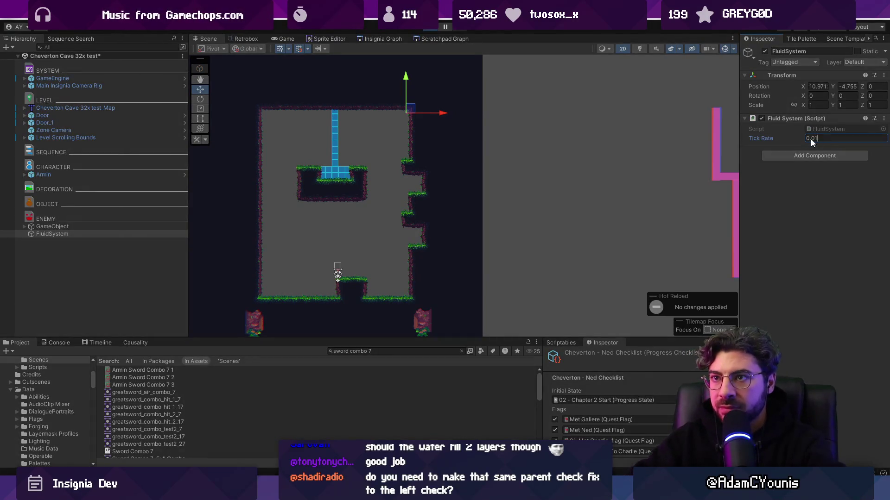
- Watch the faster fluid in Scene and Game views, then open FluidSystem.cs at the LeftCheck block
left_click(208, 38)
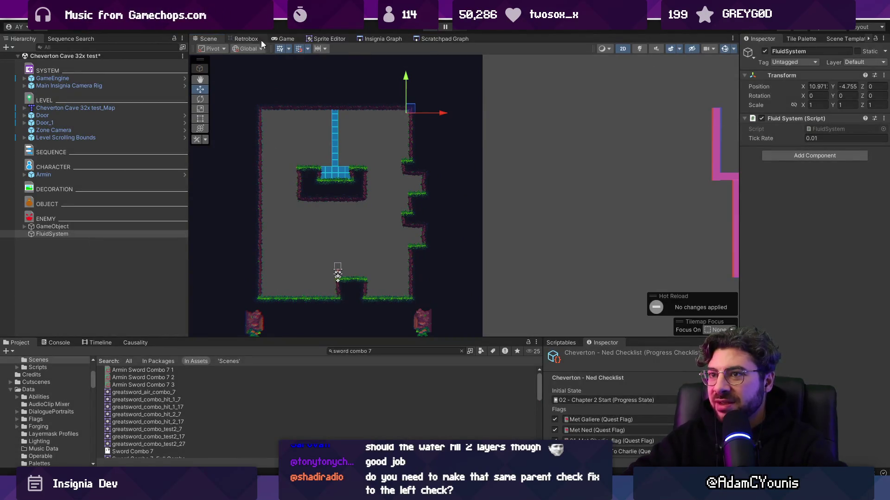
left_click(282, 38)
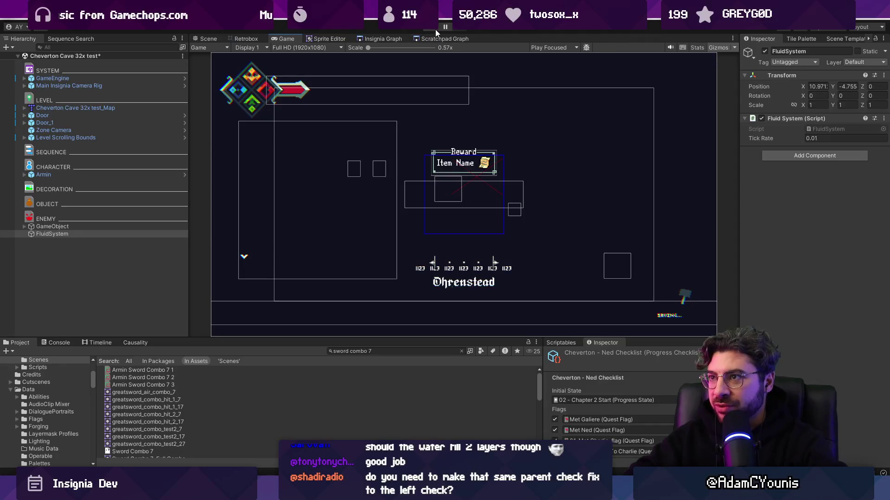
left_click(433, 27)
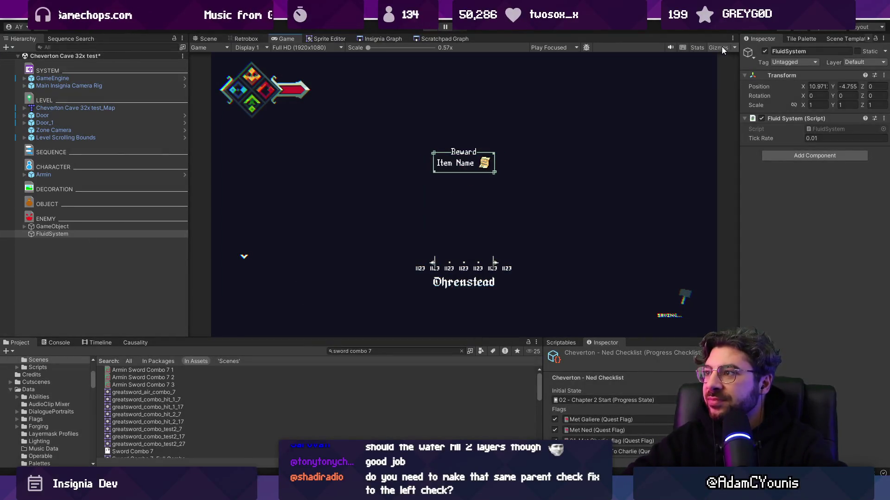
left_click(208, 39)
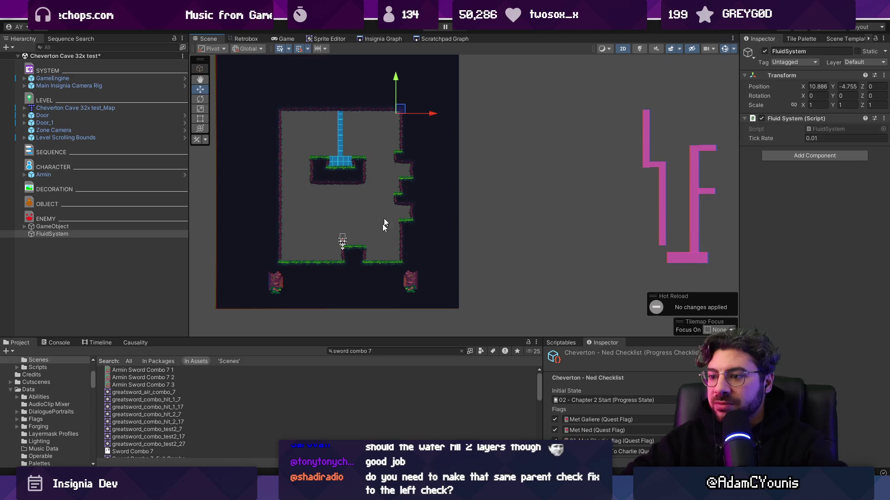
key("alt+Tab")
left_click(323, 327)
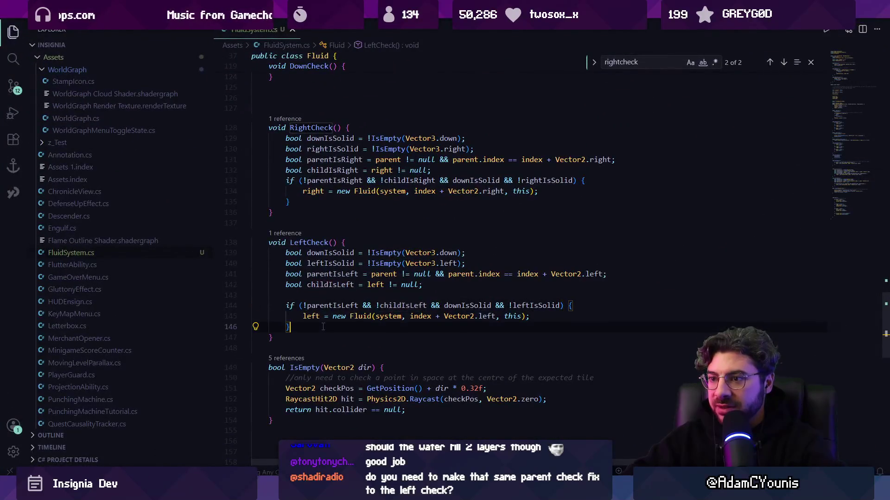
- Delete the blank lines above RightCheck in FluidSystem.cs and save the script
scroll(322, 327, "up", 5)
left_click(339, 263)
key("BackSpace")
key("BackSpace")
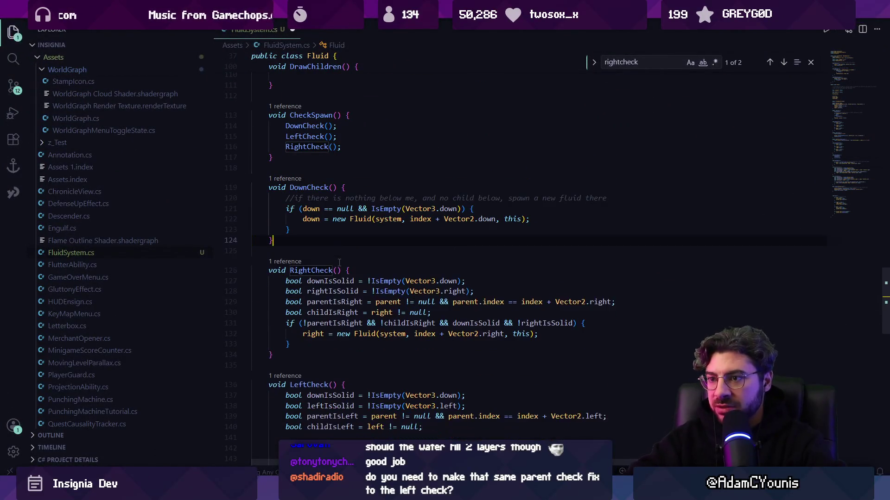
key("ctrl+s")
key("Escape")
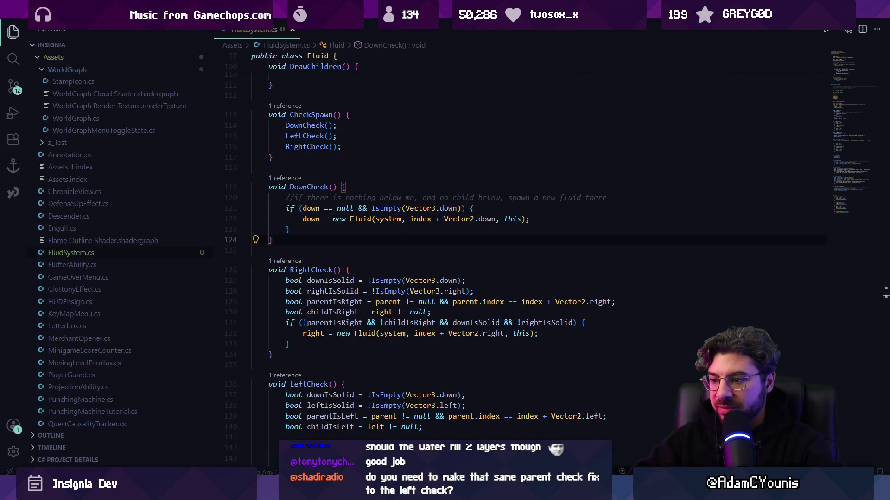
- Switch to the Git client and show the uncommitted local changes
key("super")
key("super")
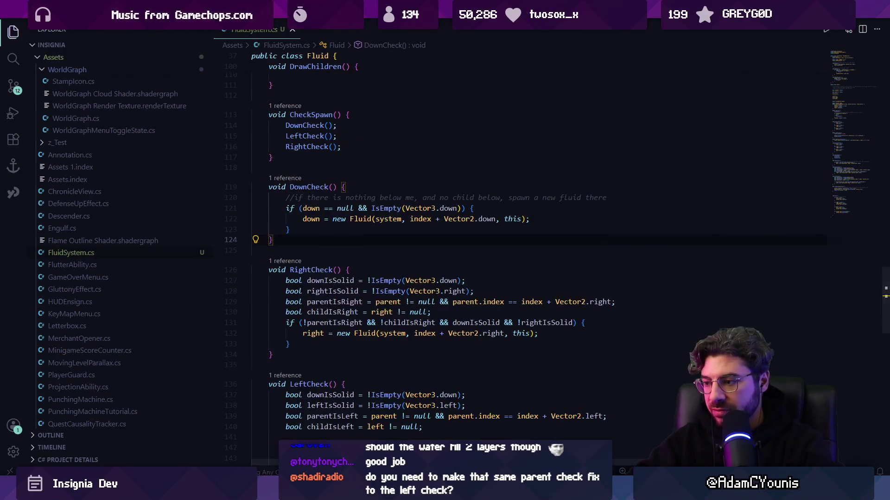
key("alt+Tab")
left_click(54, 60)
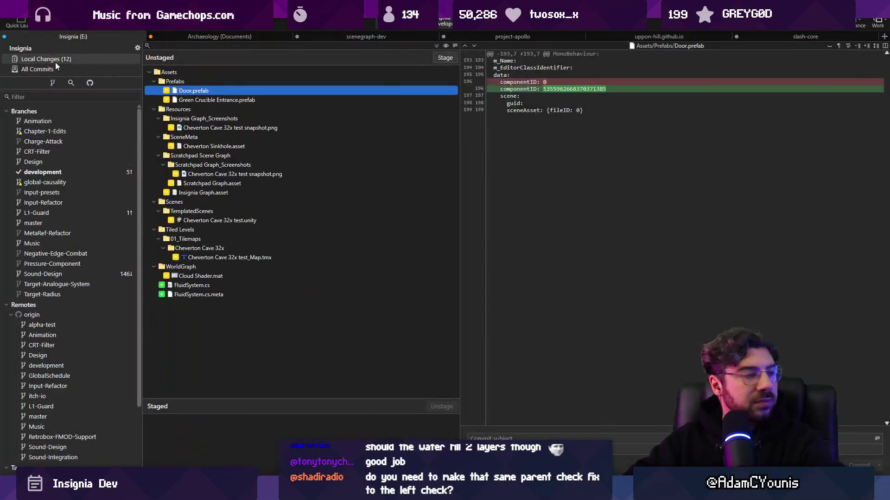
- Stage all files, commit them as 'Adds fluid system with gizmo rendering', and view All Commits
left_click(445, 57)
left_click(546, 439)
type("Adds")
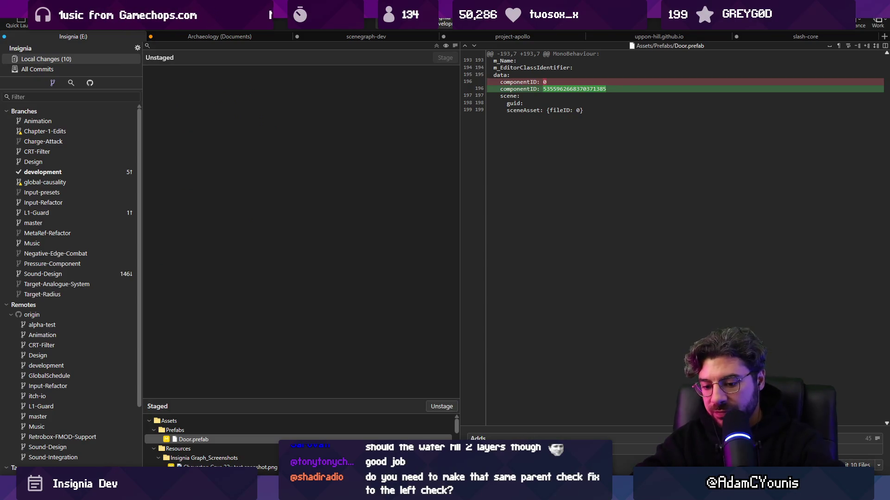
type(" fluid system with gizmo render")
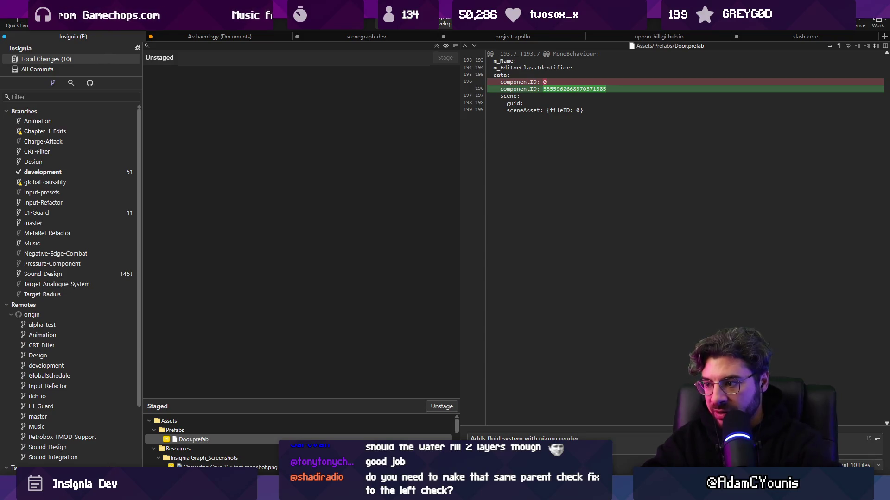
key("ctrl+Return")
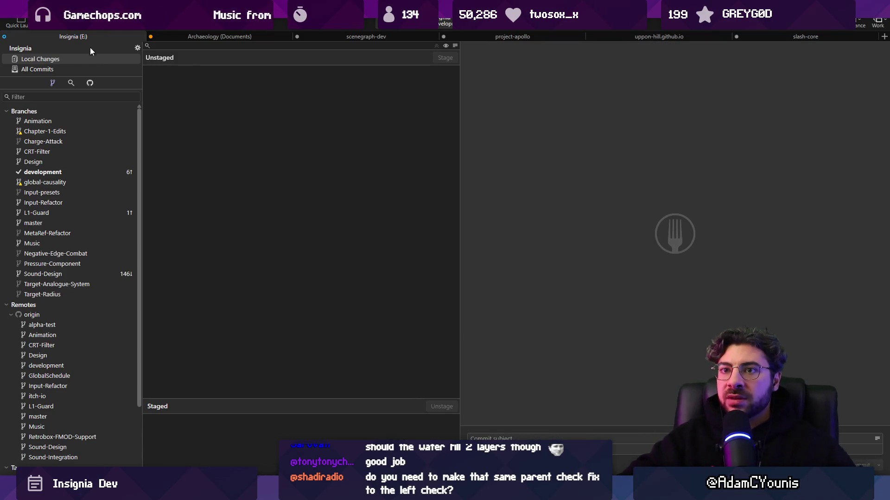
left_click(81, 70)
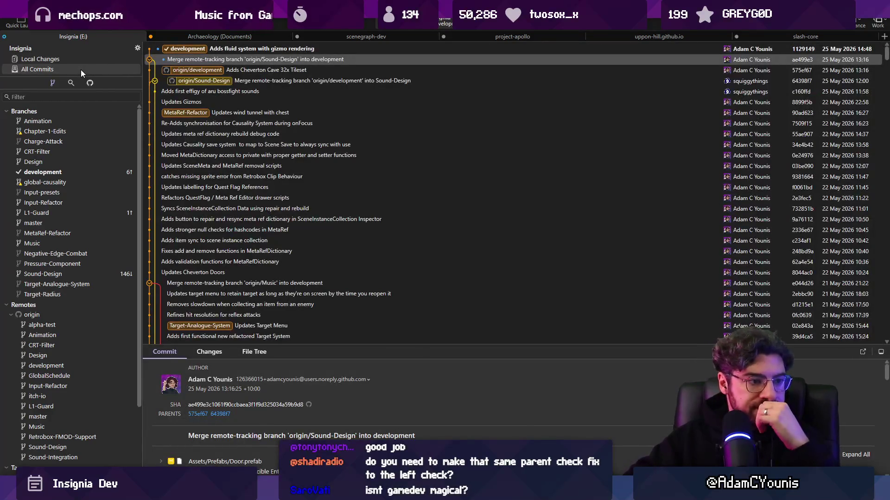
key("alt+Tab")
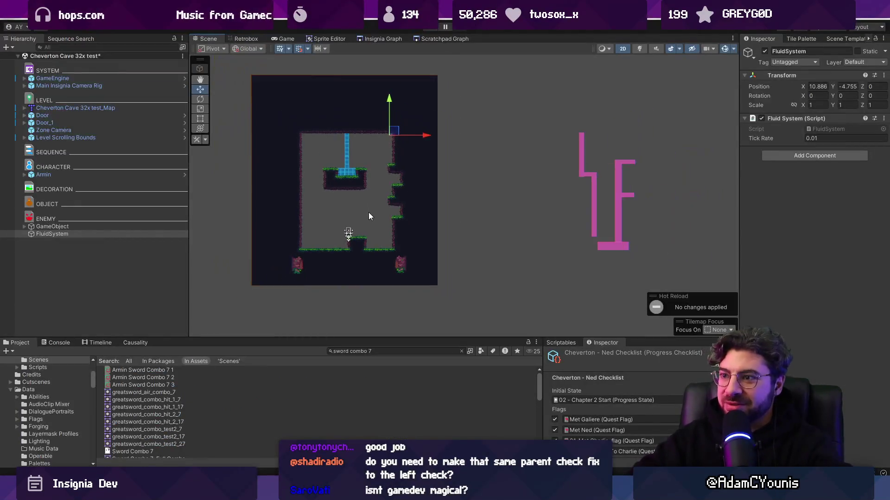
- Start the level again and zoom the Scene view onto the fluid flowing down the right wall
scroll(356, 204, "up", 3)
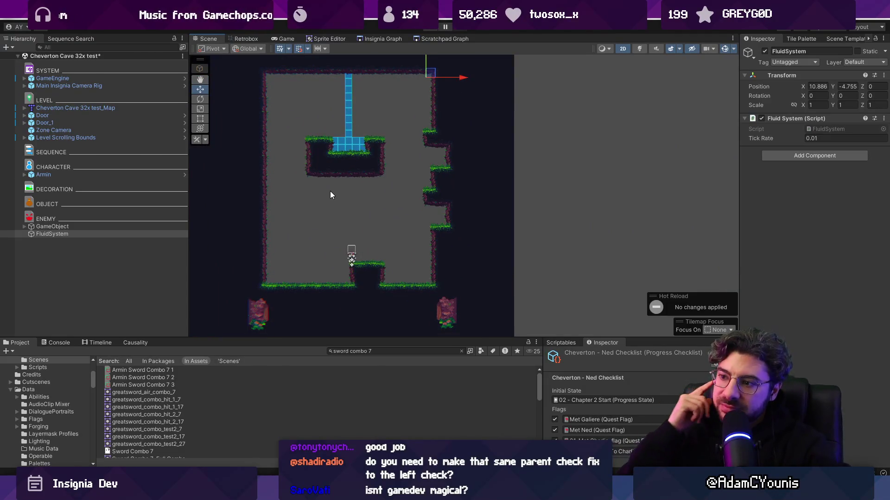
key("alt+Tab")
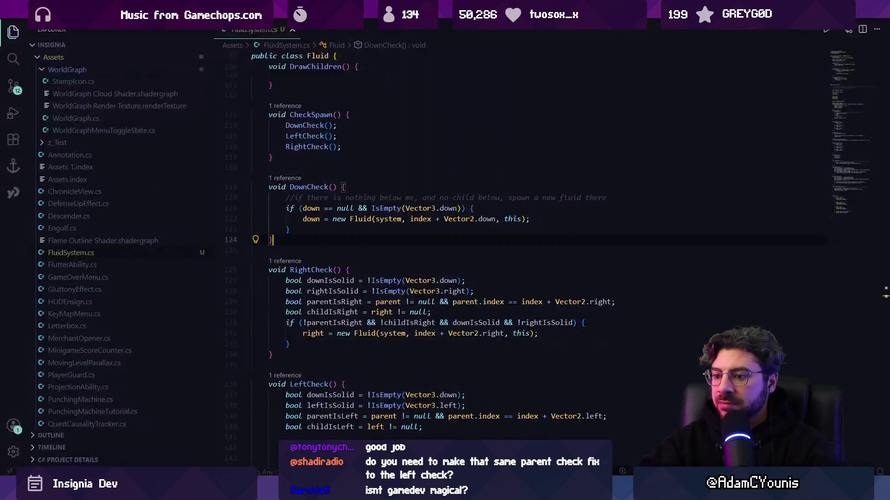
key("alt+Tab")
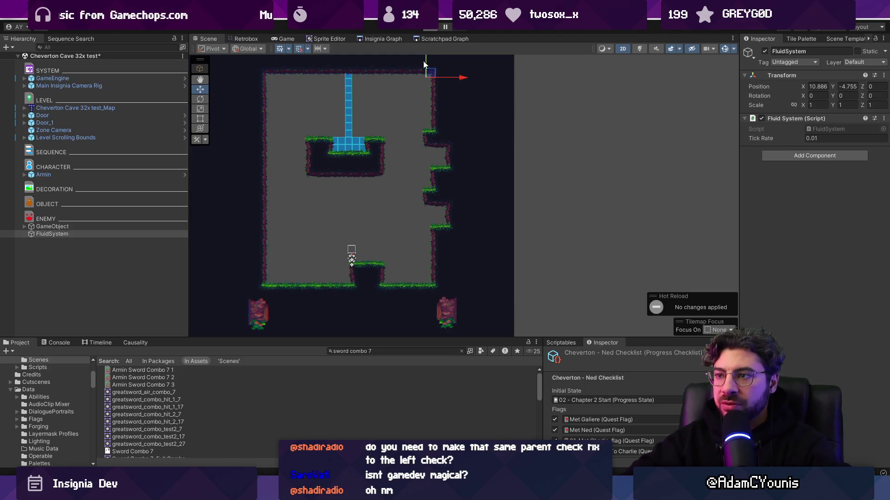
key("ctrl+p")
left_click(212, 39)
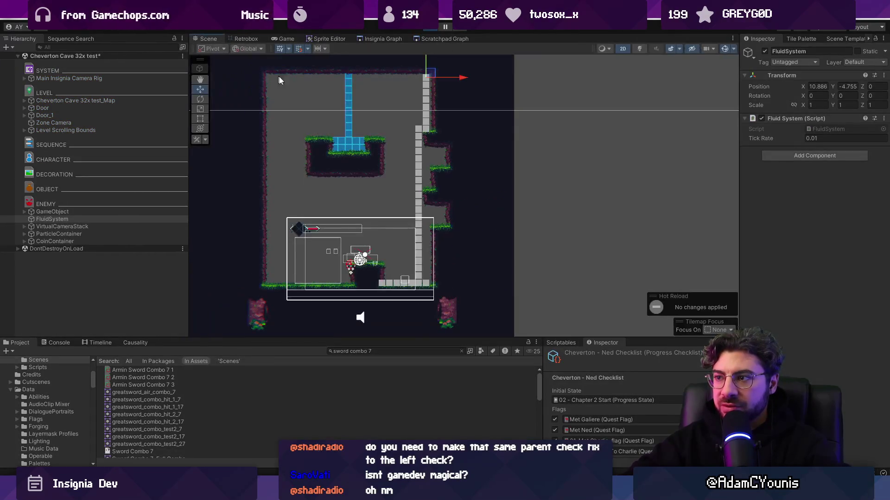
scroll(415, 129, "up", 5)
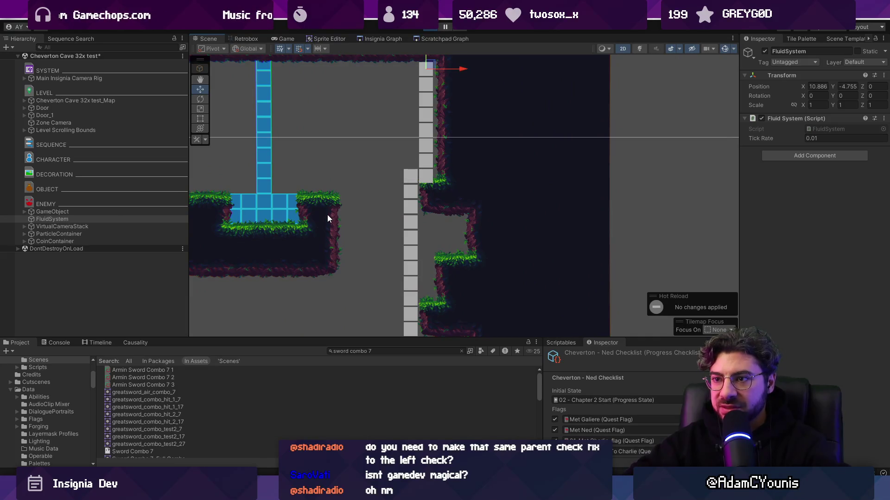
right_click(56, 218)
- Create a white Square sprite and give it a Box Collider 2D
mouse_move(112, 298)
mouse_move(215, 302)
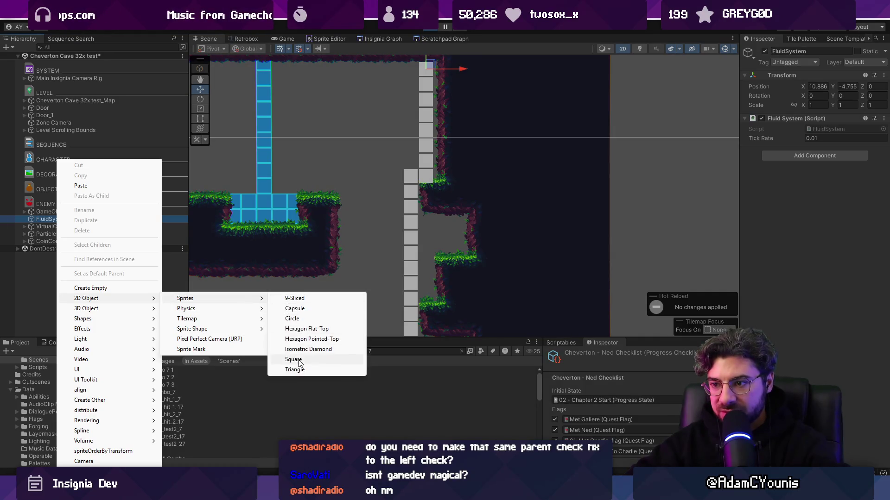
left_click(299, 359)
left_click(46, 249)
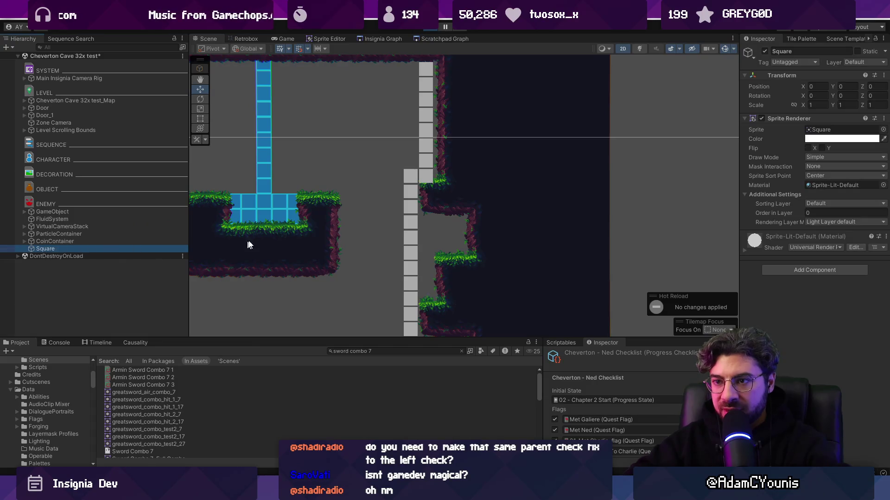
key("f")
scroll(482, 213, "down", 10)
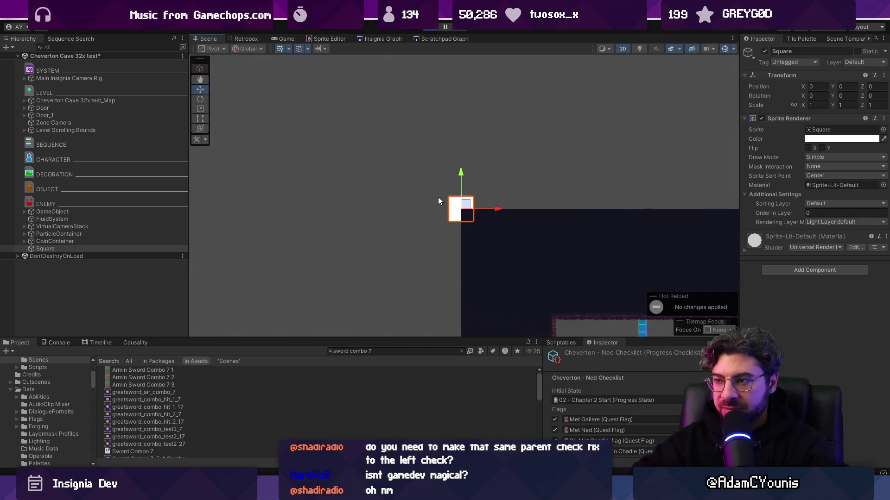
left_click(794, 270)
type("zo")
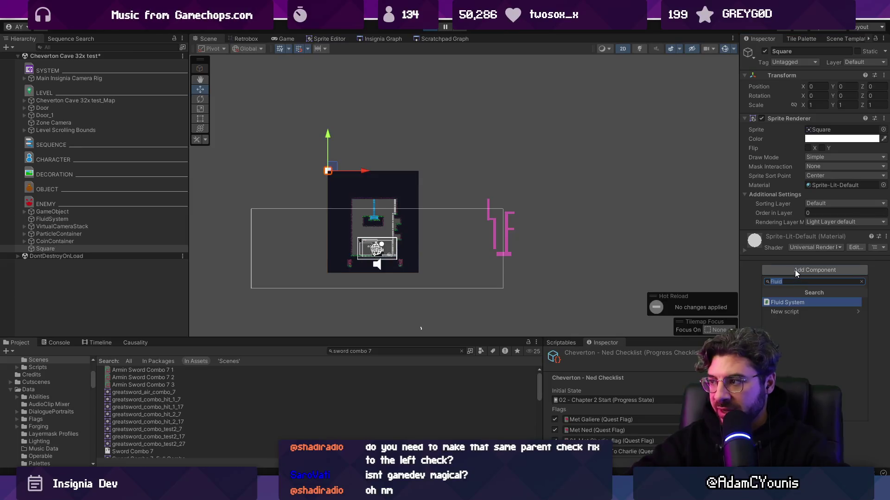
key("BackSpace")
key("BackSpace")
type("collider")
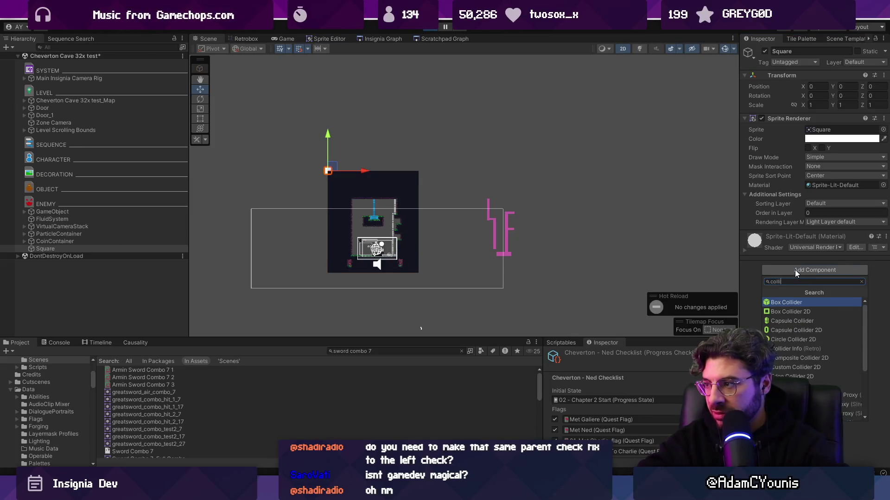
key("Down")
key("Return")
- Move the Square into the fluid column beside the cave's right wall
scroll(416, 257, "up", 3)
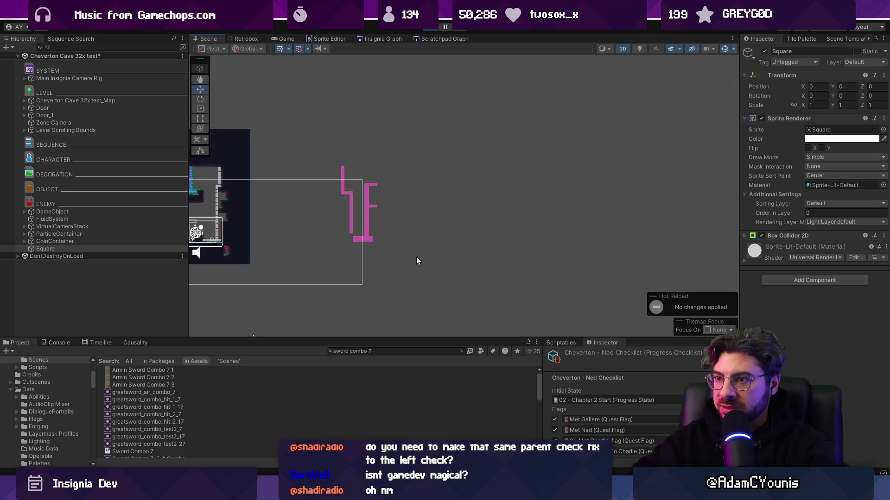
left_click_drag(416, 257, 620, 245)
scroll(495, 206, "up", 2)
key("w")
mouse_move(360, 117)
left_mouse_down()
mouse_move(385, 188)
mouse_move(463, 257)
mouse_move(525, 252)
left_mouse_up()
scroll(523, 264, "up", 3)
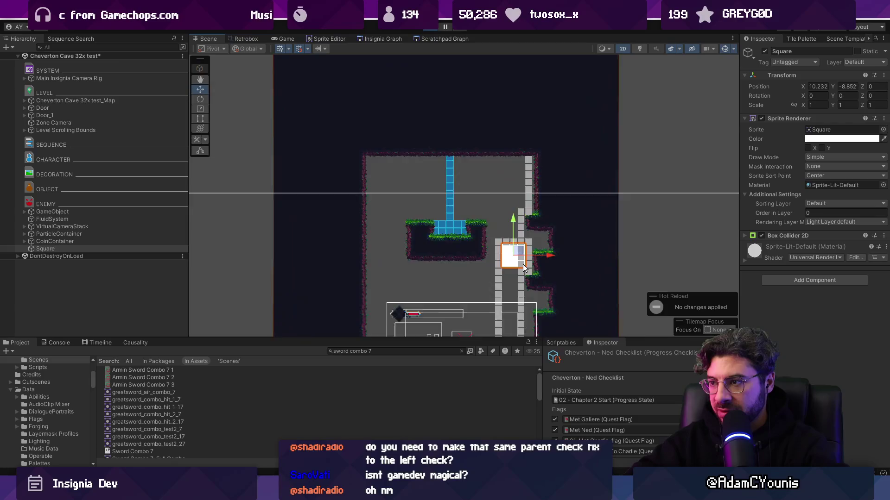
scroll(468, 245, "up", 1)
scroll(430, 219, "up", 2)
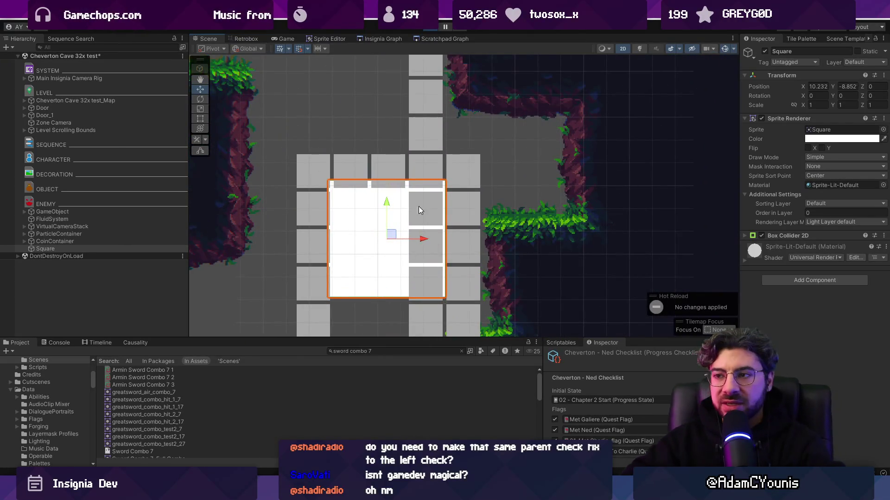
left_click_drag(394, 235, 395, 244)
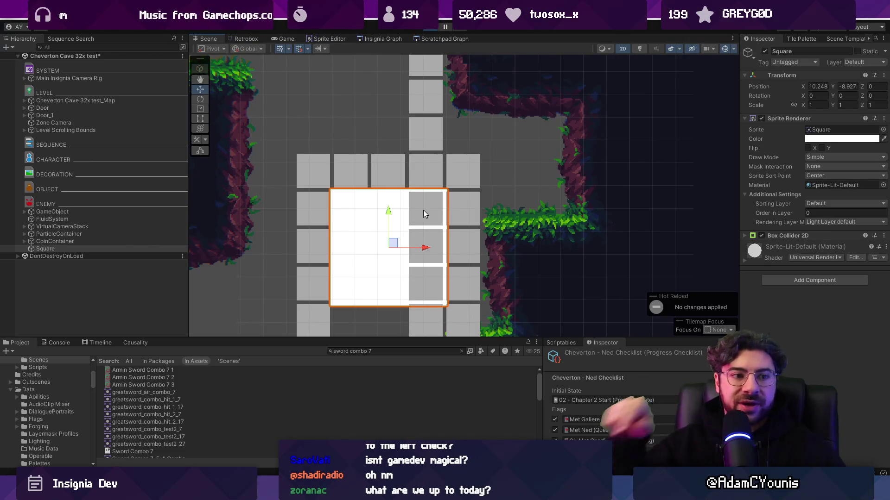
key("alt+Tab")
scroll(333, 262, "up", 5)
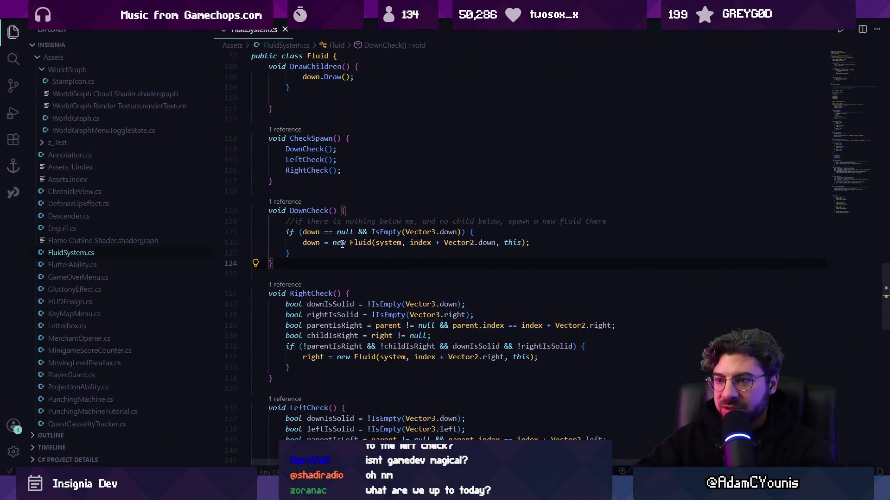
- Extend Do()'s die condition after isSource with an '|| IsObscured()' check
scroll(345, 288, "up", 10)
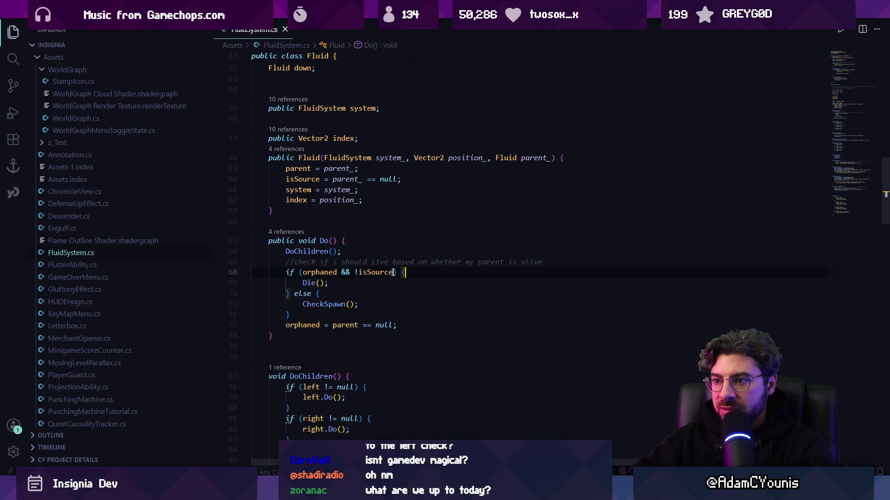
key("Left")
type("}}")
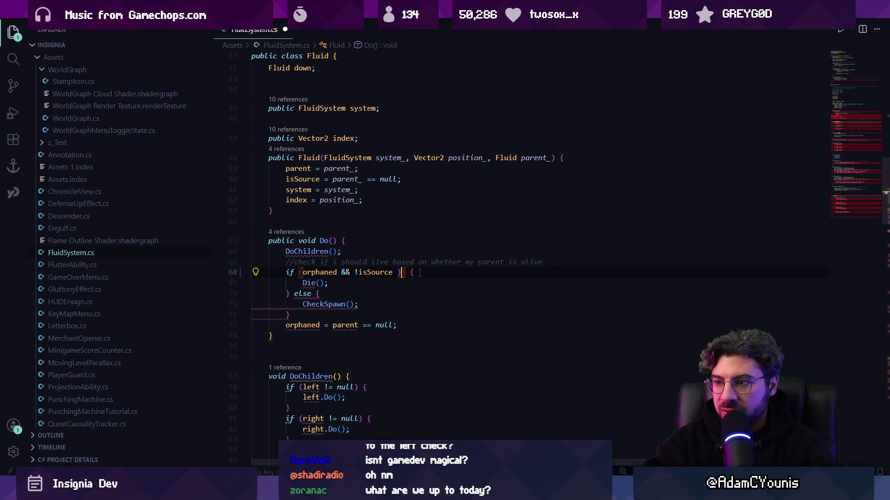
key("BackSpace")
key("BackSpace")
type("|| parent == null")
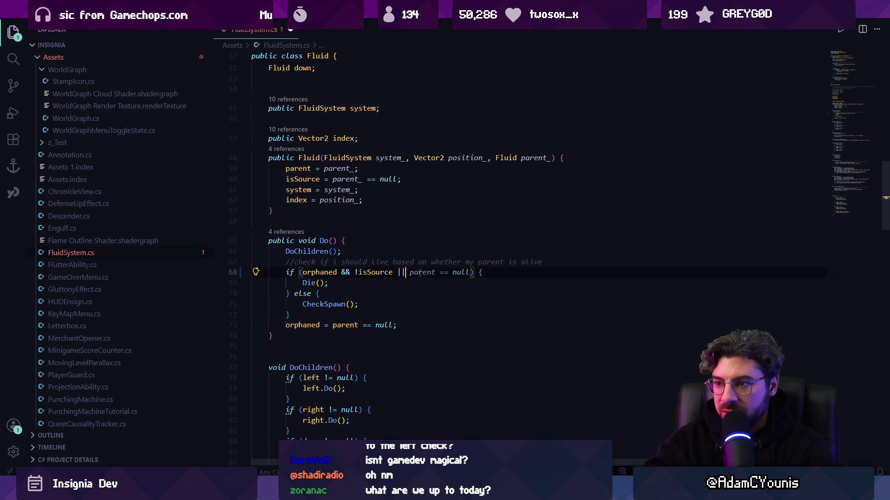
key("ctrl+Left")
key("ctrl+Left")
key("ctrl+Left")
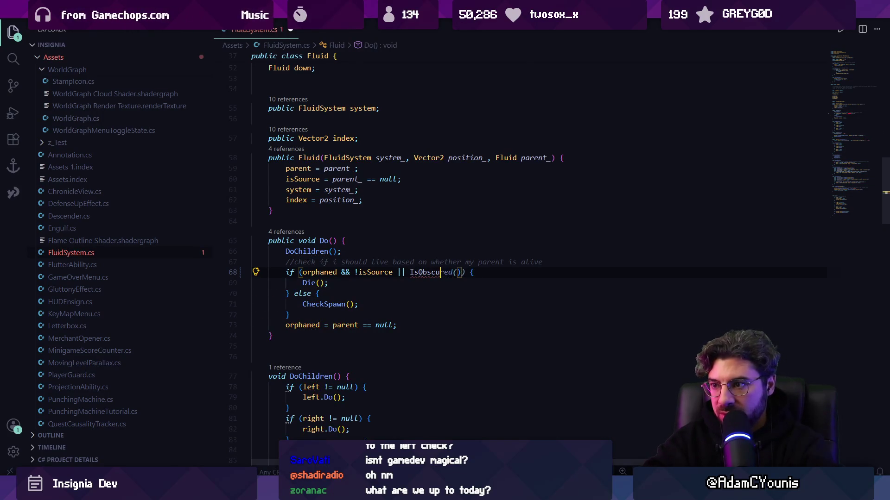
- Add a bool IsObscured() method returning IsEmpty(Vector3.zero) == false after CheckSpawn
scroll(423, 281, "down", 10)
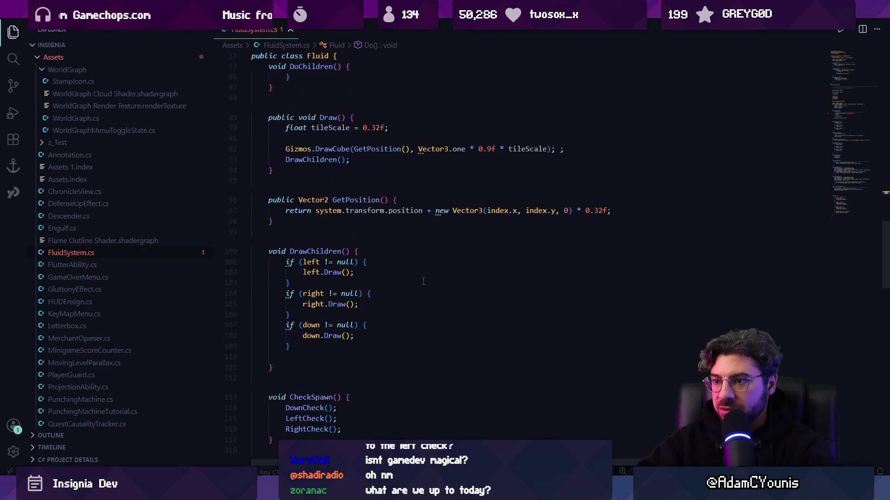
scroll(304, 303, "down", 4)
key("Return")
key("Return")
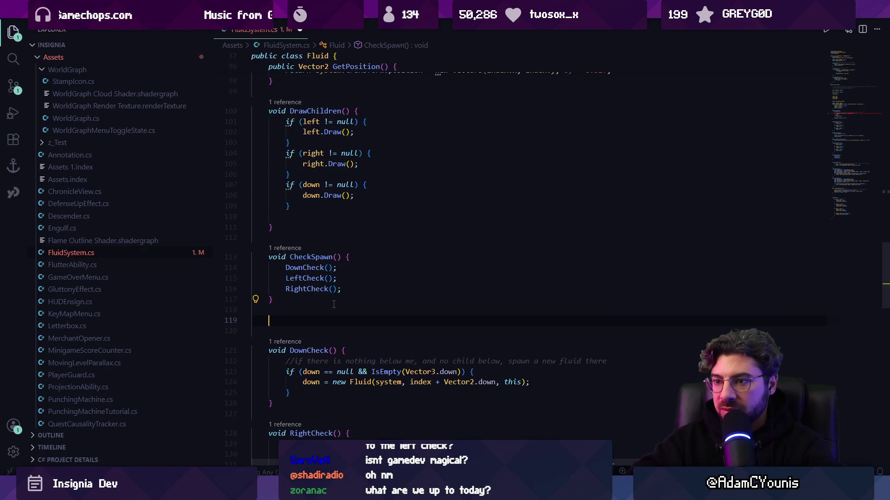
type("bool IsOb")
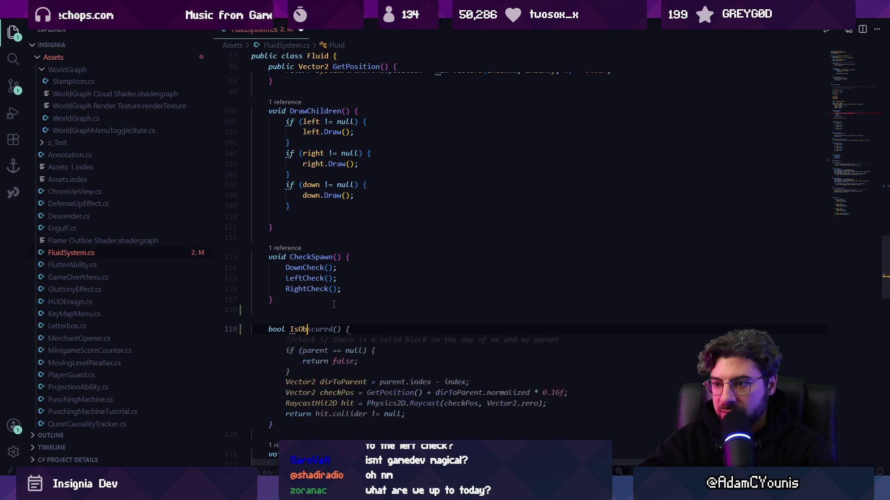
key("Tab")
scroll(353, 334, "down", 2)
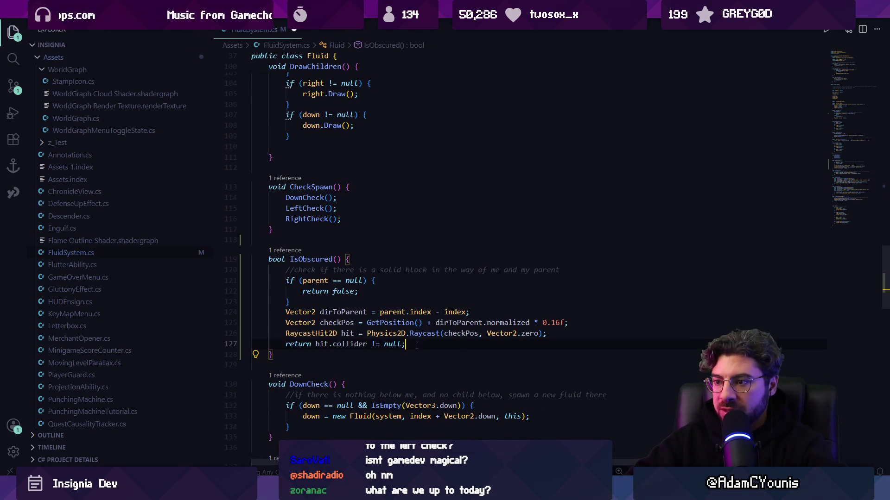
left_click_drag(416, 346, 289, 270)
key("BackSpace")
type("retur")
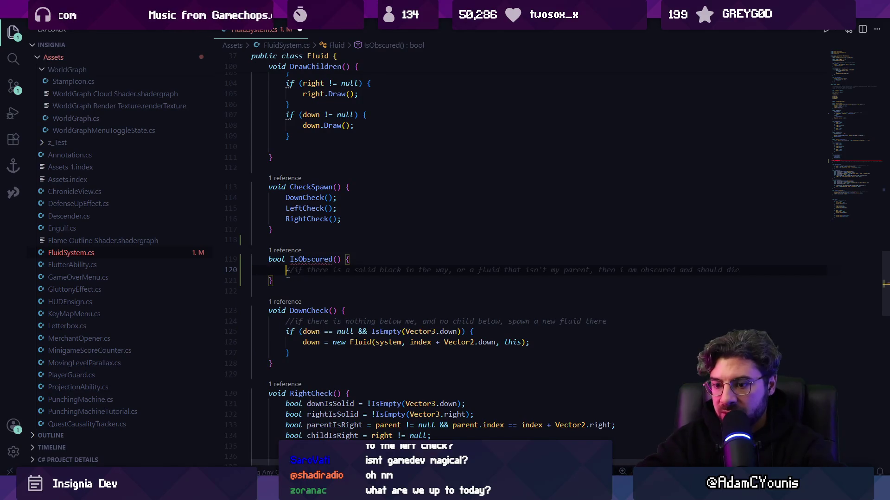
type("y(")
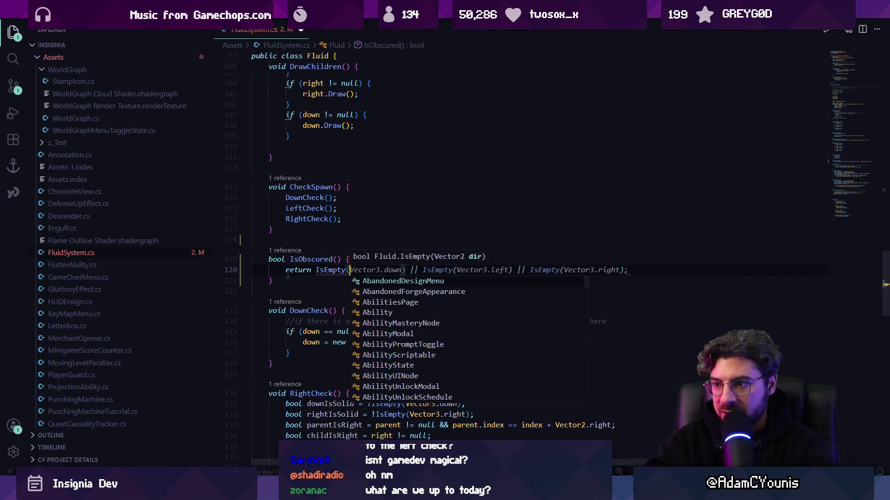
type("Vecotr2")
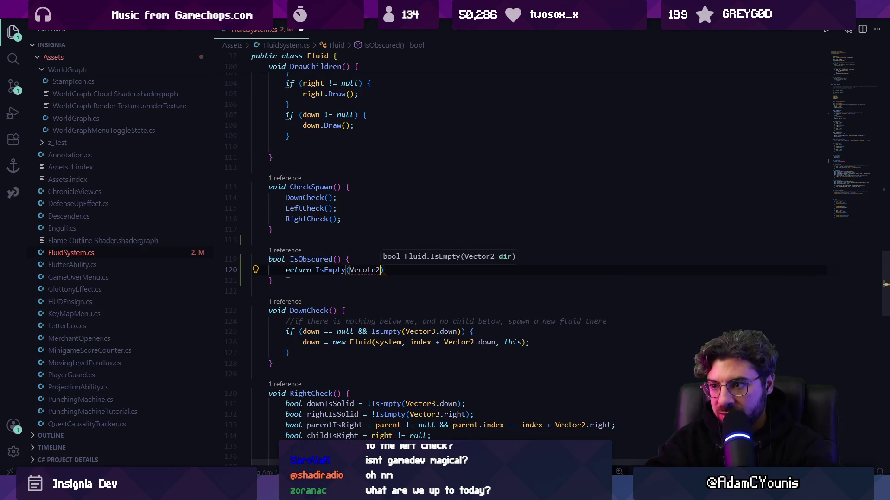
type("tor")
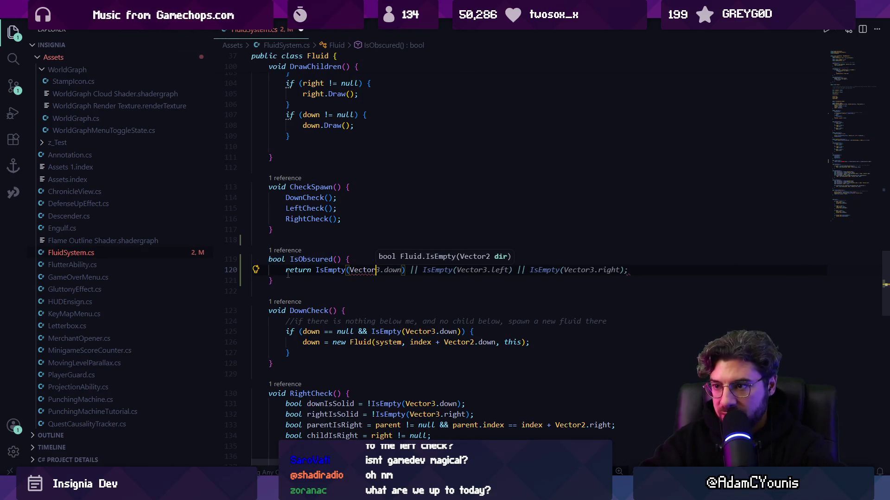
type("3.ze")
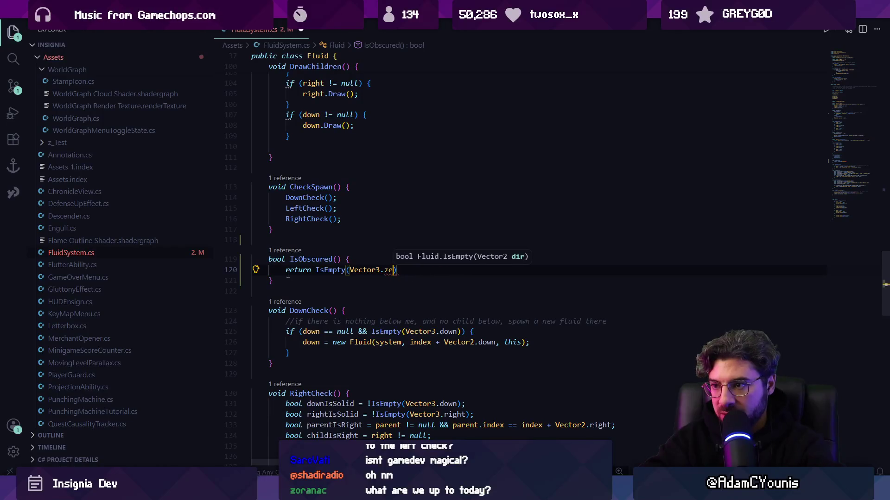
key("Tab")
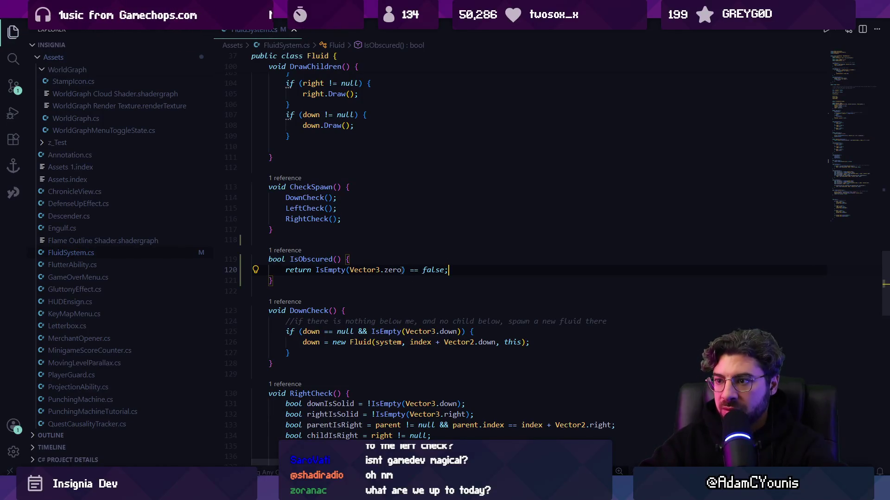
key("alt+Tab")
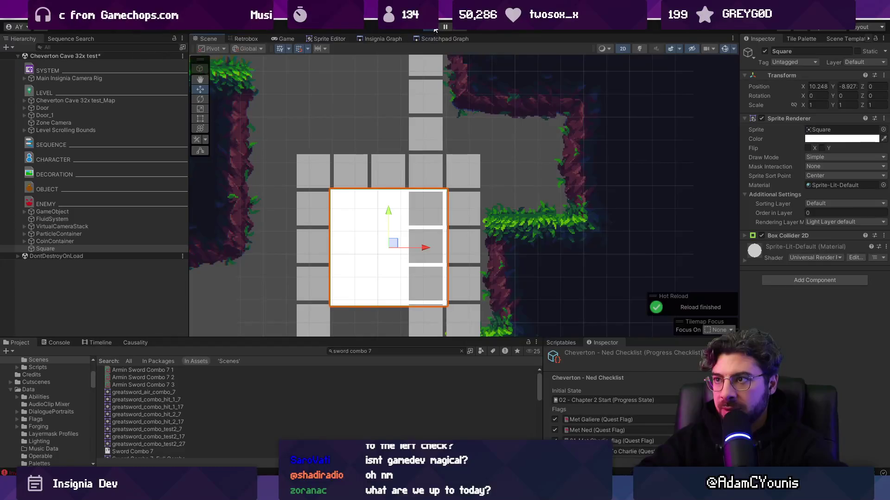
- Search FluidSystem.cs for where IsObscured is used
key("alt+Tab")
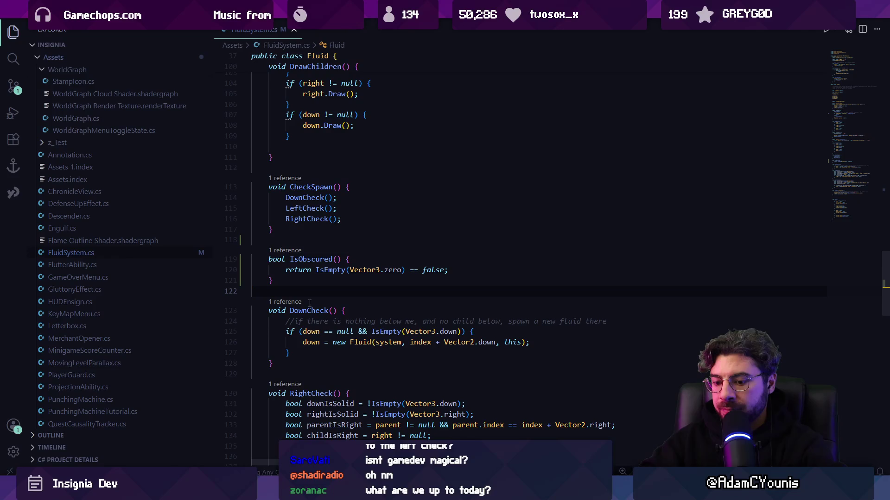
key("ctrl+f")
type("isob")
key("Escape")
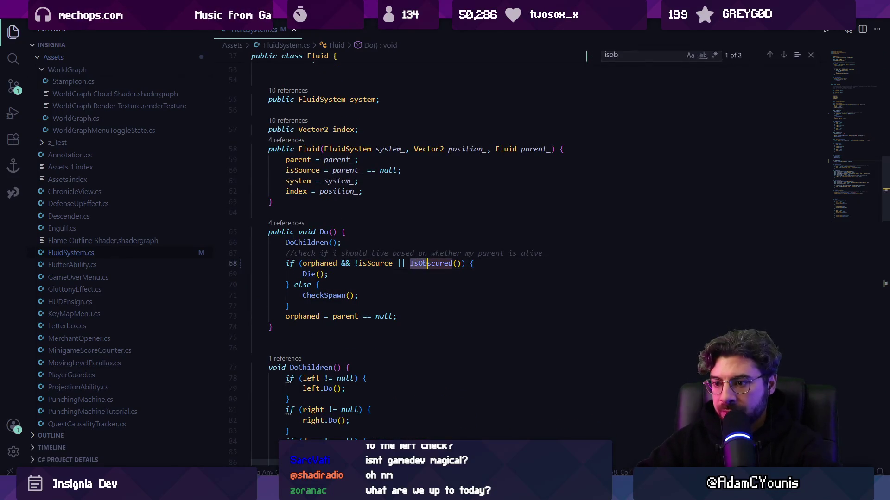
- Return to the unresponsive Unity editor and bring up Task Manager
key("alt+Tab")
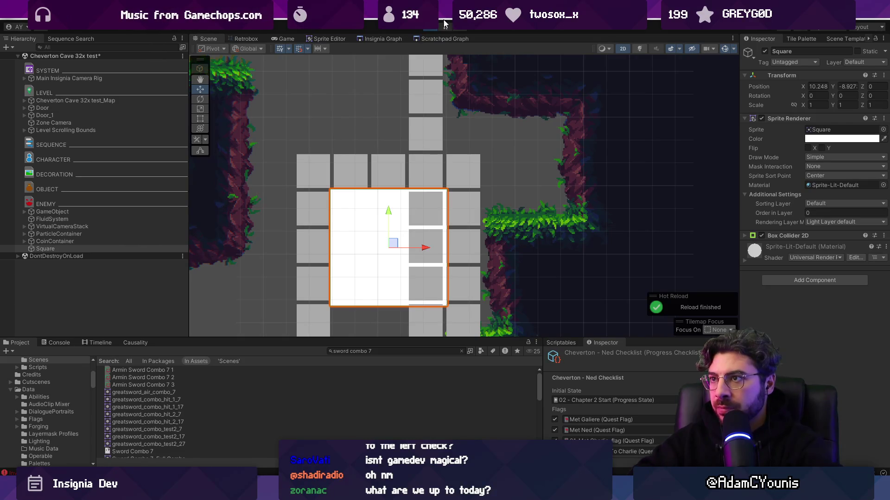
mouse_move(404, 492)
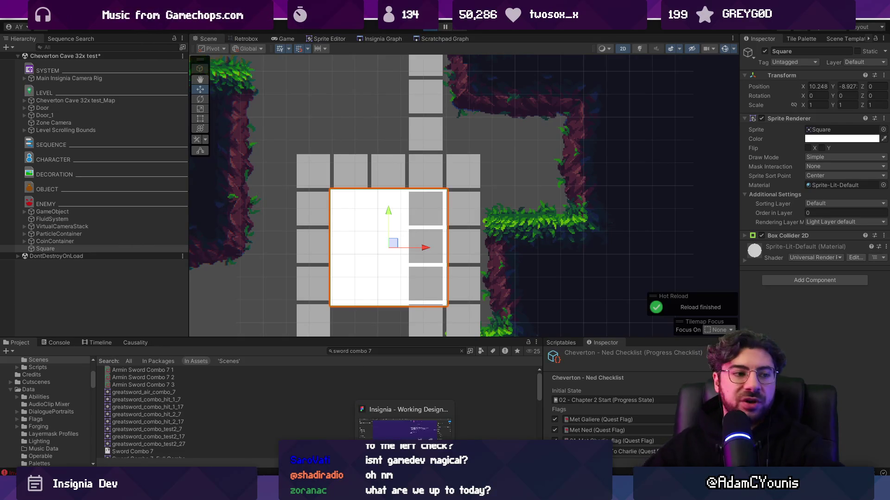
key("ctrl+shift+Escape")
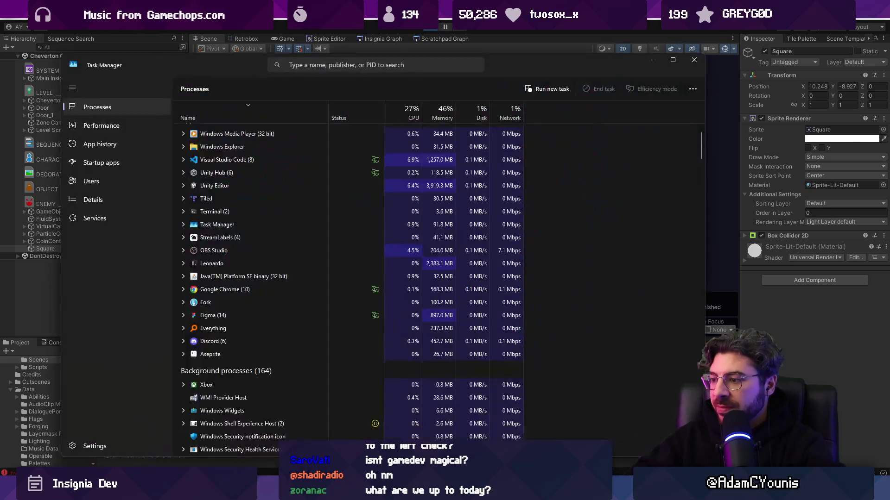
- End the frozen Unity Editor task and reopen the Insignia project from Unity Hub
left_click(294, 199)
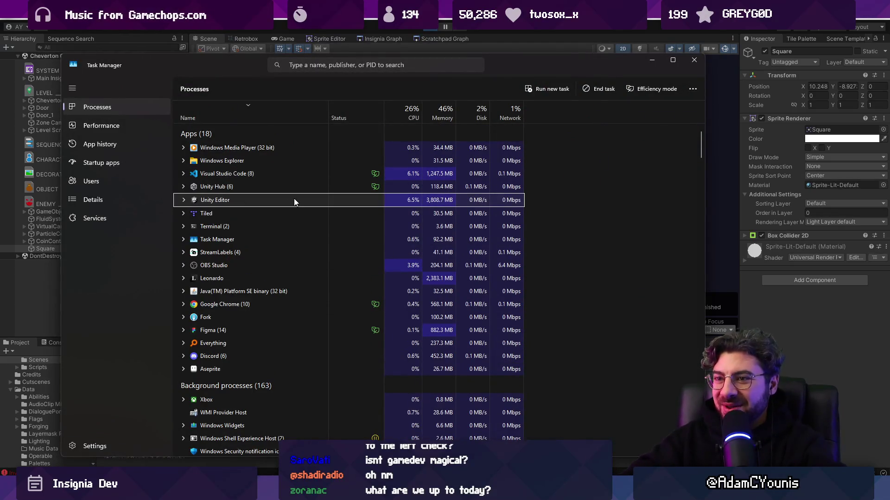
key("Delete")
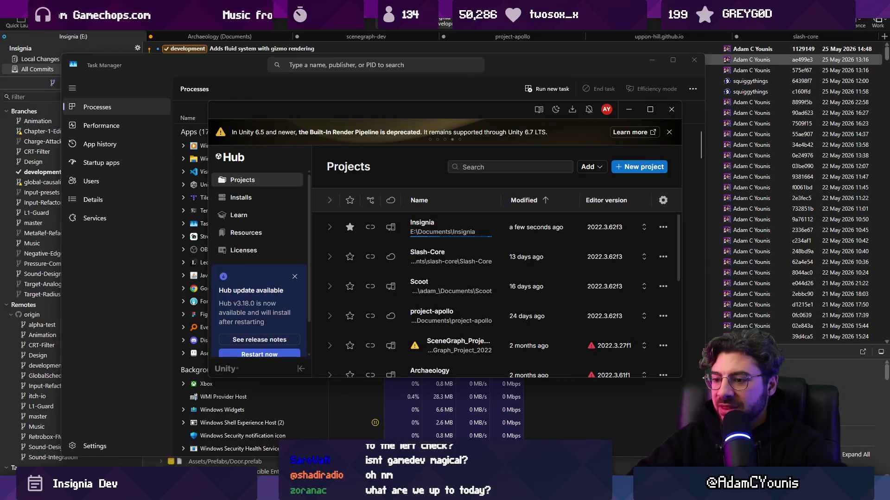
left_click(449, 232)
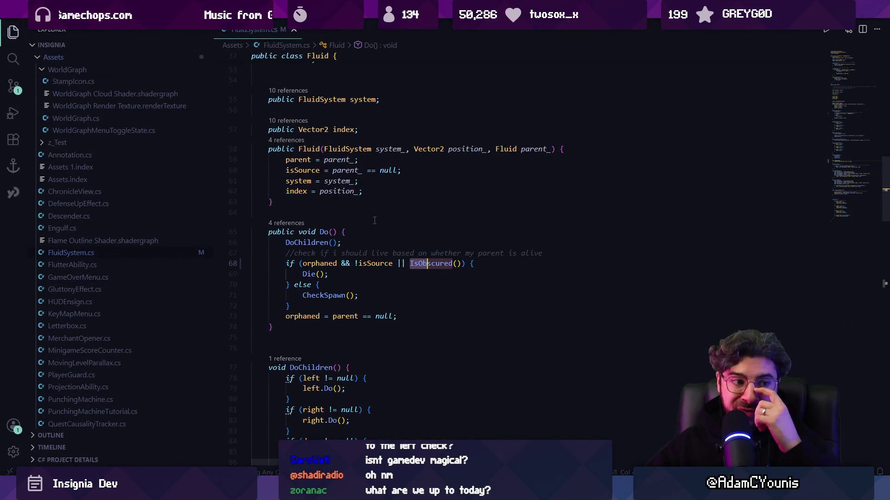
- Try iterating a roots.ToList() copy in Update(), adding a 'using System.Linq;' import
scroll(368, 222, "up", 10)
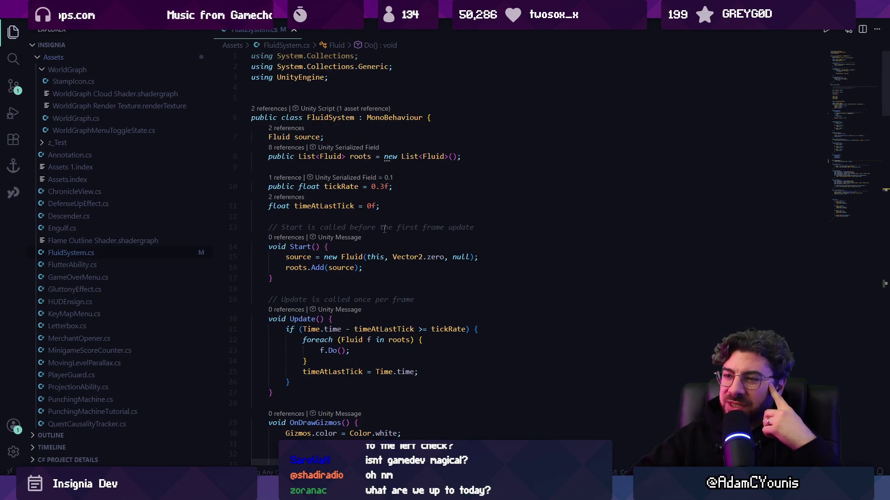
left_click(296, 266)
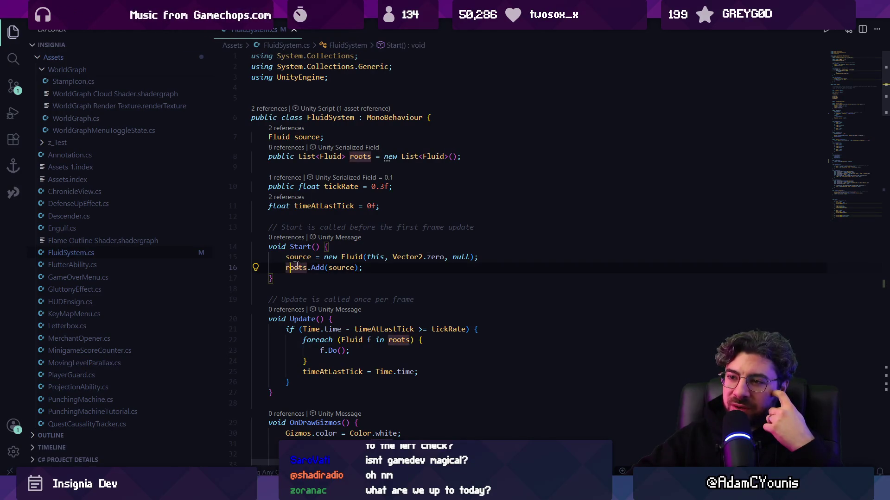
scroll(296, 266, "down", 1)
left_click(337, 319)
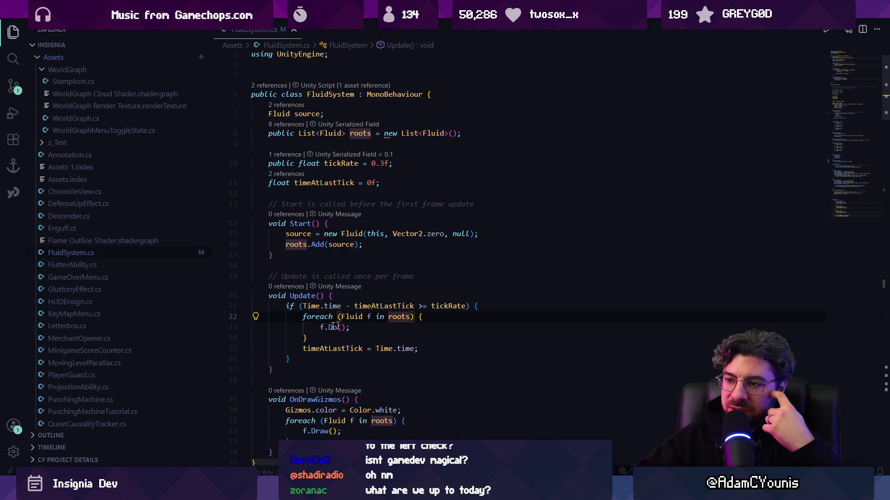
type(".T")
key("alt+Tab")
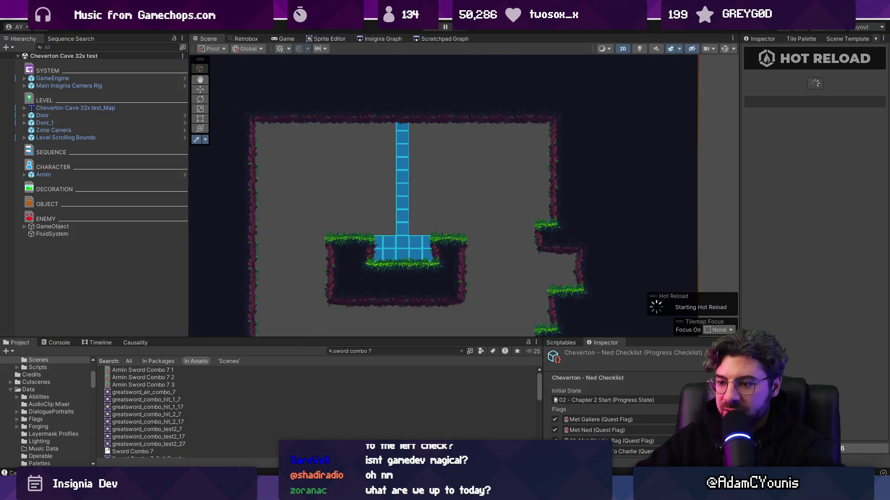
key("alt+Tab")
type("L")
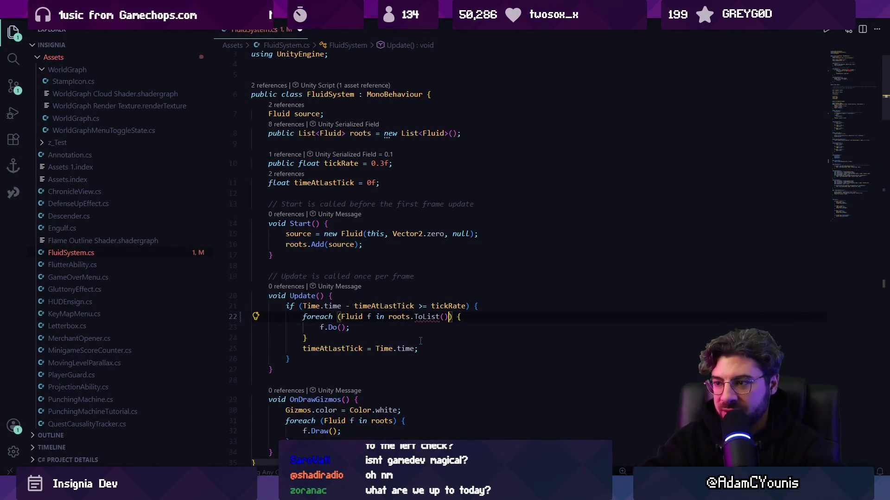
scroll(330, 179, "up", 1)
left_click(316, 88)
type("using L")
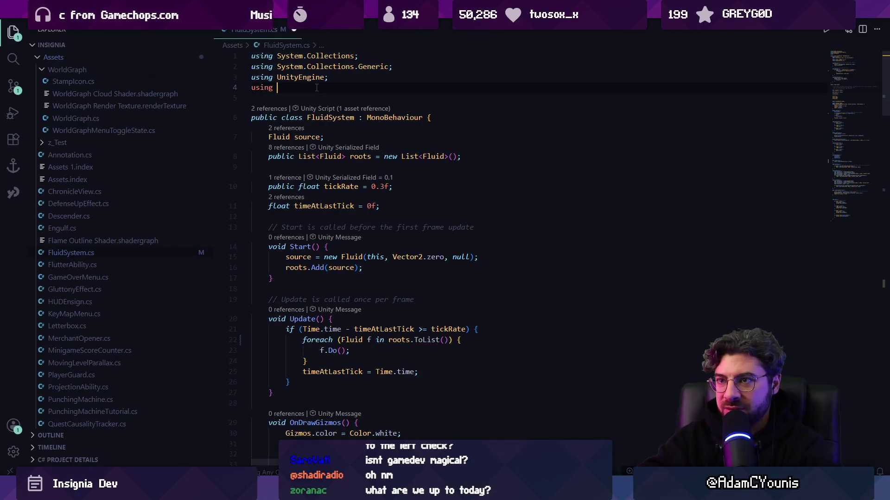
key("Tab")
type(";")
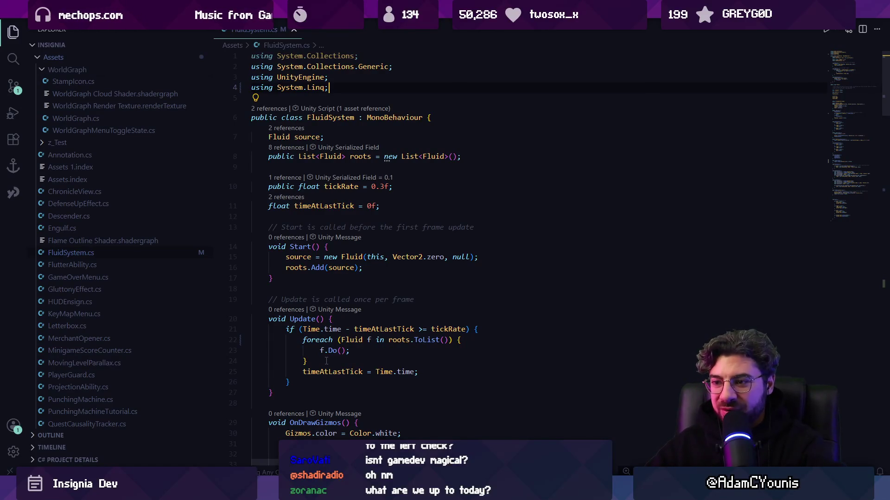
- Drop the Linq import and replace the foreach with a backwards for loop using roots[i], then save
triple_click(288, 87)
key("BackSpace")
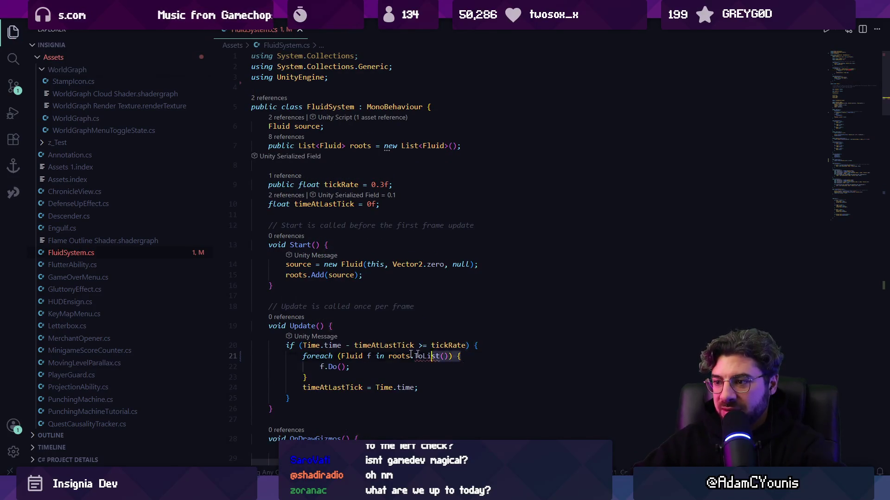
left_click(307, 330)
type("for(")
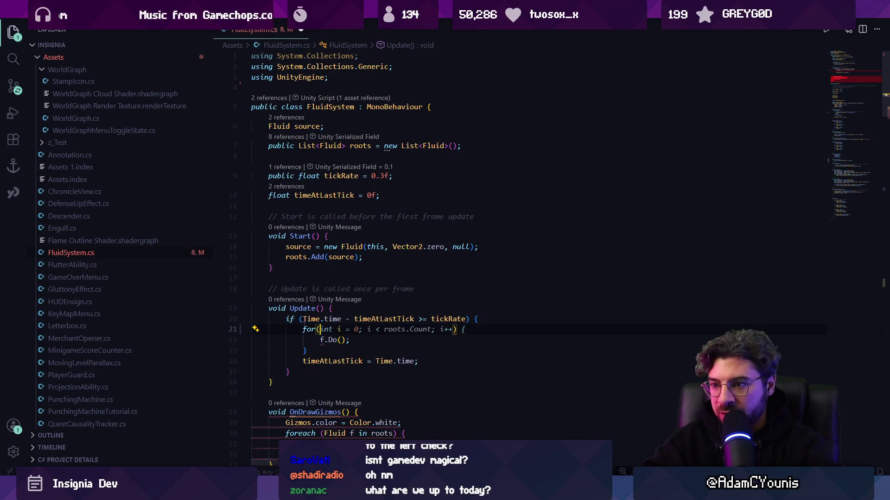
type("int i = roots")
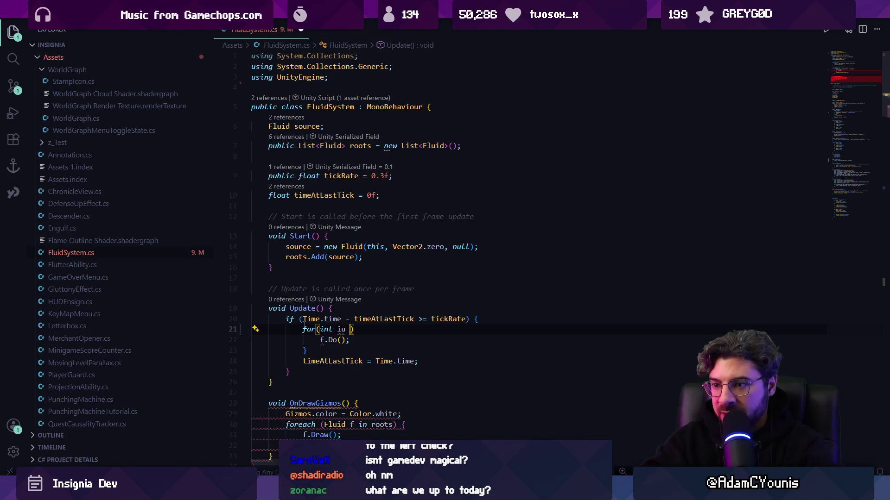
key("Tab")
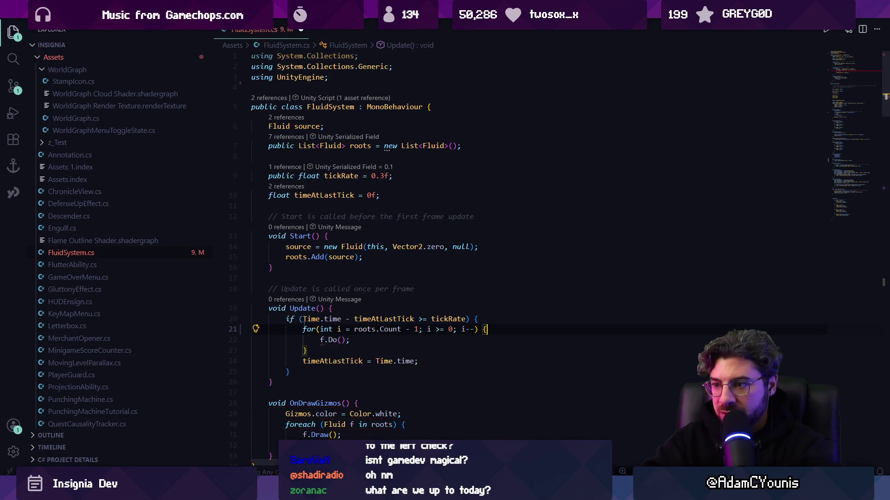
key("Return")
key("Tab")
key("ctrl+s")
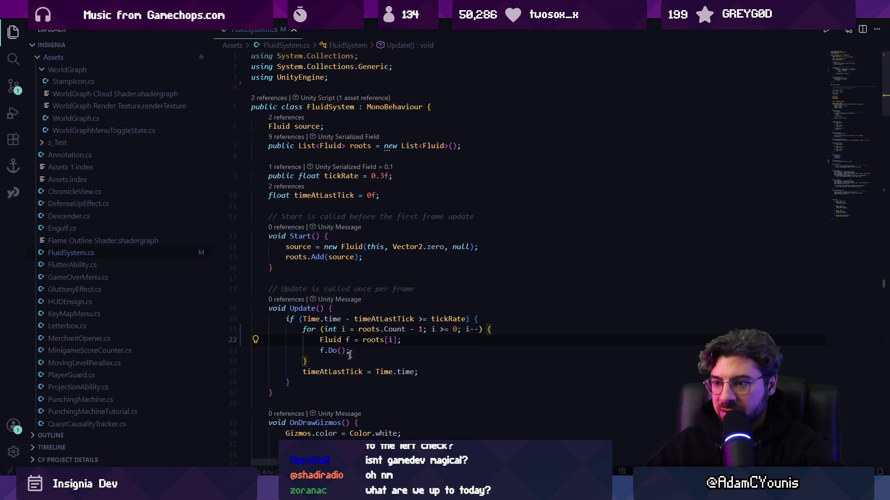
mouse_move(282, 491)
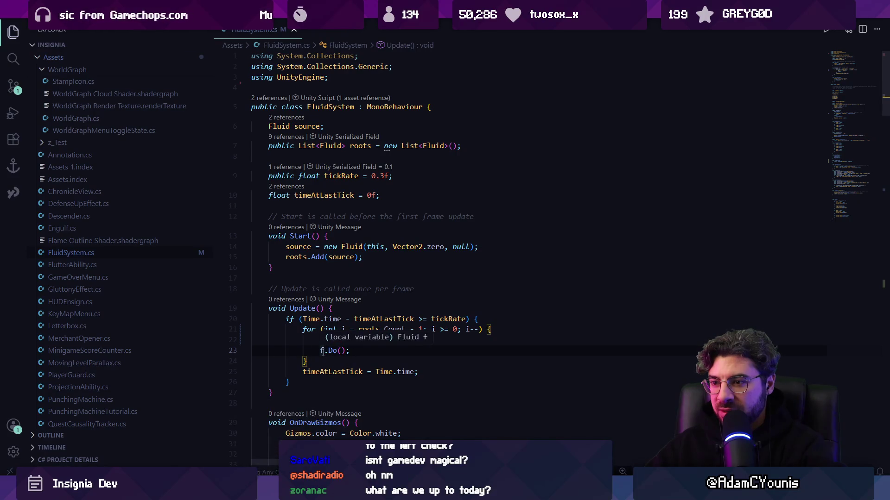
key("alt+Tab")
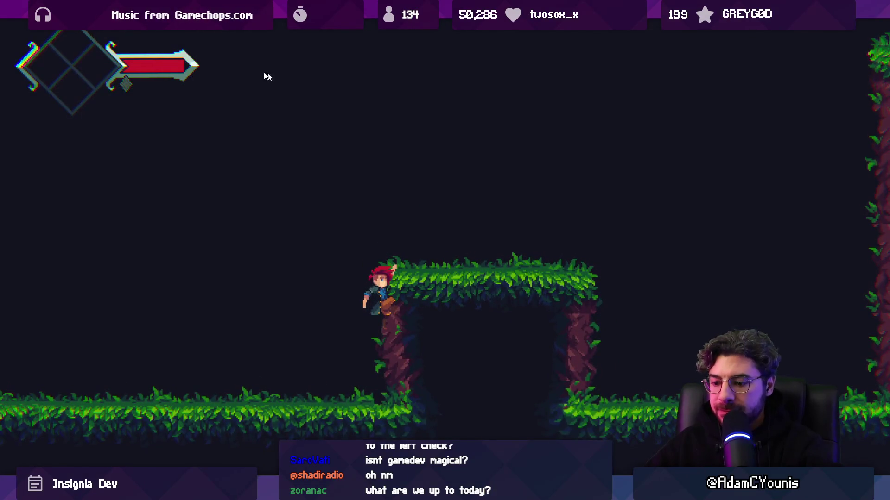
- Un-maximize the Game view with Shift+Space while the level runs
key("shift+space")
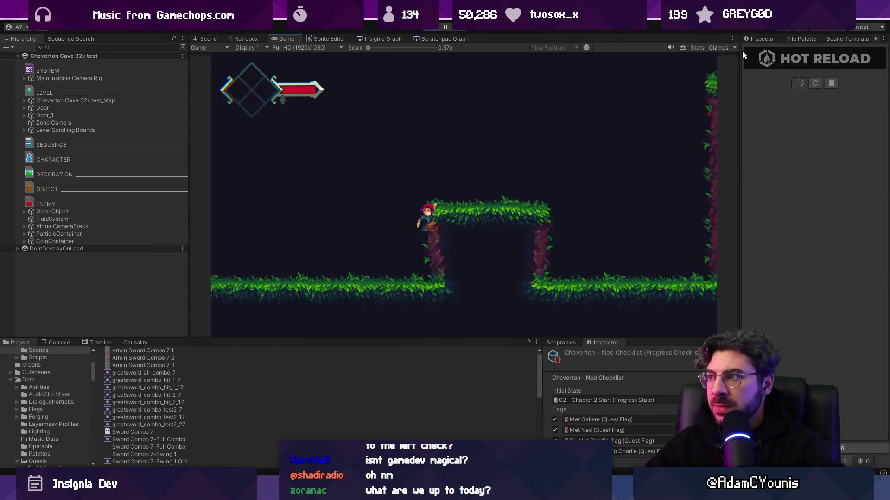
- Show gizmos, go to the Scene view, and create a Square with a Polygon Collider 2D
left_click(718, 47)
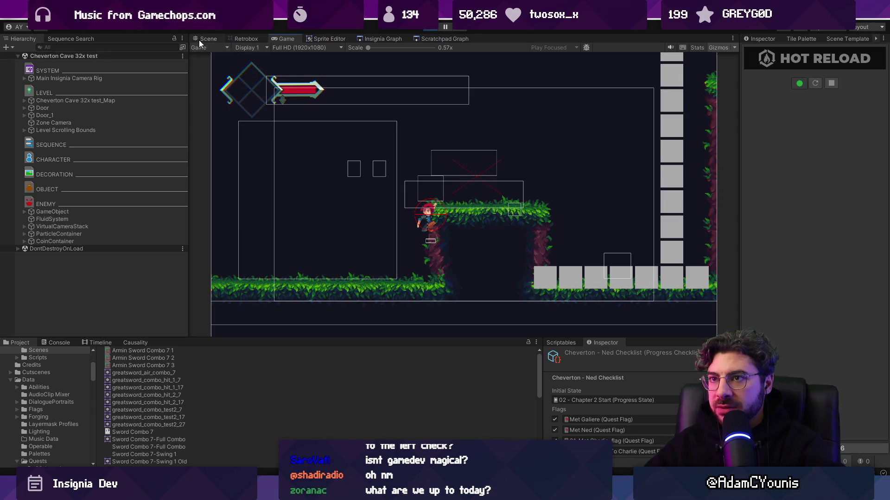
left_click(204, 39)
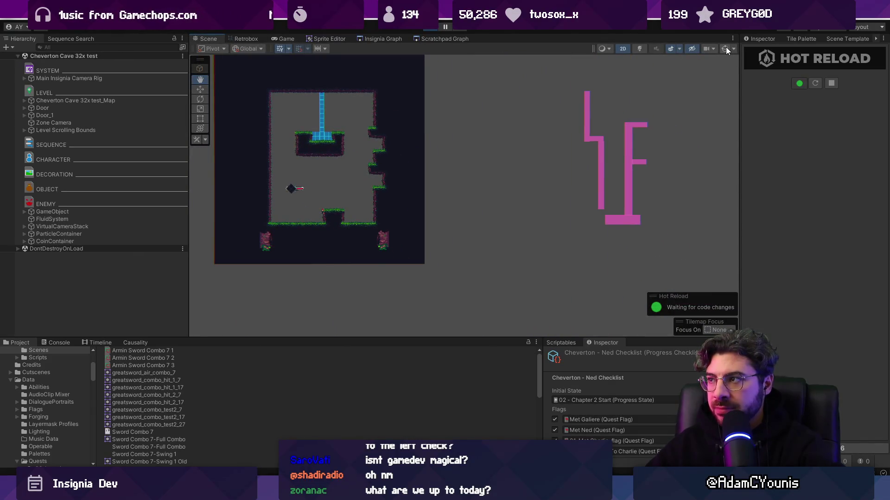
scroll(344, 139, "up", 5)
right_click(91, 284)
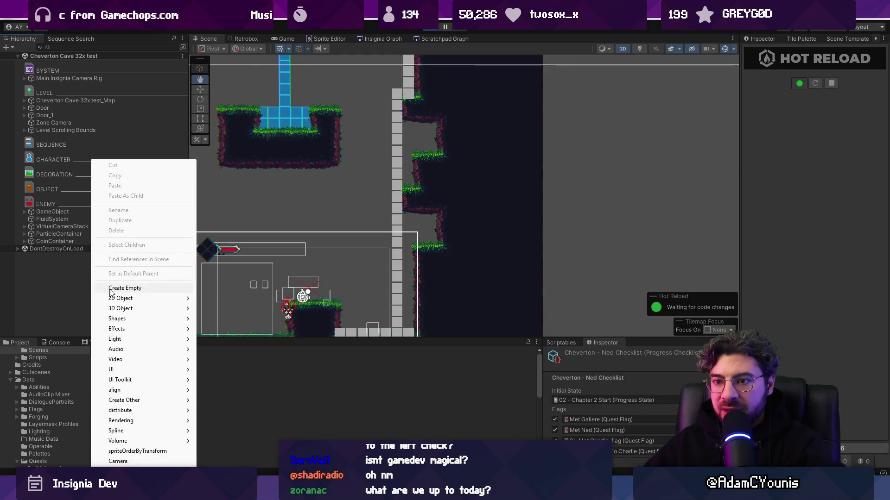
mouse_move(142, 302)
mouse_move(232, 299)
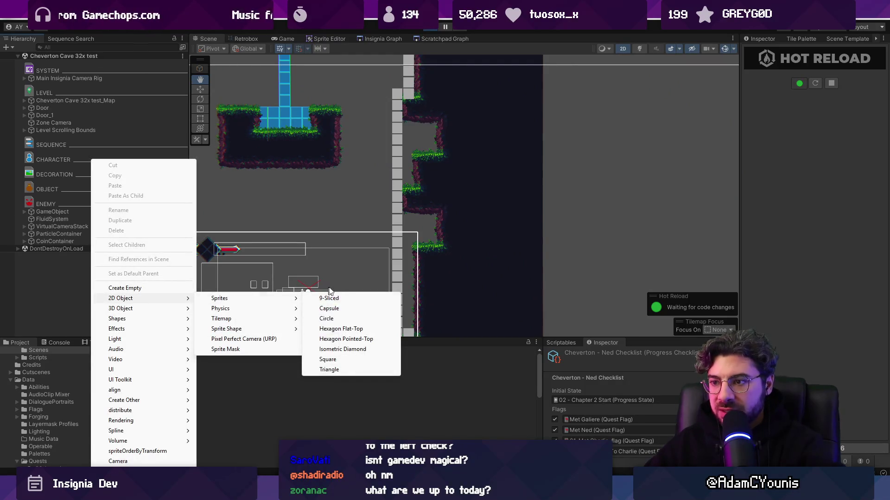
left_click(331, 360)
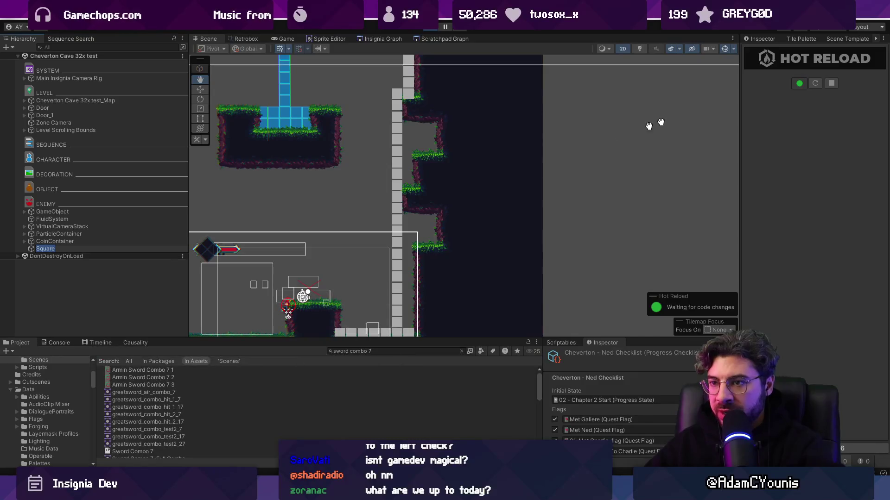
left_click(799, 270)
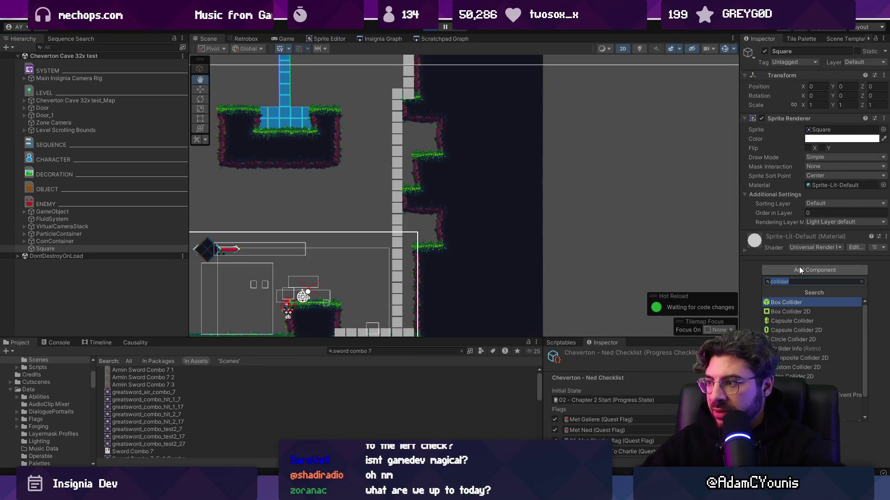
type("polygon")
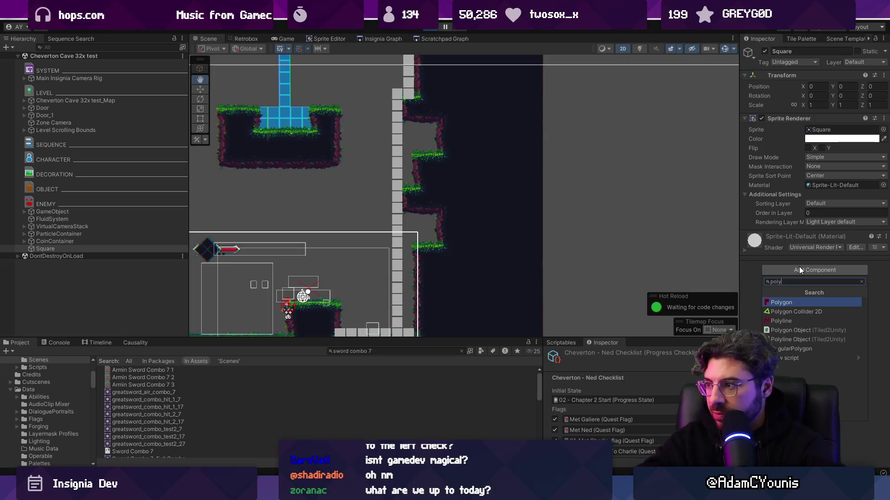
key("Return")
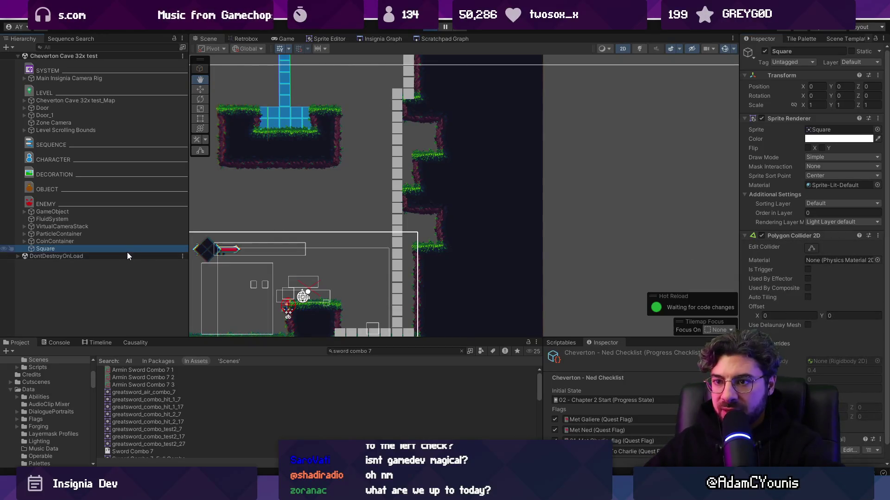
- Place the new Square on the cave platform near the water
double_click(127, 250)
scroll(417, 213, "down", 3)
left_click_drag(232, 193, 319, 161)
scroll(324, 175, "down", 3)
mouse_move(301, 127)
left_mouse_down()
mouse_move(321, 202)
mouse_move(401, 235)
left_mouse_up()
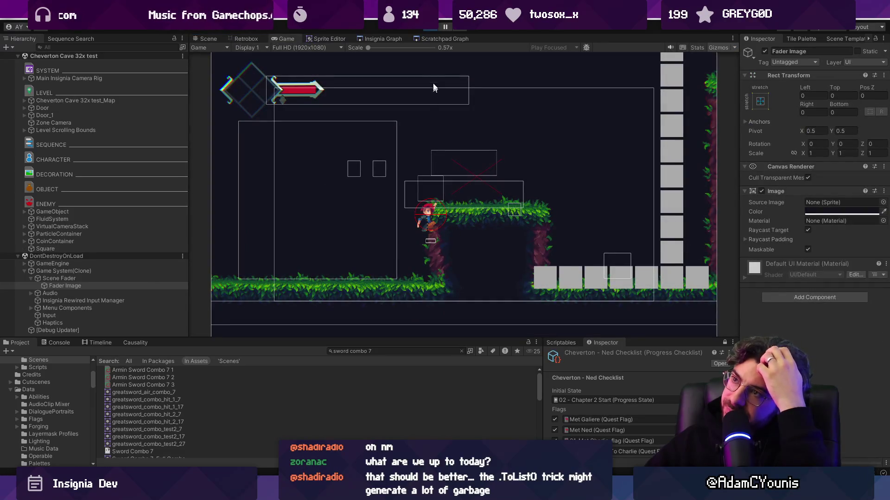
- After the play test, switch back to FluidSystem.cs in the code editor
key("alt+Tab")
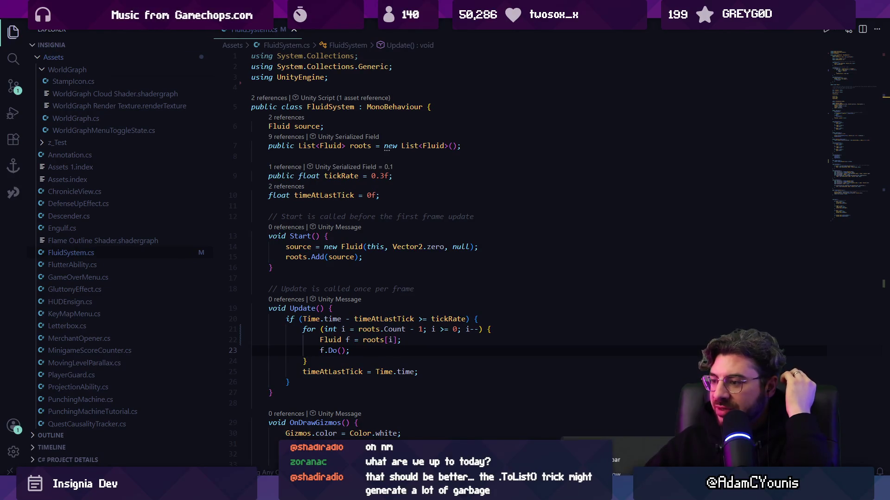
- Get back to FluidSystem.cs via Task Manager, undoing a stray delete on line 14
key("ctrl+shift+Escape")
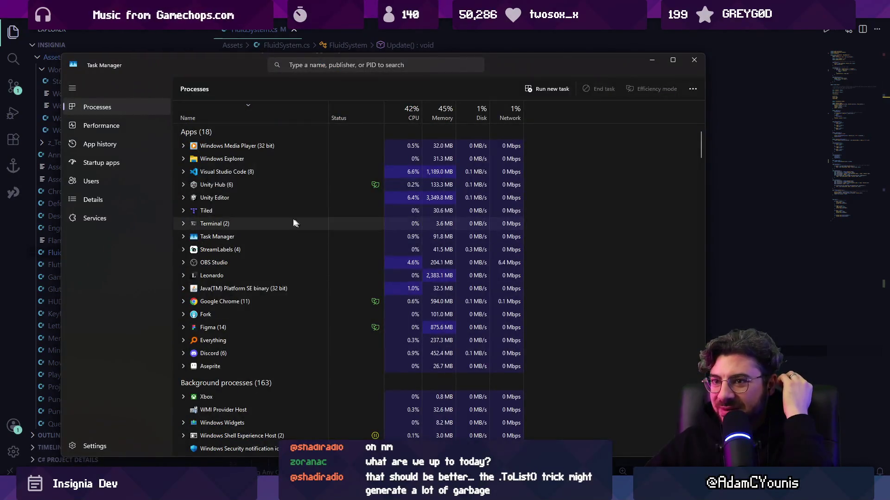
double_click(247, 198)
left_click(713, 247)
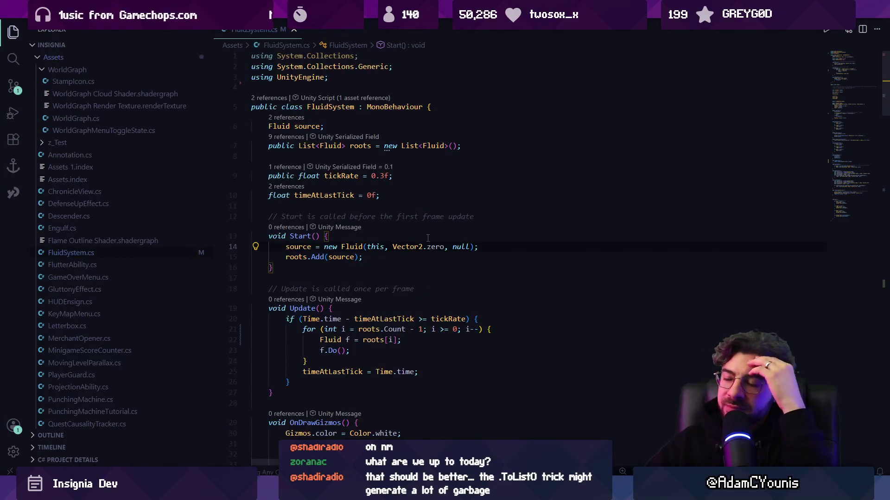
scroll(426, 238, "down", 2)
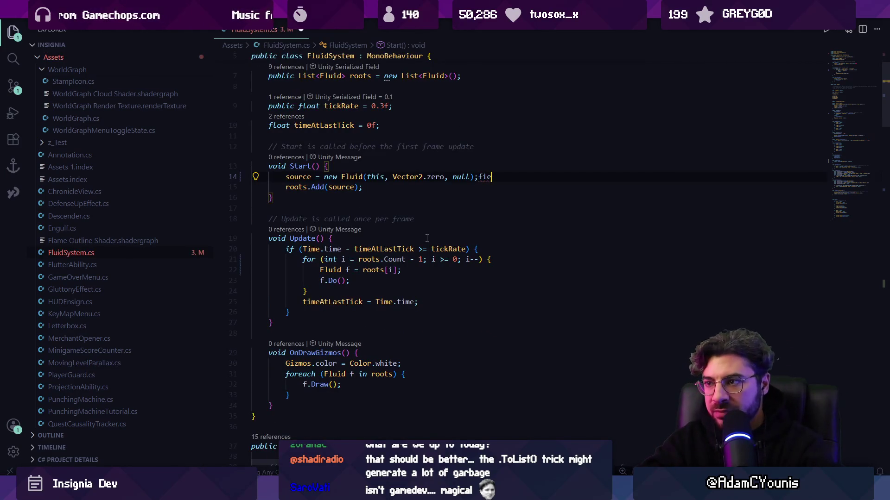
key("Delete")
key("ctrl+z")
- Change IsObscured() to return !IsEmpty(Vector3.zero), dropping '== false', and save
key("ctrl+f")
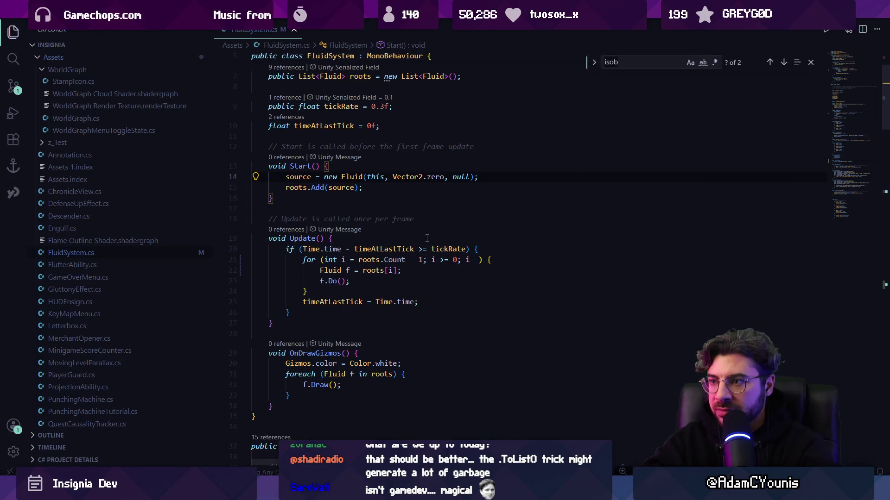
type("die(")
key("Escape")
left_click(427, 252)
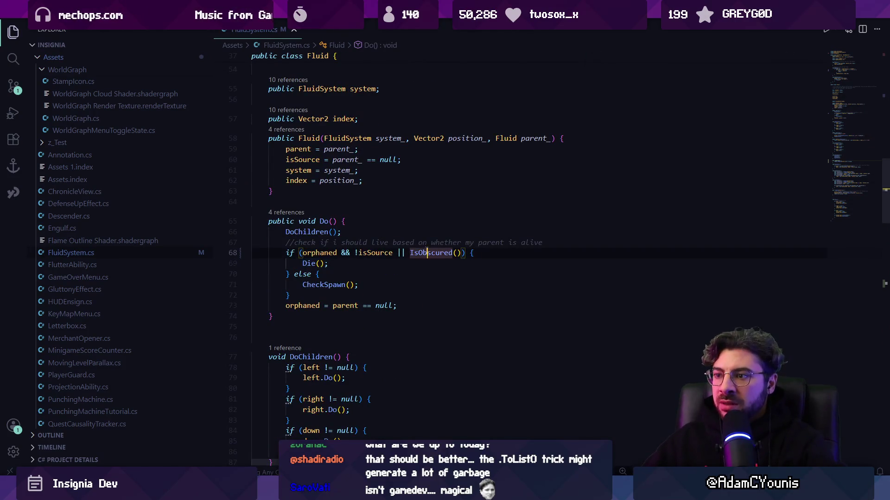
left_click(313, 264)
left_click(413, 253, "ctrl")
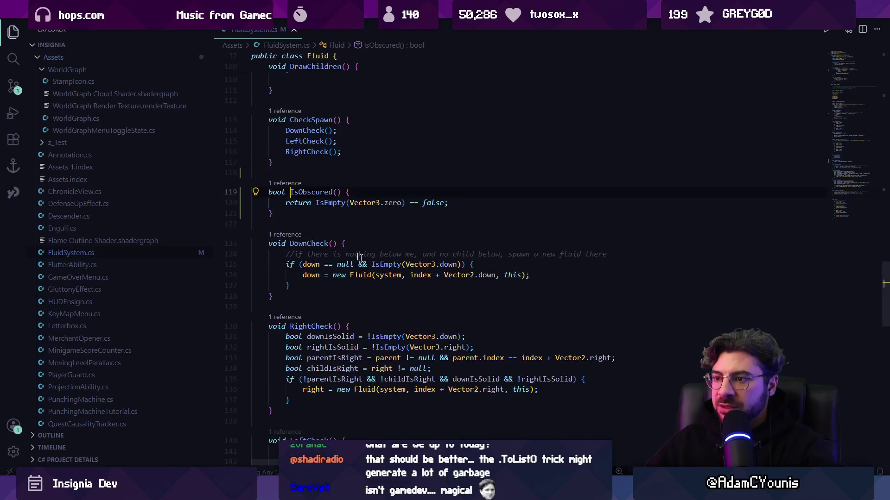
type("!")
key("ctrl+shift+Right")
key("ctrl+shift+Right")
key("BackSpace")
key("BackSpace")
key("ctrl+s")
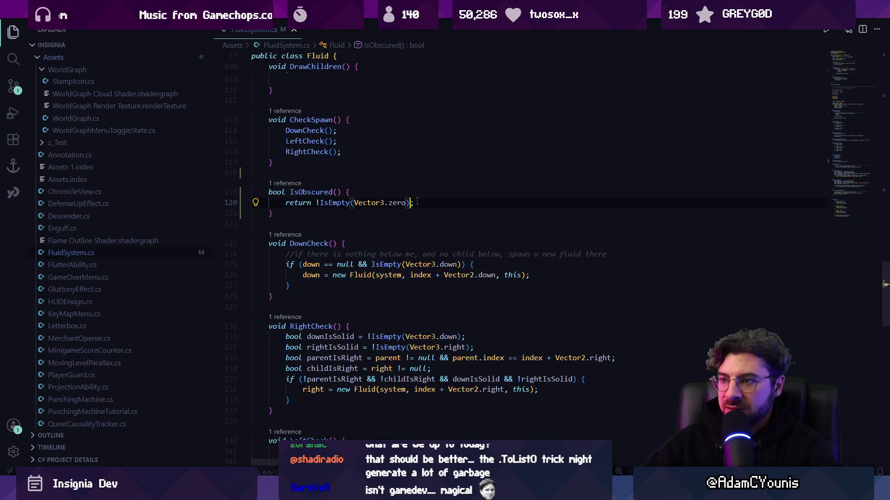
- Inspect IsEmpty's raycast at GetPosition() + dir * 0.32f, then navigate back to IsObscured
key("F12")
key("ctrl+Right")
key("ctrl+Right")
key("ctrl+Right")
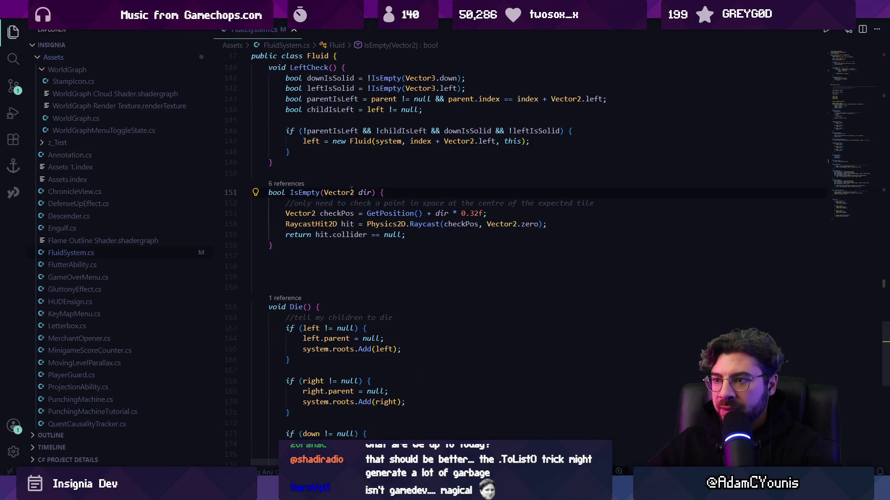
left_click(380, 213)
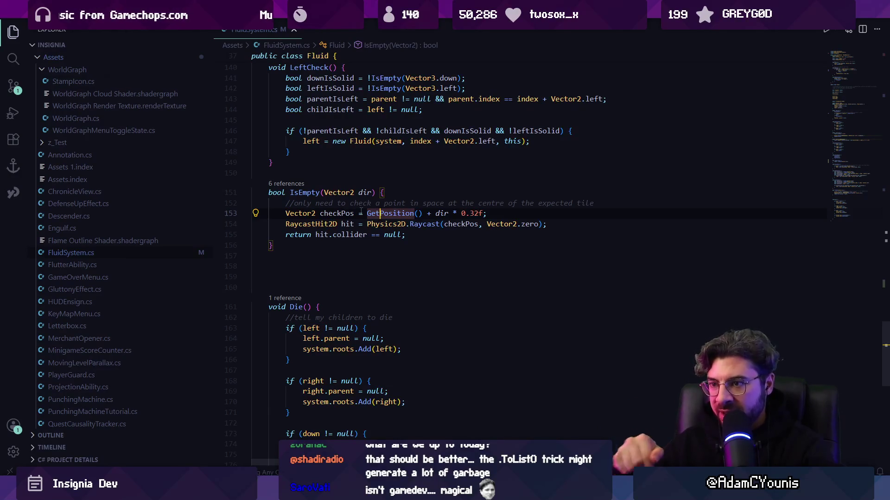
left_click(423, 235)
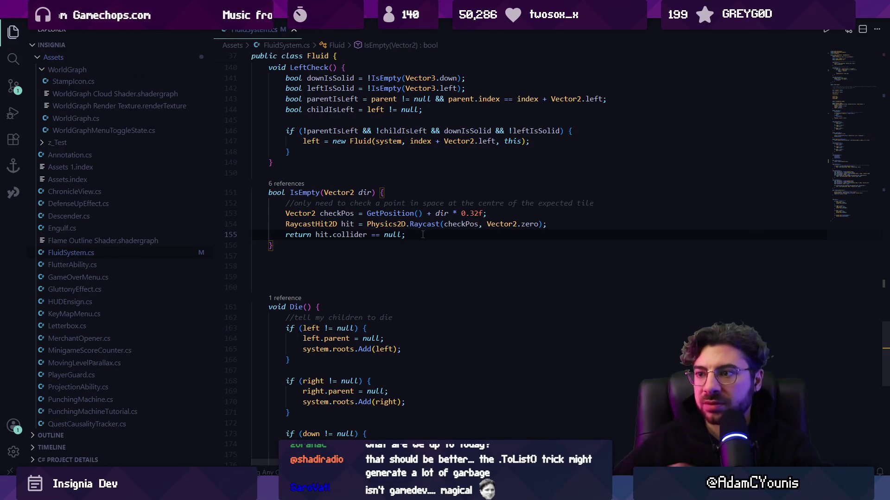
key("alt+Left")
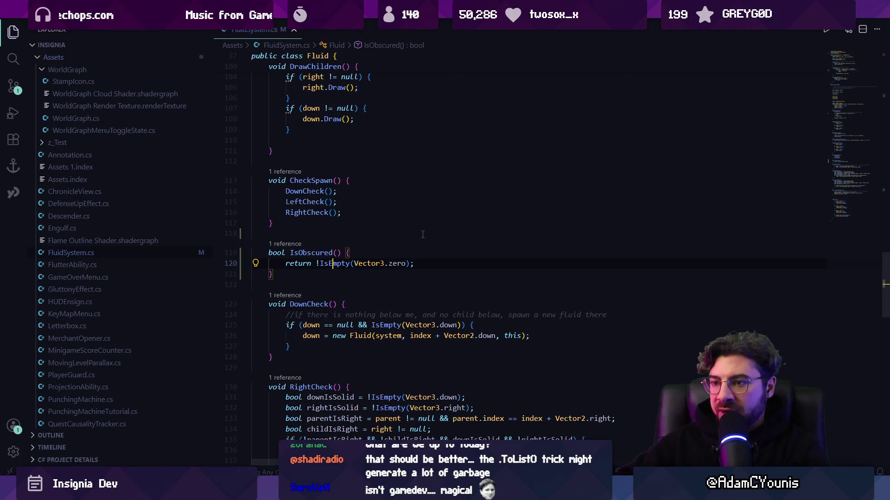
- Review the death condition and Die call in Do() on lines 68–72
key("alt+Left")
left_click(432, 264)
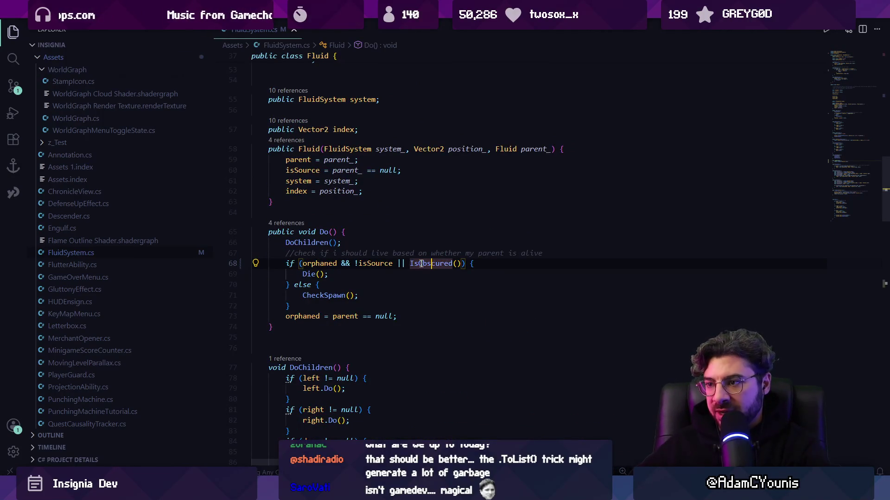
left_click(307, 274)
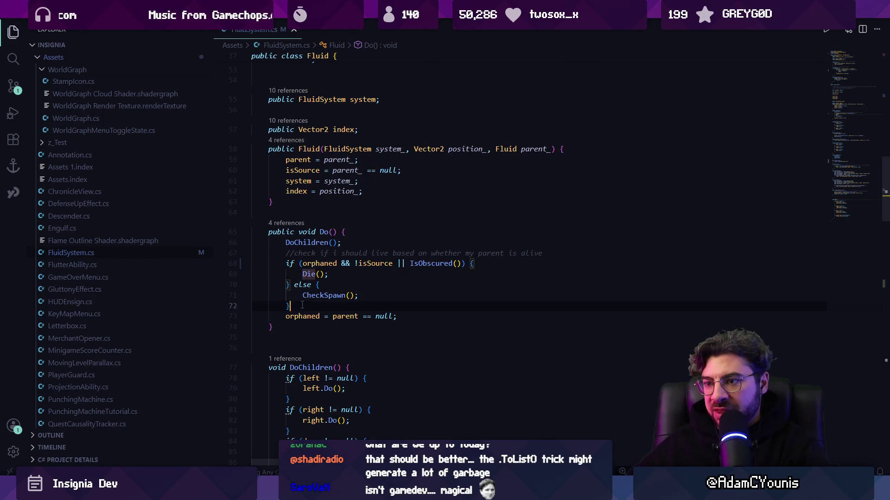
left_click_drag(302, 305, 295, 285)
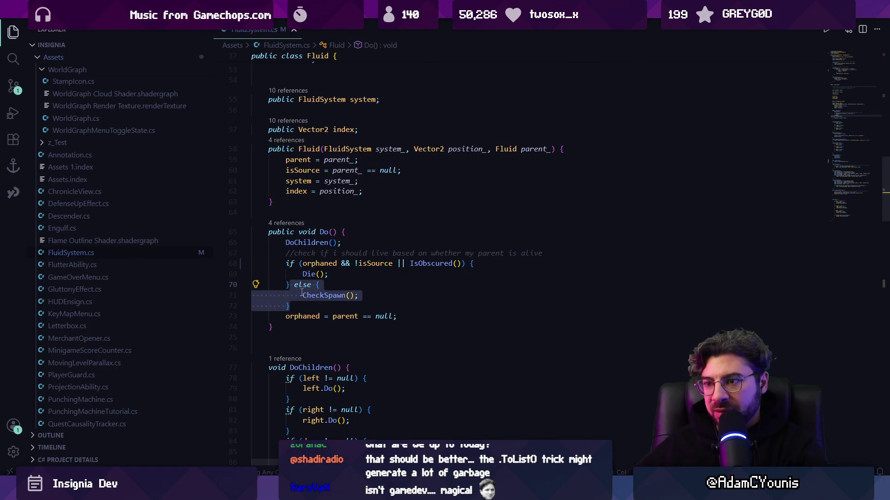
left_click(303, 264)
double_click(317, 296)
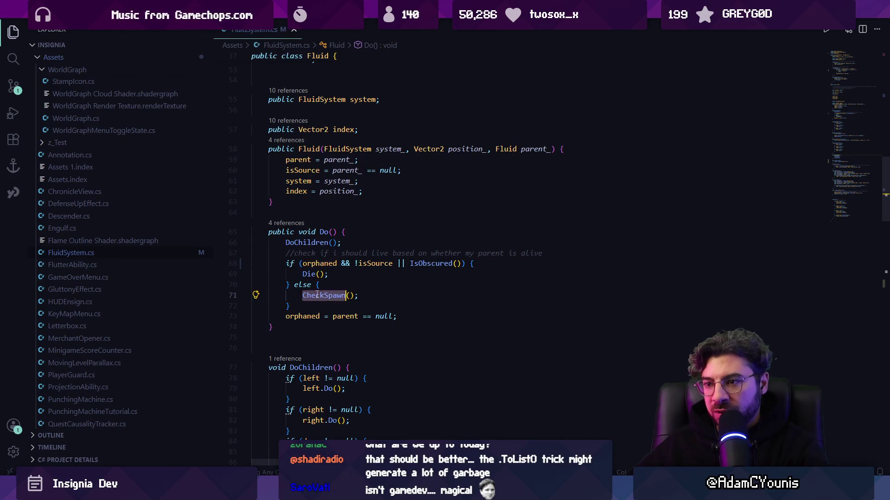
key("Down")
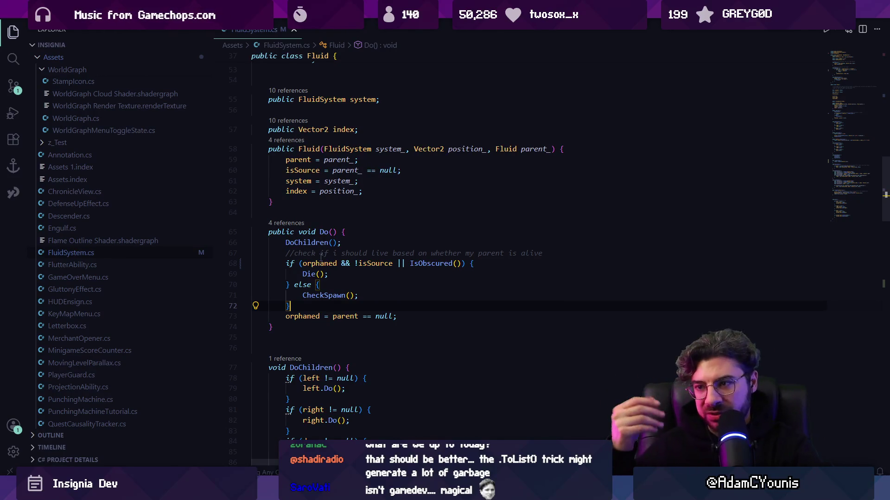
left_click(325, 263)
left_click(355, 264)
left_click(394, 263)
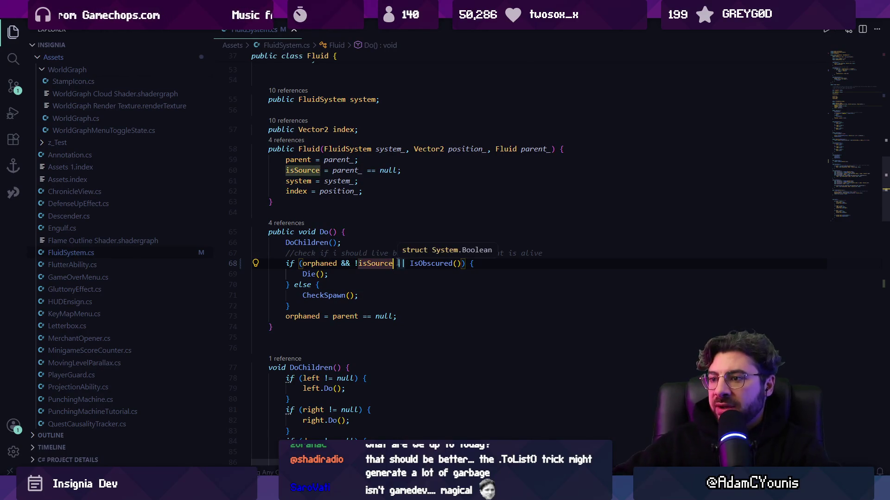
key("ctrl+shift+Left")
key("ctrl+shift+Left")
left_click(398, 263)
- Regroup line 68 as (orphaned || IsObscured()) && !isSource and save
key("ctrl+shift+Right")
key("ctrl+shift+Right")
key("ctrl+shift+Right")
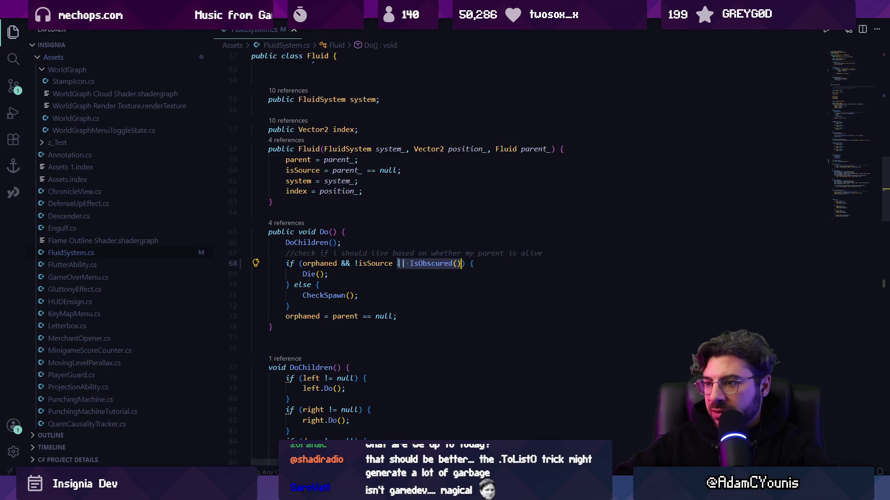
key("ctrl+x")
key("ctrl+Left")
key("ctrl+Left")
key("ctrl+Left")
key("ctrl+v")
key("ctrl+s")
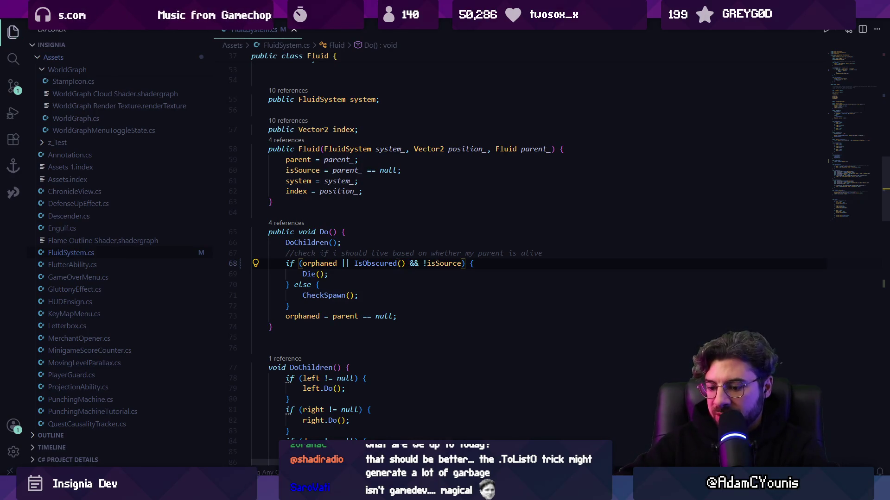
type(")")
key("ctrl+Left")
key("ctrl+Left")
key("ctrl+Left")
type("*")
key("BackSpace")
type("(")
key("ctrl+s")
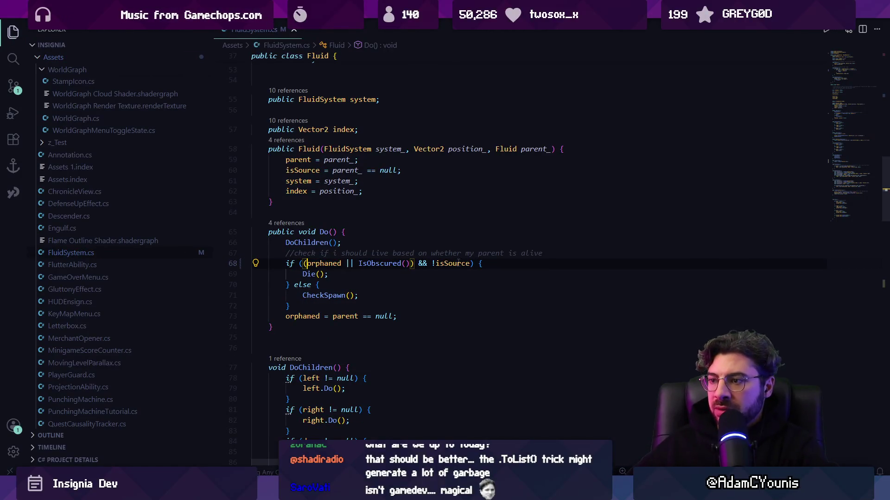
- Jump to the Die() definition from the call on line 69
left_click(438, 275)
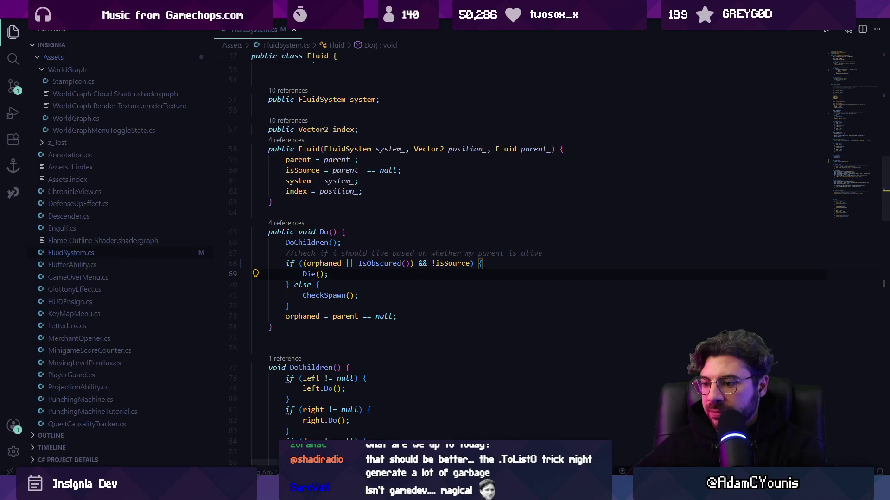
key("Down")
key("Down")
key("Down")
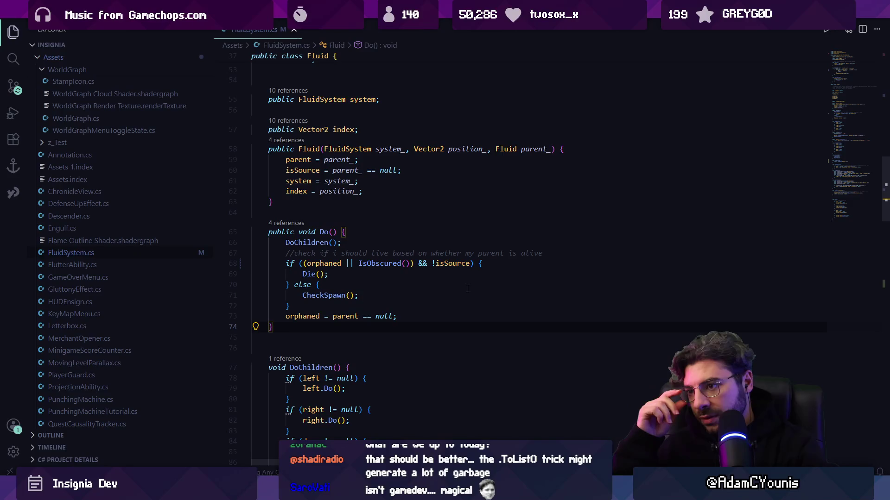
left_click(305, 273, "ctrl")
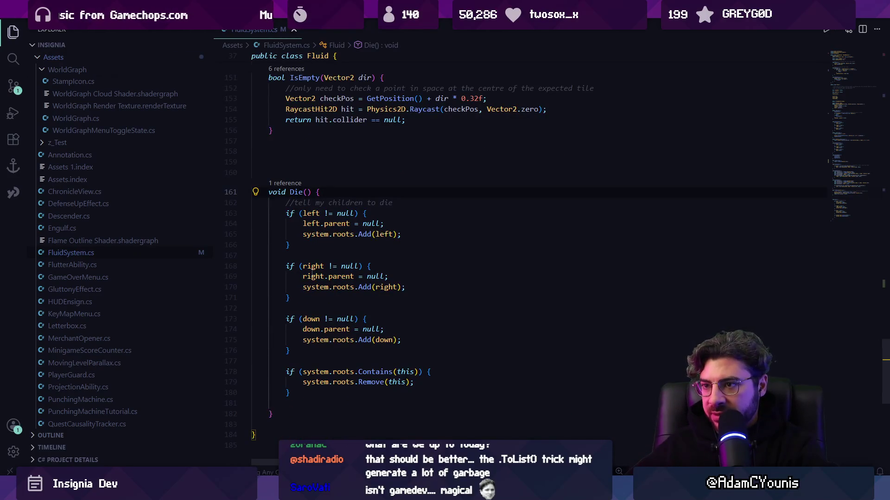
- Go to the Die() definition and review how it uses parent and roots
key("alt+Left")
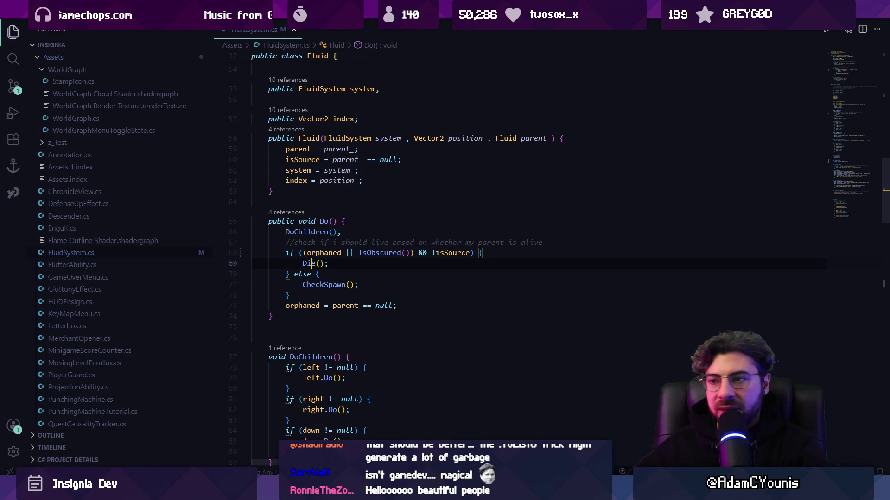
left_click(311, 265, "ctrl")
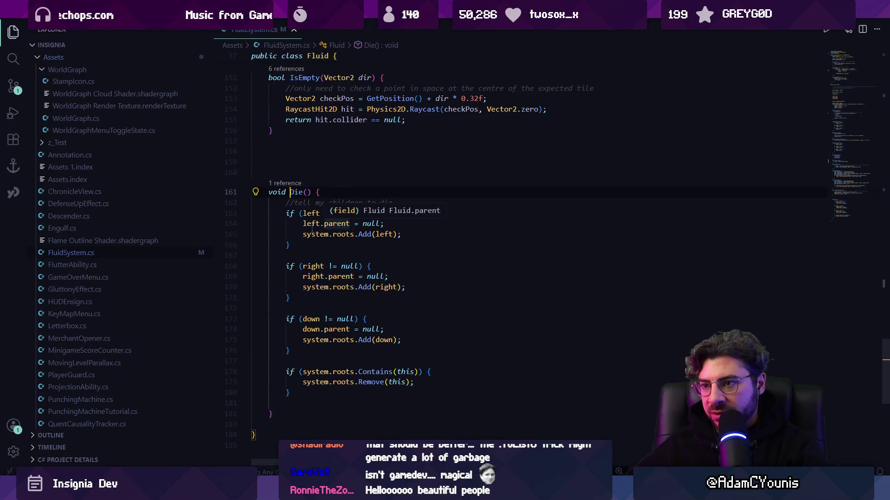
left_click(364, 223)
left_click(326, 223)
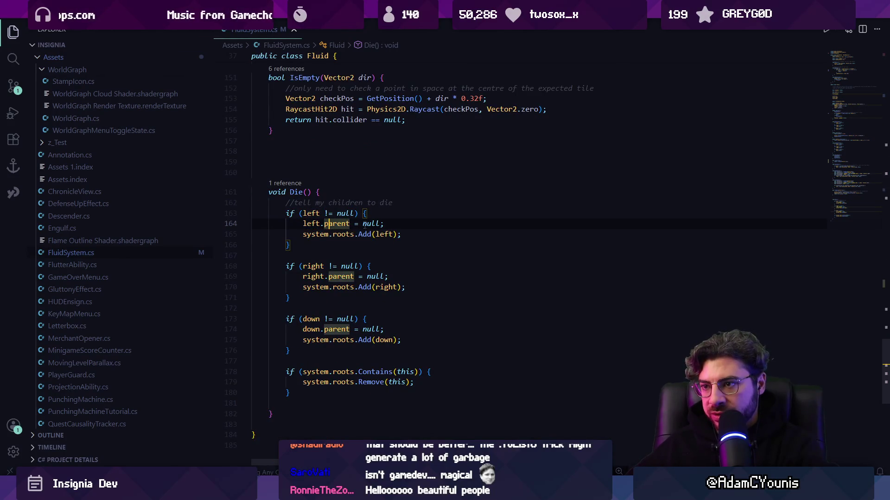
left_click(343, 234)
left_click(315, 234)
left_click(388, 234)
left_click(343, 287)
left_click(386, 277)
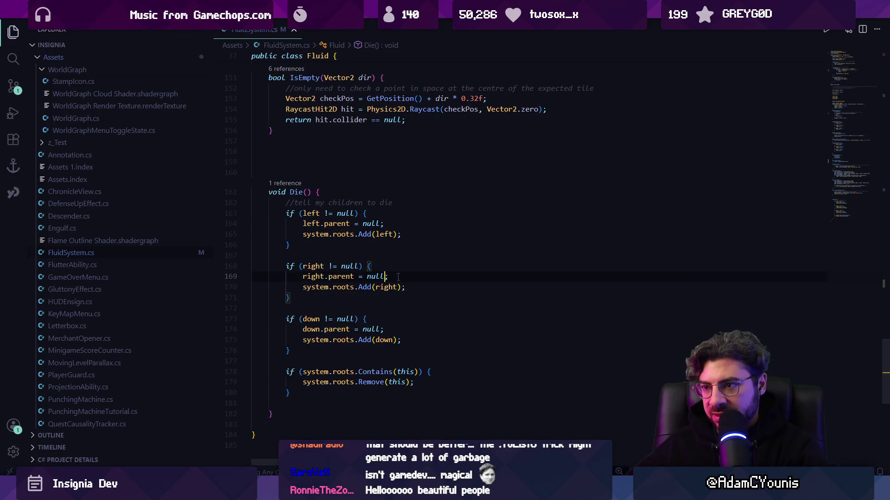
left_click(400, 211)
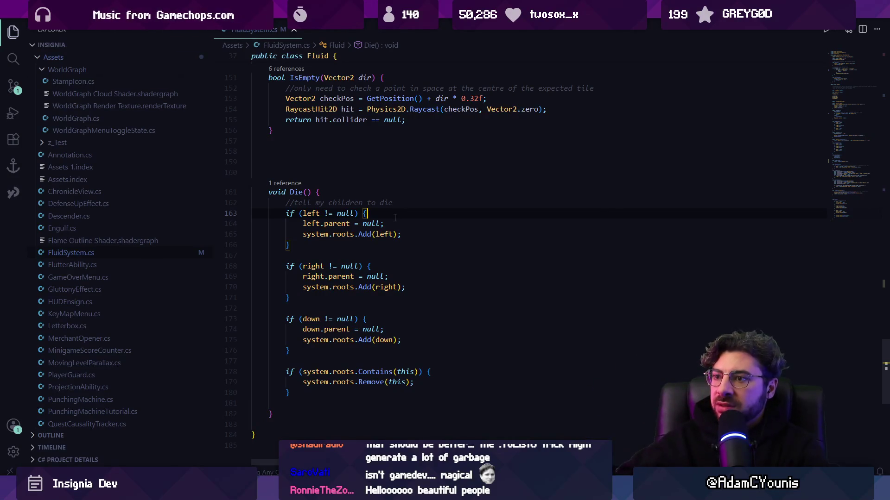
- Remove the blank lines above Die() and add system.Orphan(left); in the left-child block
key("Up")
key("Up")
key("Up")
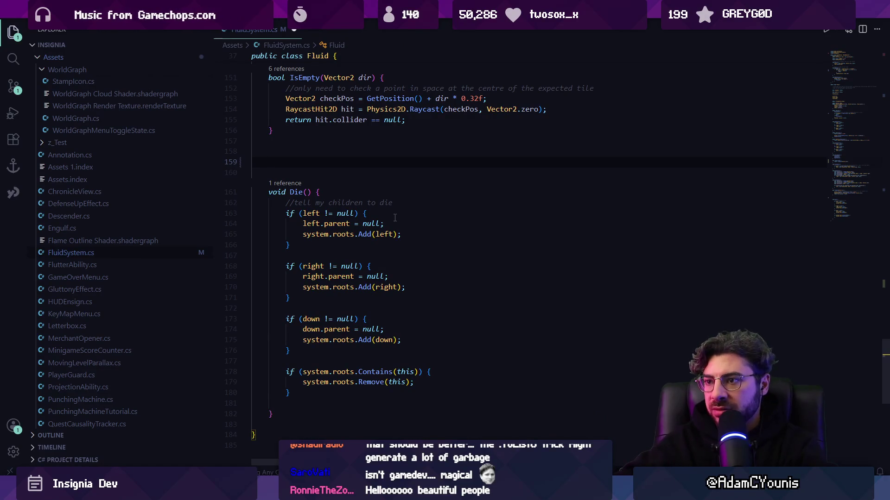
key("BackSpace")
key("BackSpace")
key("BackSpace")
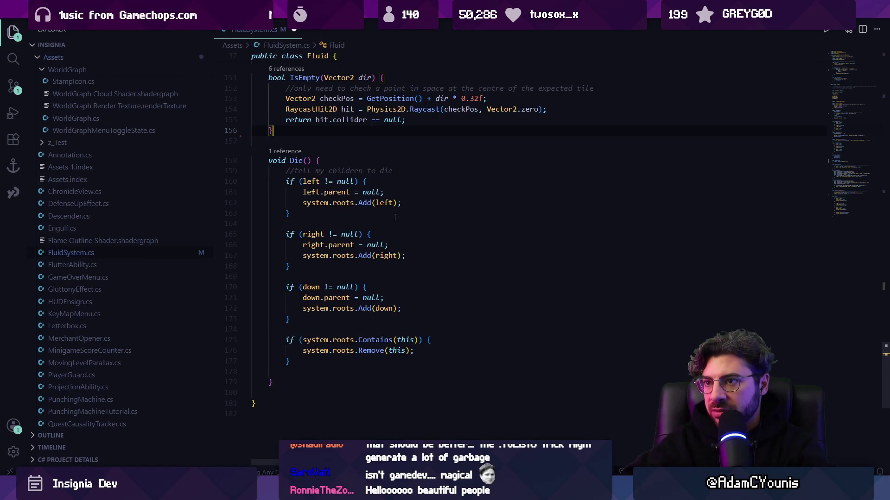
key("Down")
key("Down")
key("Down")
key("Down")
key("Down")
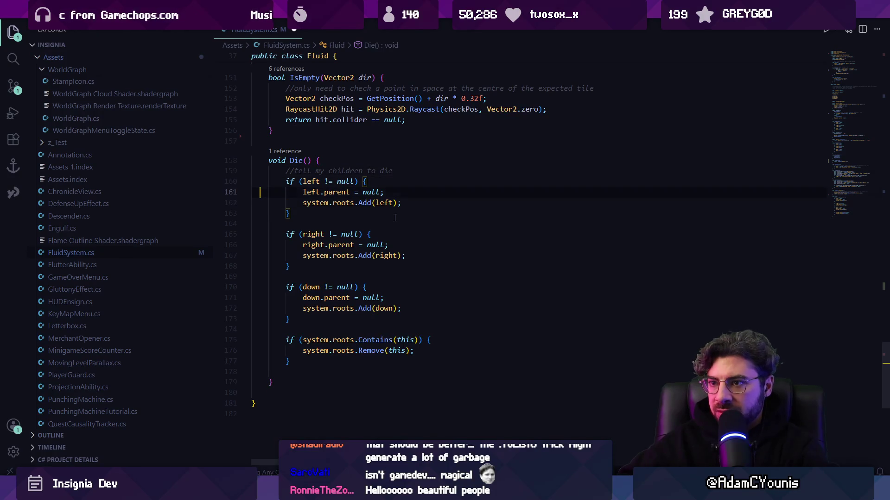
key("Return")
type("ystem.")
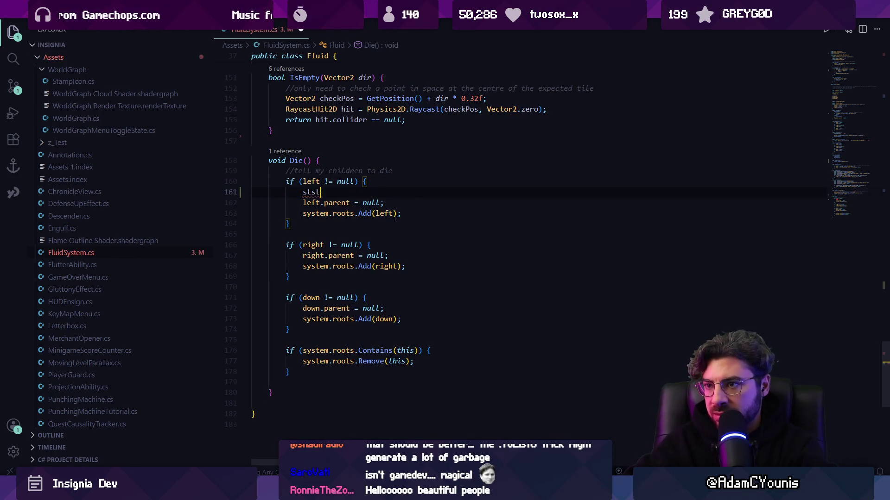
type("Orha")
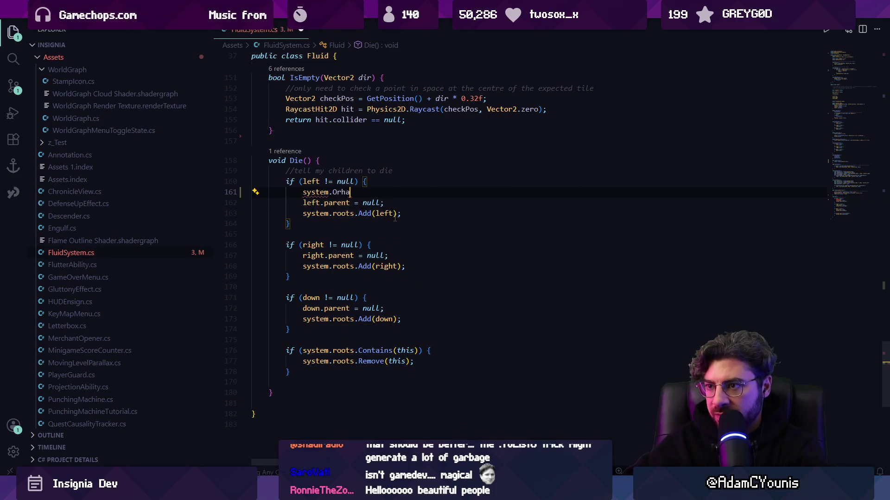
key("BackSpace")
key("BackSpace")
type("phan")
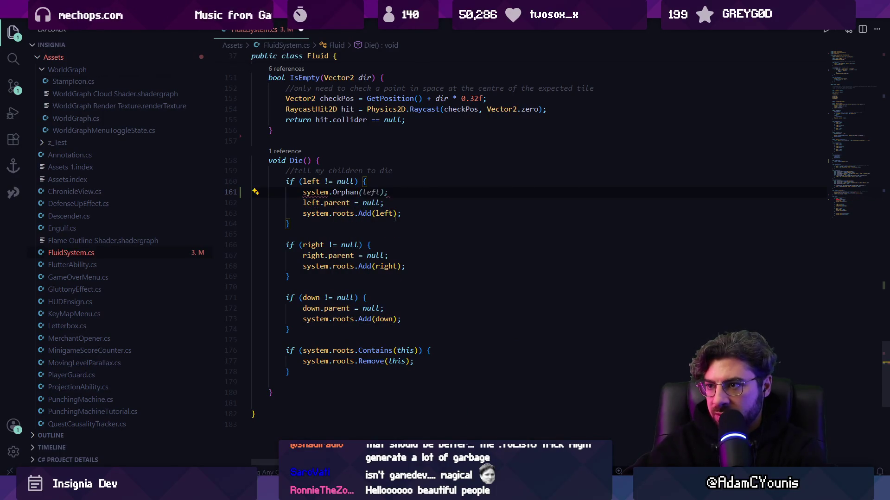
key("Tab")
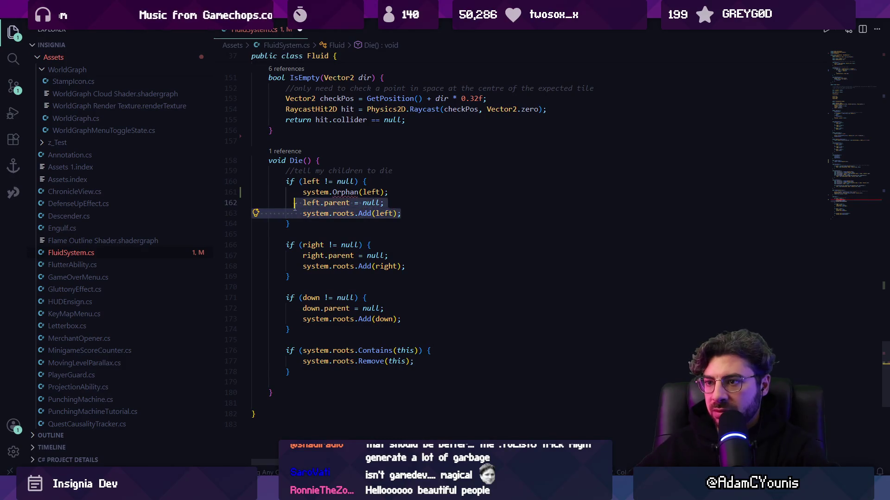
- Add an Orphan(Fluid f) method after OnDrawGizmos with pasted parent-clearing and roots.Add code
scroll(412, 214, "up", 15)
scroll(331, 269, "up", 10)
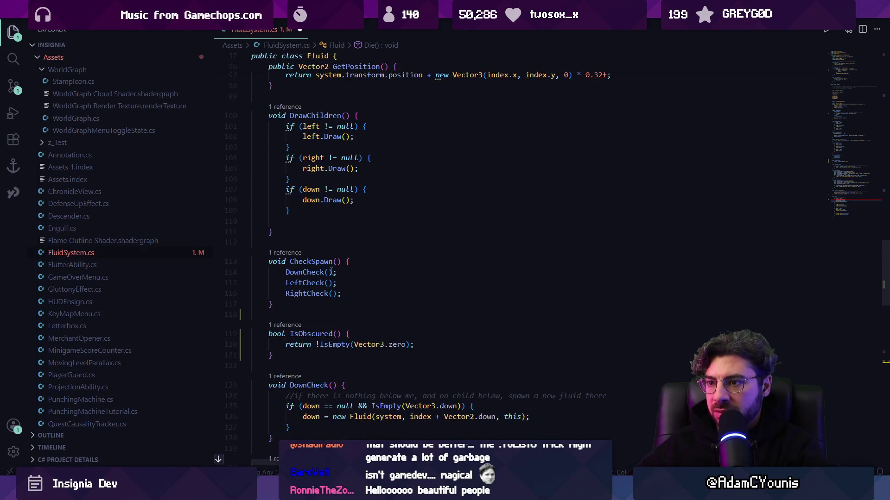
scroll(312, 291, "up", 12)
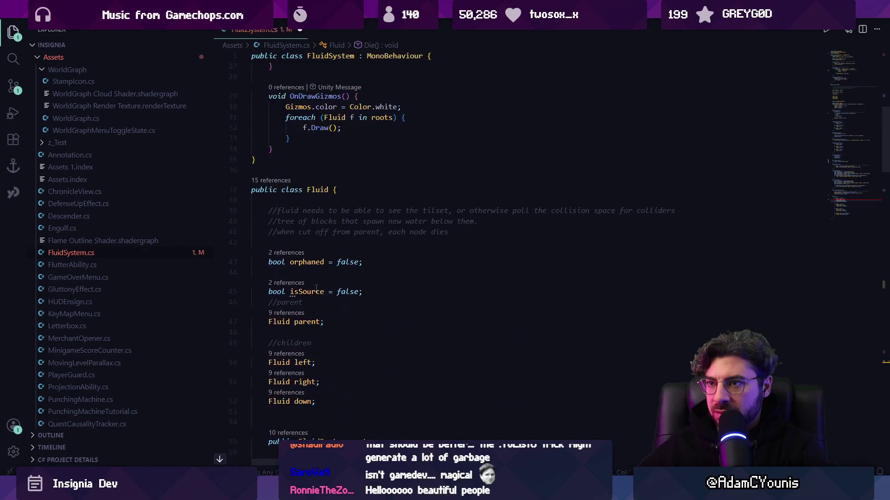
left_click(306, 278)
key("Return")
type("publ")
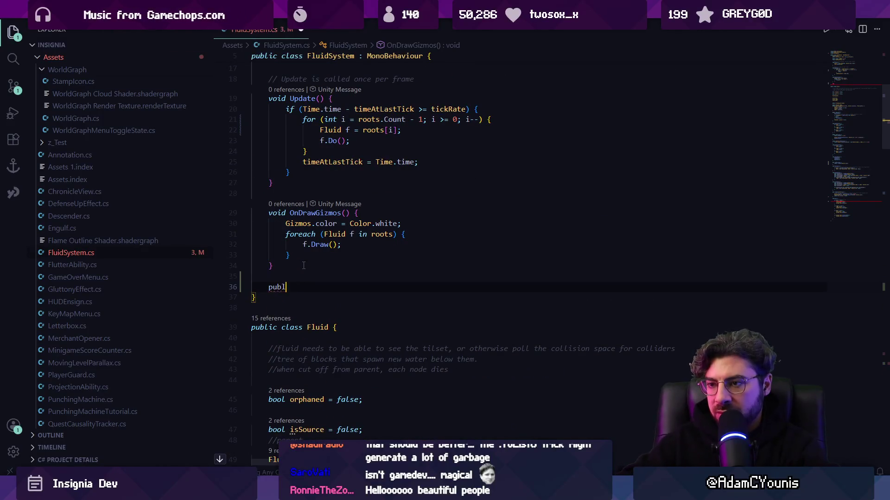
type("ic void O")
key("Tab")
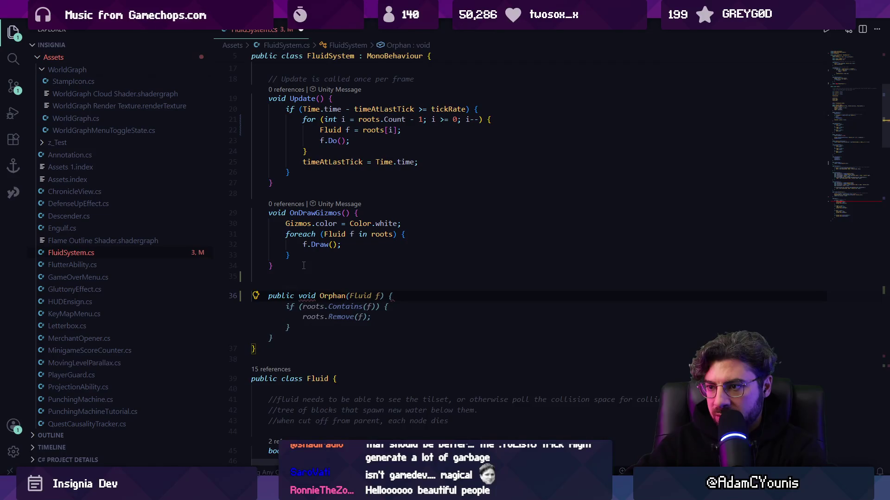
key("End")
key("shift+Up")
key("shift+Up")
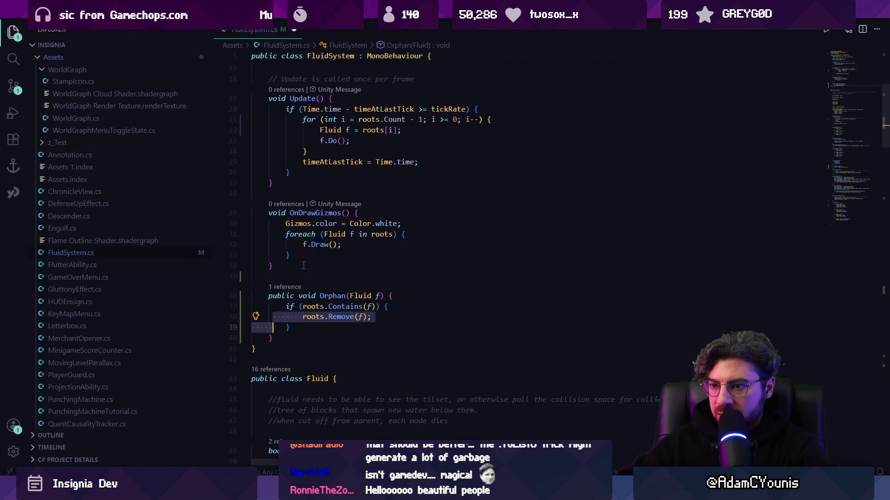
key("ctrl+v")
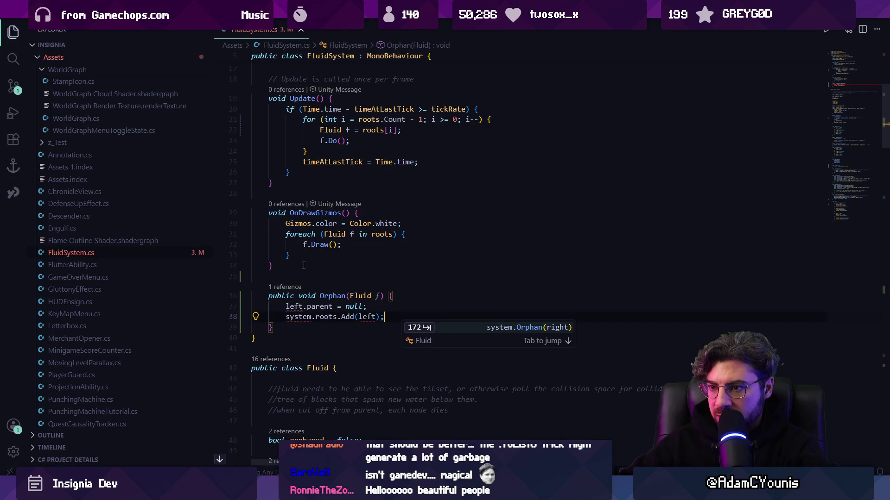
- Rewrite Orphan's body to use f and call roots.Add without the system prefix
key("Home")
key("ctrl+shift+Right")
type("f")
key("Down")
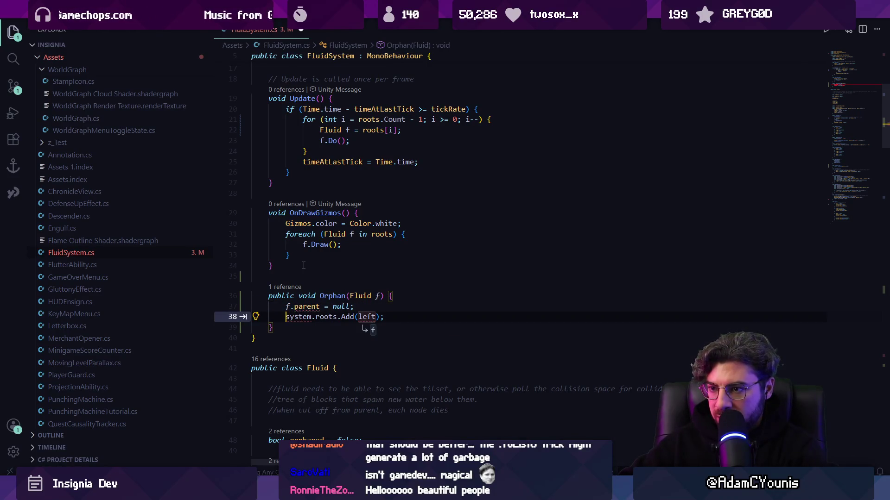
key("Tab")
key("Home")
key("ctrl+shift+Right")
key("ctrl+shift+Right")
key("Delete")
key("Up")
key("ctrl+Right")
key("ctrl+Right")
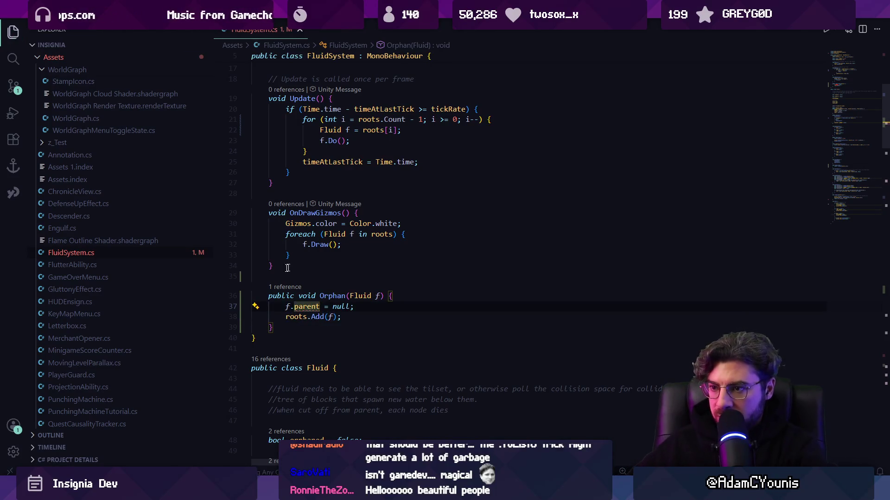
- Make Fluid's parent field public and save
key("F12")
key("Home")
type("pub lic")
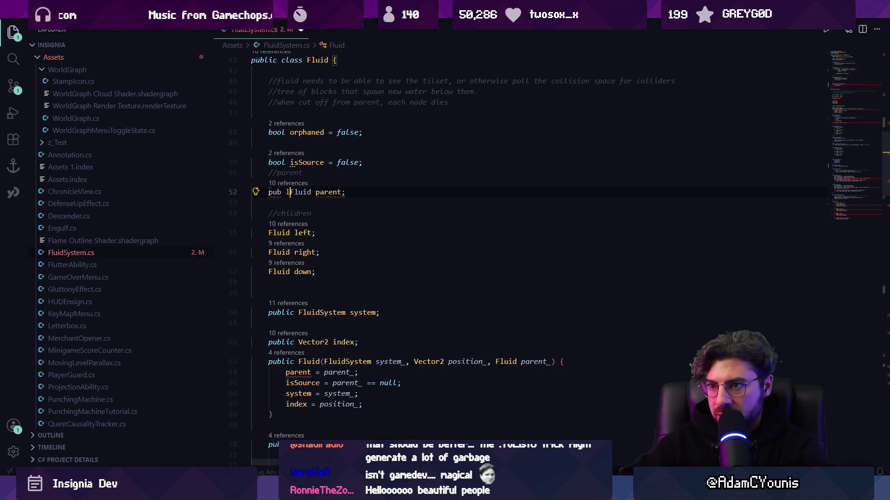
key("BackSpace")
key("BackSpace")
key("BackSpace")
type("lic")
key("ctrl+s")
key("alt+Left")
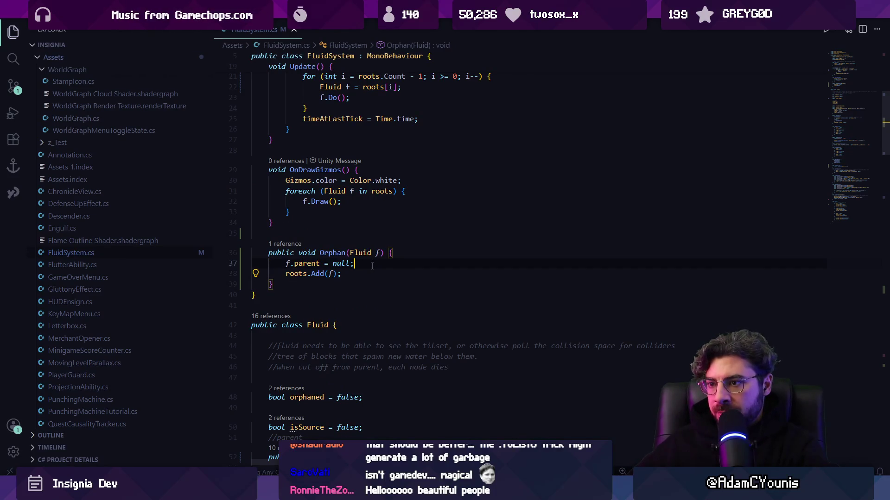
- Wrap roots.Add(f) in a roots.Contains guard and save the file
key("Return")
key("Return")
type("if")
key("Tab")
type("{")
key("Return")
key("ctrl+s")
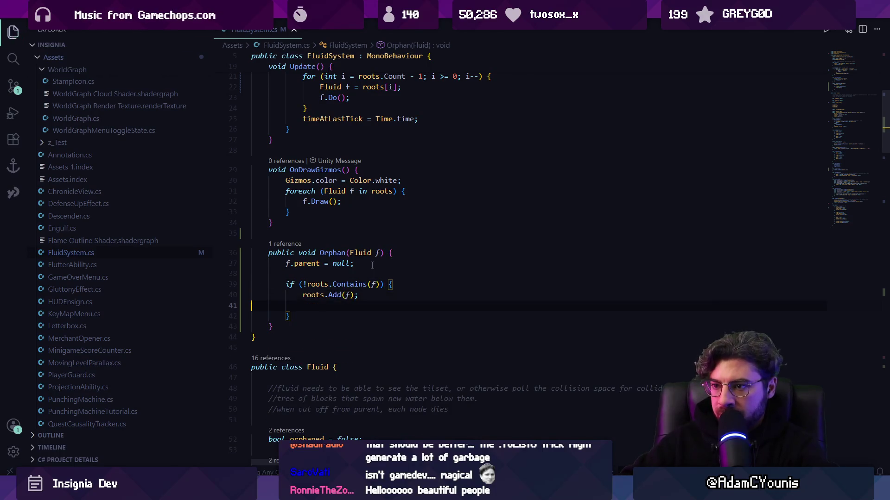
- Replace Die()'s old left, right and down detach code with Orphan calls and save
key("alt+Left")
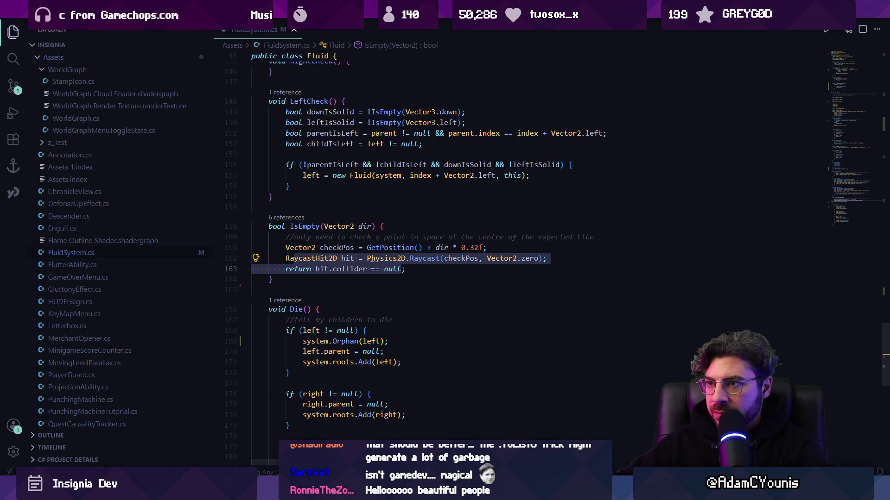
scroll(371, 265, "up", 5)
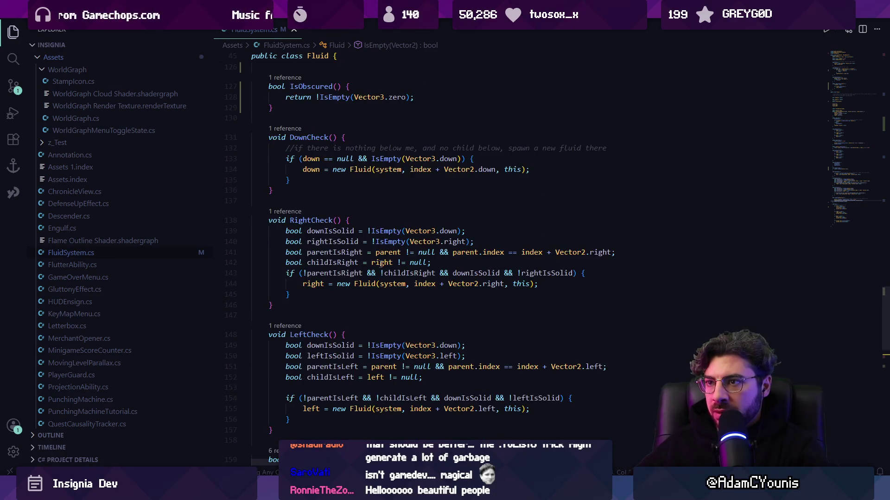
scroll(375, 269, "down", 4)
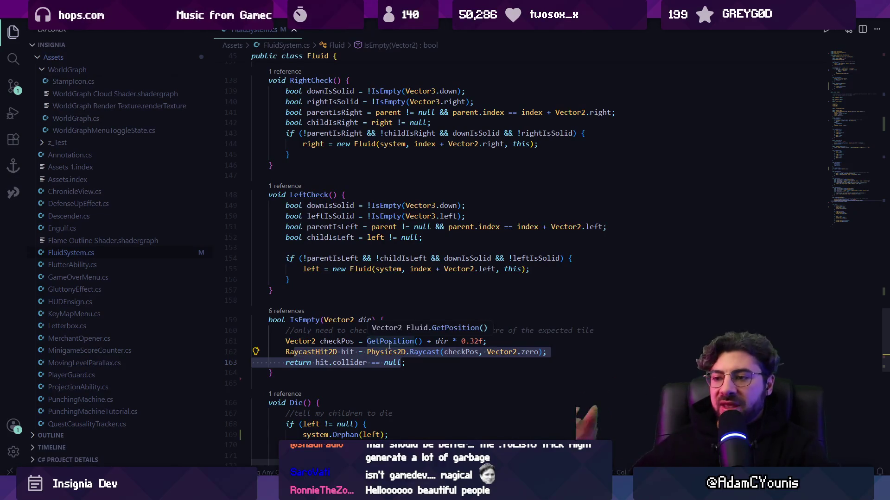
scroll(391, 338, "down", 10)
scroll(391, 335, "up", 6)
left_click_drag(302, 258, 416, 269)
key("BackSpace")
key("Down")
key("Down")
key("Down")
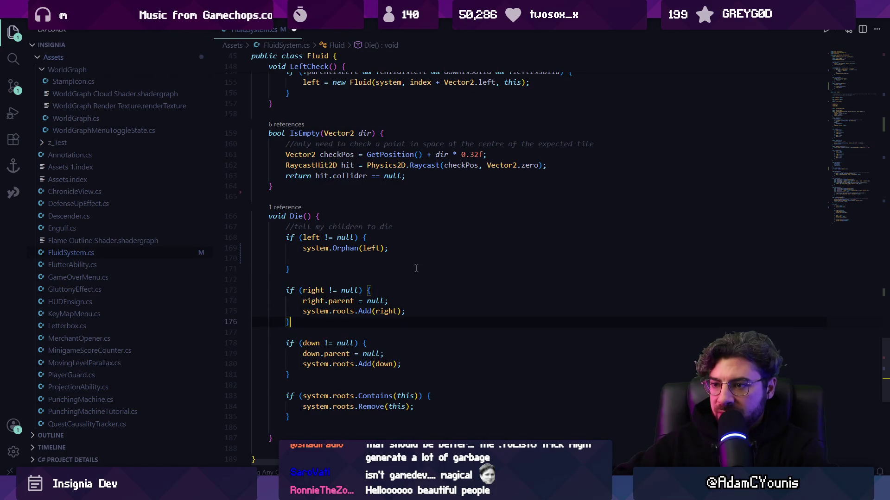
key("shift+Down")
key("shift+End")
key("Tab")
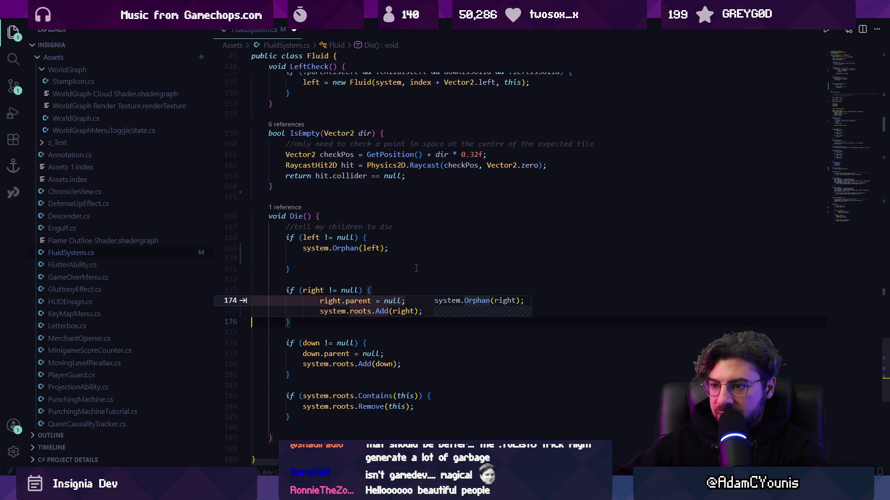
key("Tab")
key("Tab")
key("ctrl+s")
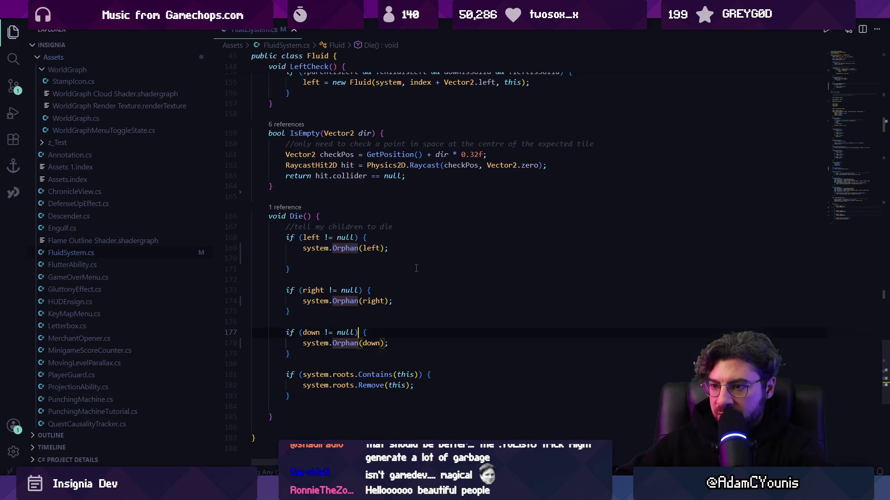
- Search for 'die' to find Die() and place the caret at its end
scroll(416, 268, "up", 5)
key("ctrl+f")
type("die(")
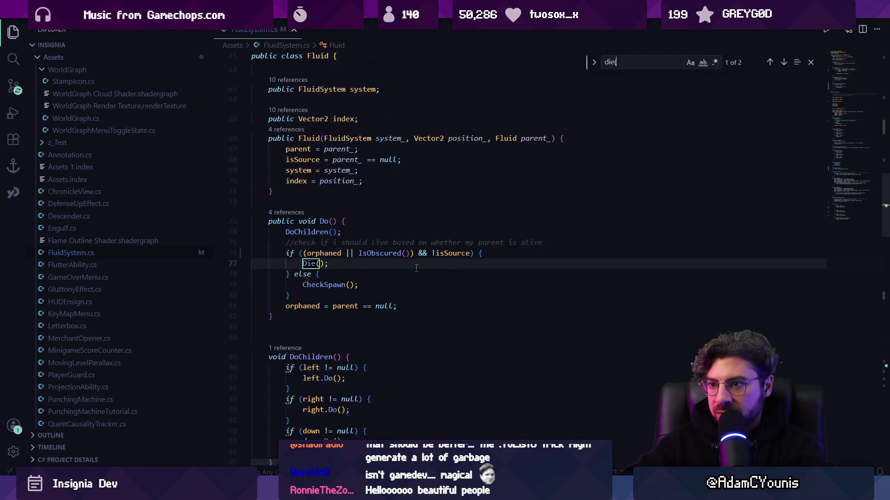
key("Return")
type("(")
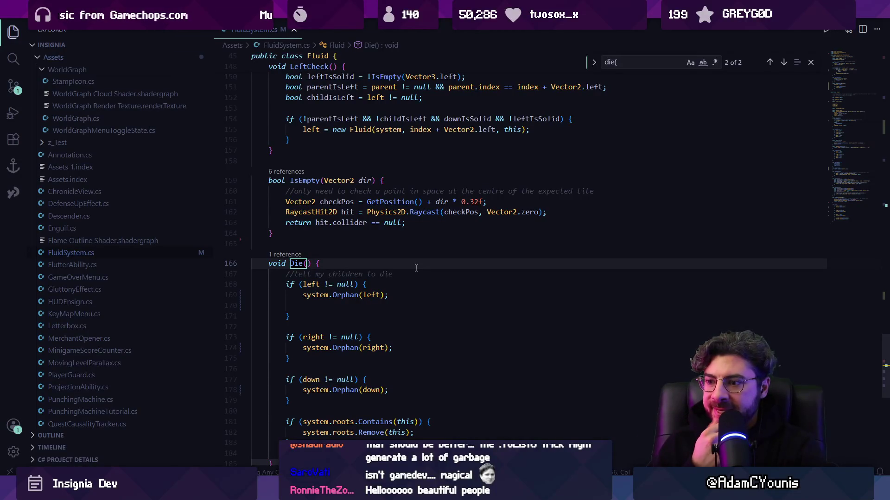
key("Escape")
scroll(367, 325, "down", 3)
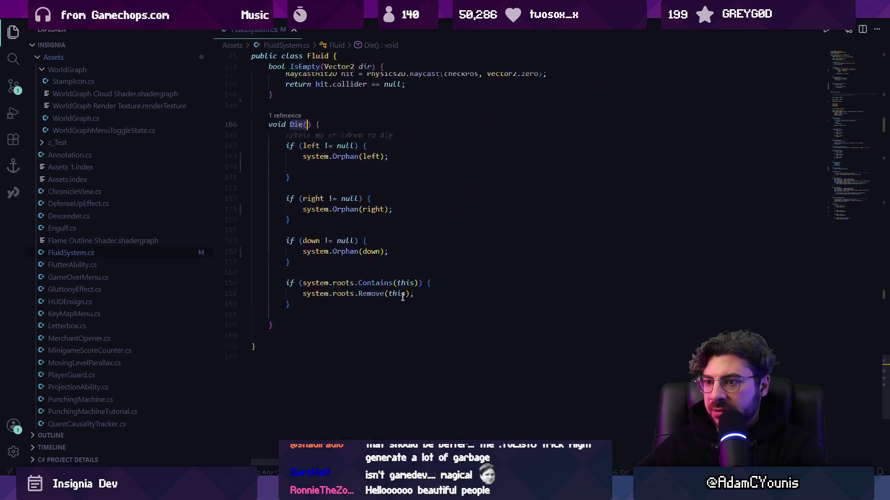
left_click(367, 330)
left_click(406, 340)
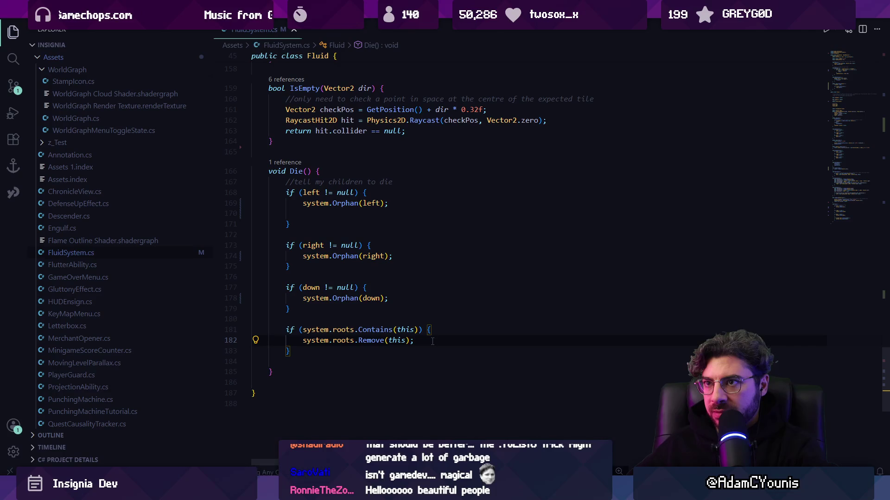
- Paste a parent-unlinking block after Die()'s roots removal code
key("Down")
key("Return")
key("Return")
type("uf")
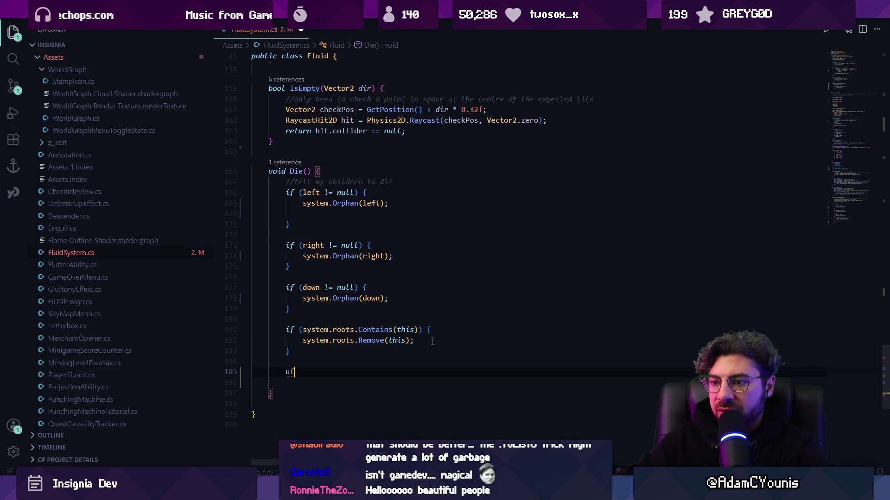
type("t")
key("shift+Home")
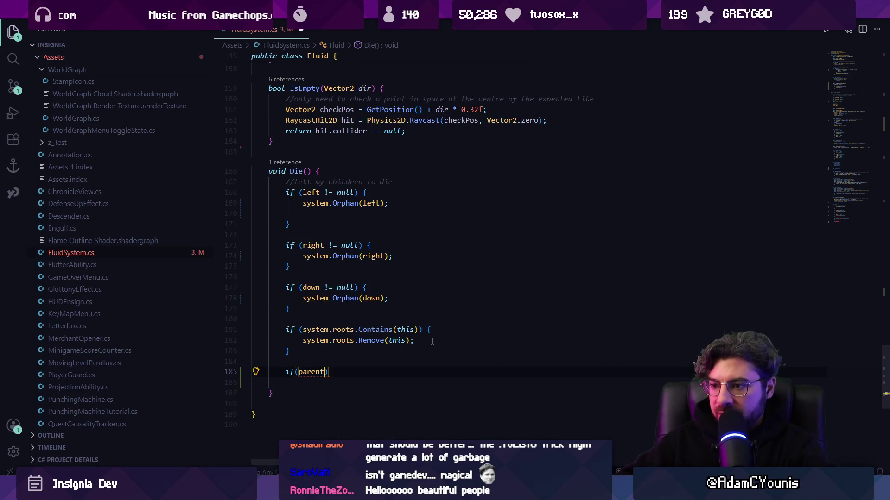
key("ctrl+v")
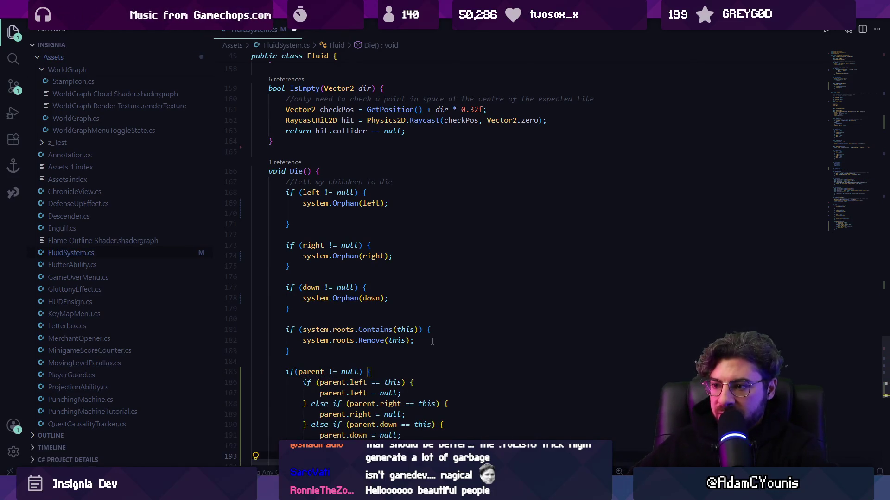
scroll(432, 341, "down", 3)
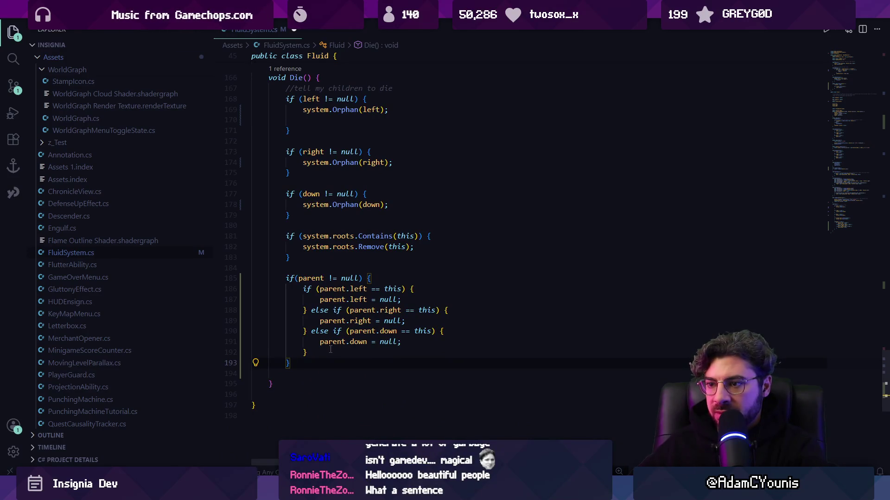
scroll(323, 283, "up", 6)
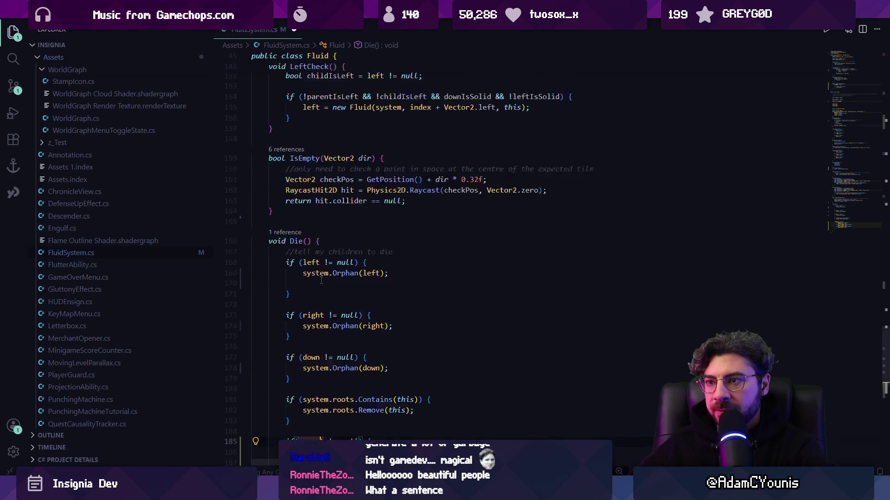
- Write public void Disown(Fluid f) after IsEmpty with an if/else body nulling left, right, down
left_click(303, 259)
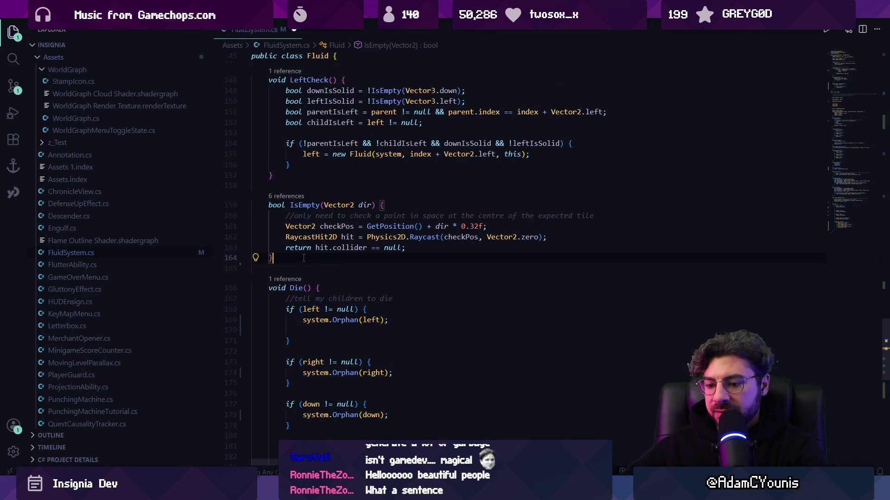
key("Return")
key("Return")
type("public")
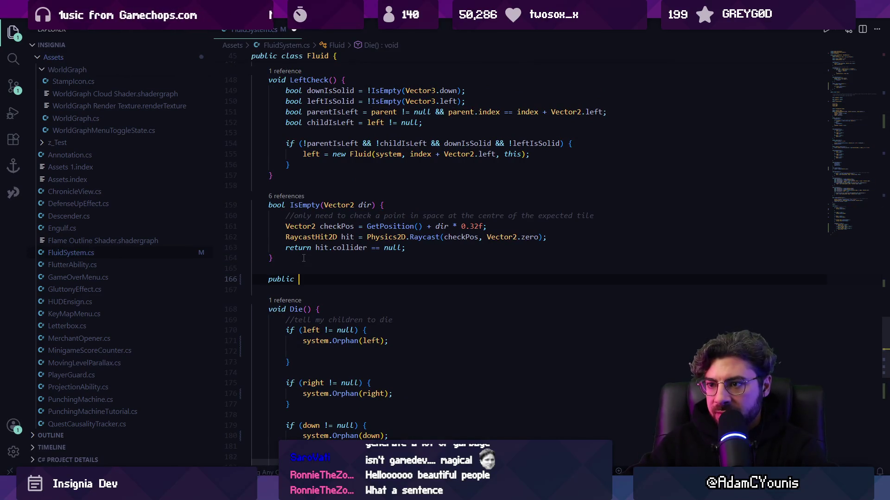
type("void ")
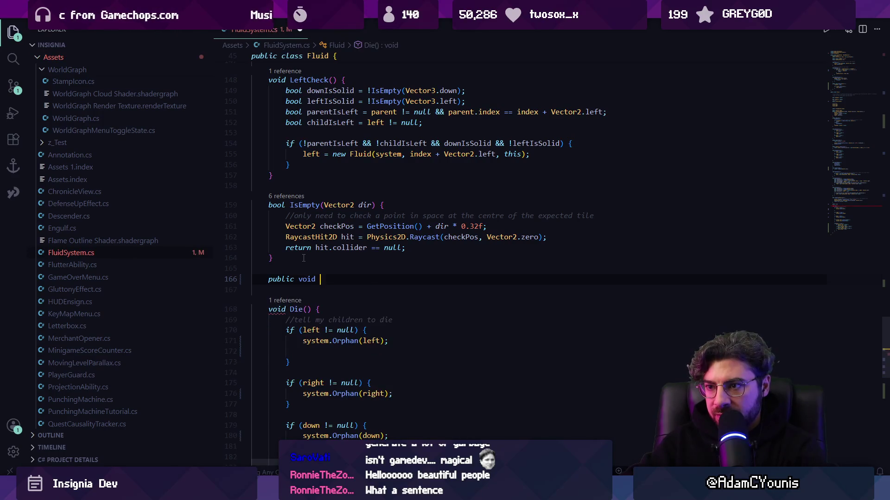
type("Disown")
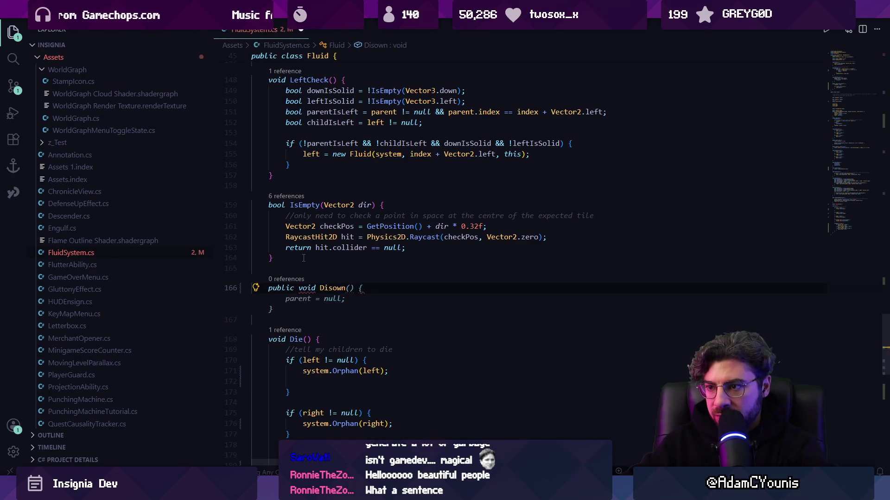
type(" {")
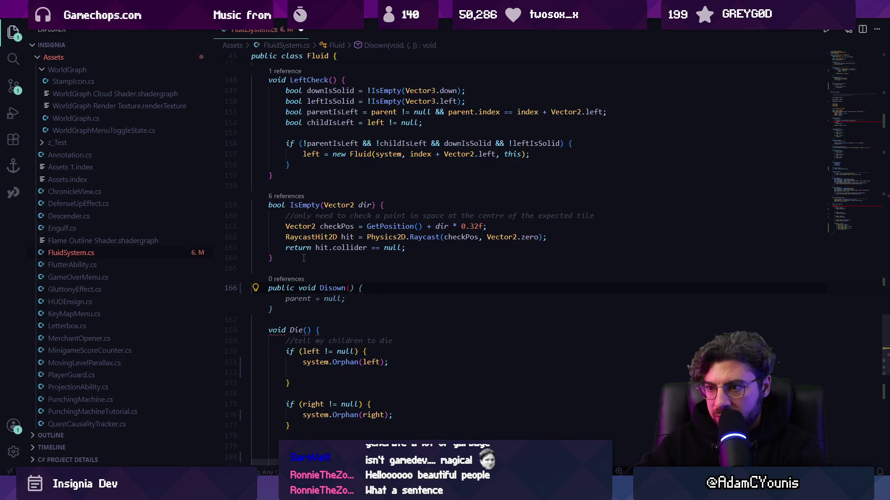
type("Fl")
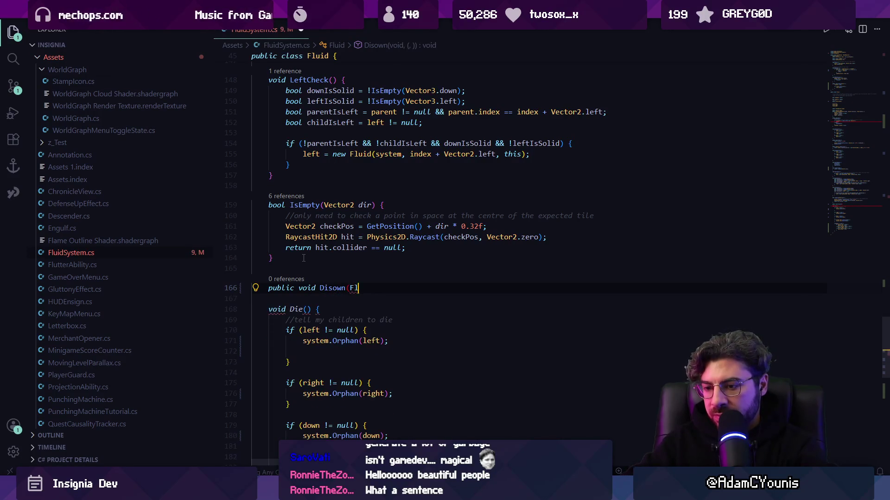
type("uid f) {")
key("Return")
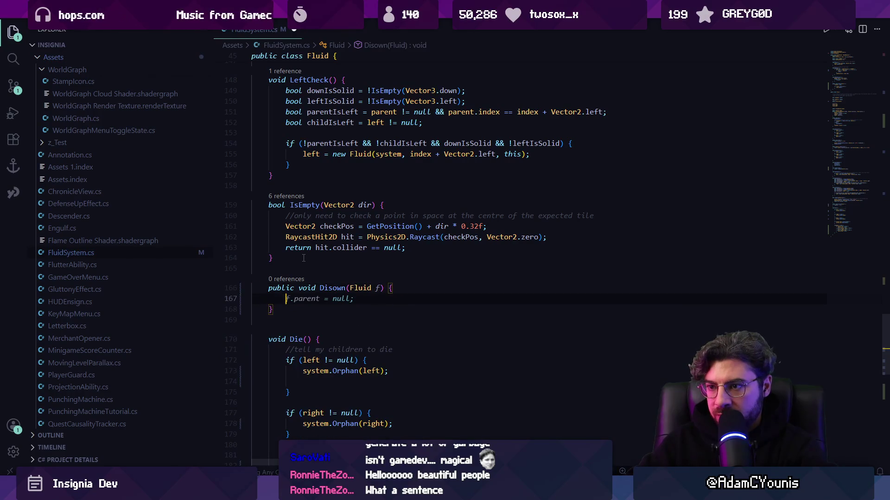
key("Tab")
key("ctrl+z")
type("if(")
key("Tab")
key("ctrl+s")
- Replace Die()'s inline if/else-if parent block with parent.Disown(this);
scroll(338, 324, "down", 10)
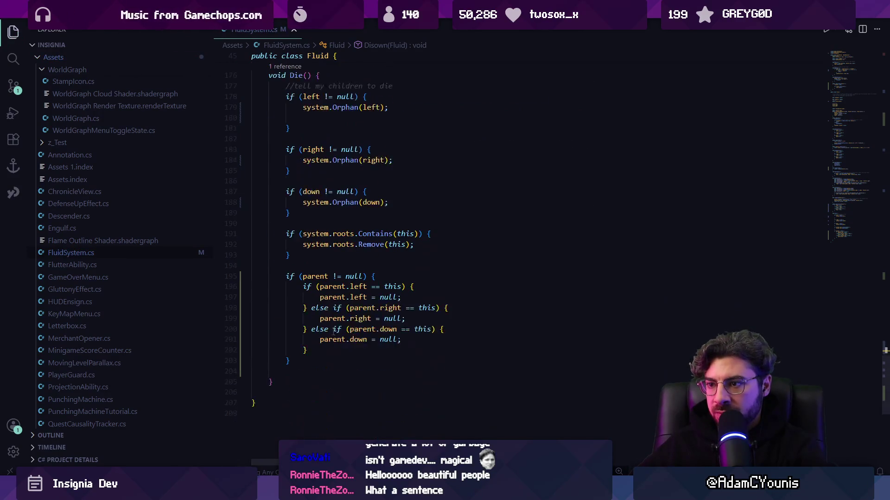
mouse_move(324, 350)
left_mouse_down()
mouse_move(309, 351)
mouse_move(298, 288)
left_mouse_up()
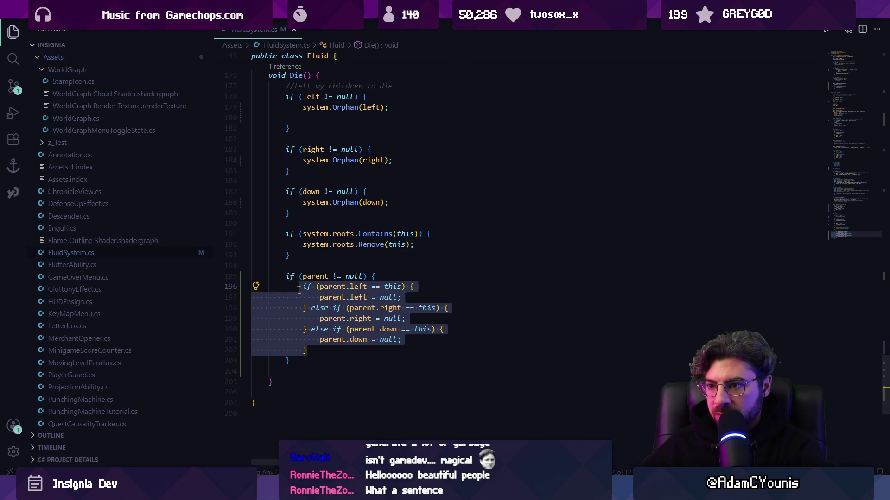
type("parent.Disown(this);")
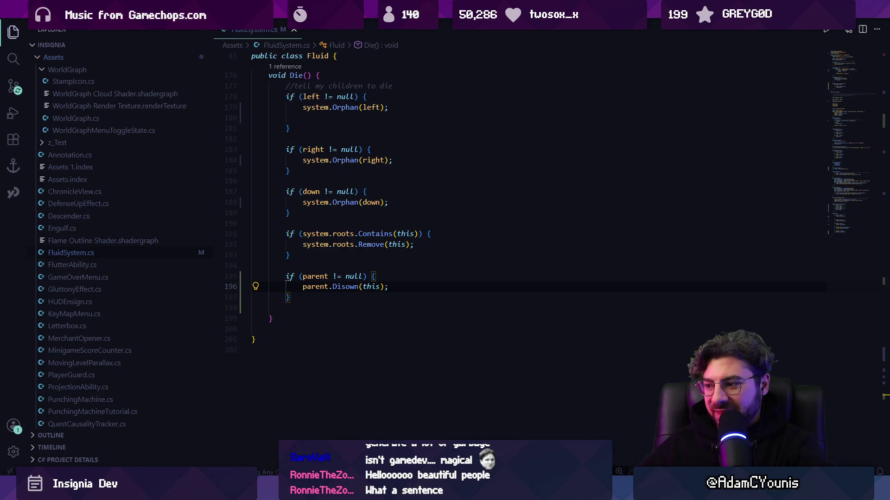
key("alt+Tab")
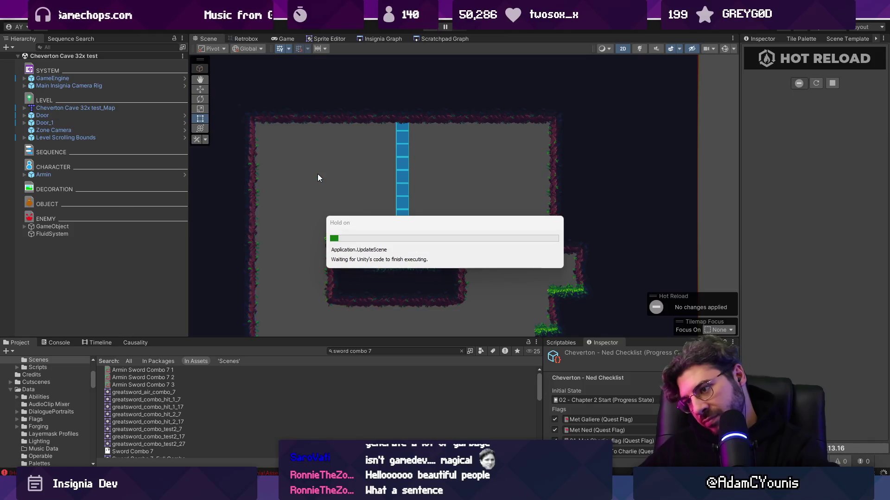
- Wait for Hot Reload to compile the Disown change, then select the FluidSystem object
mouse_move(303, 489)
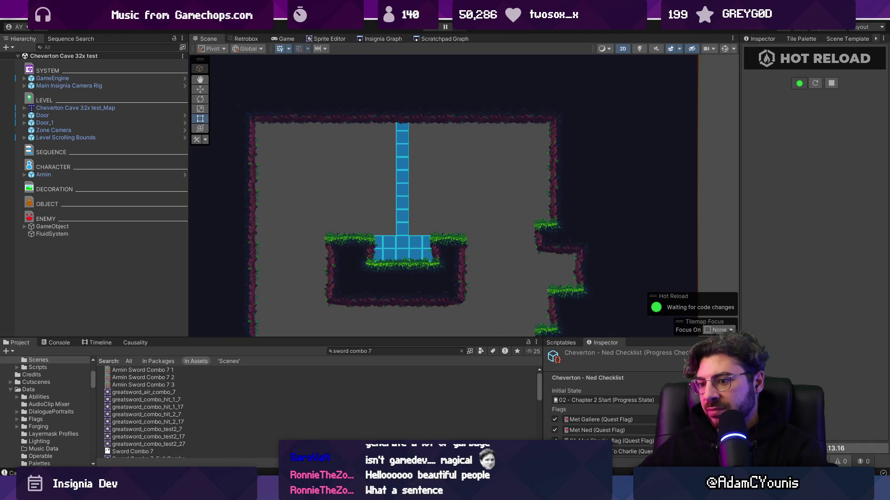
key("alt+Tab")
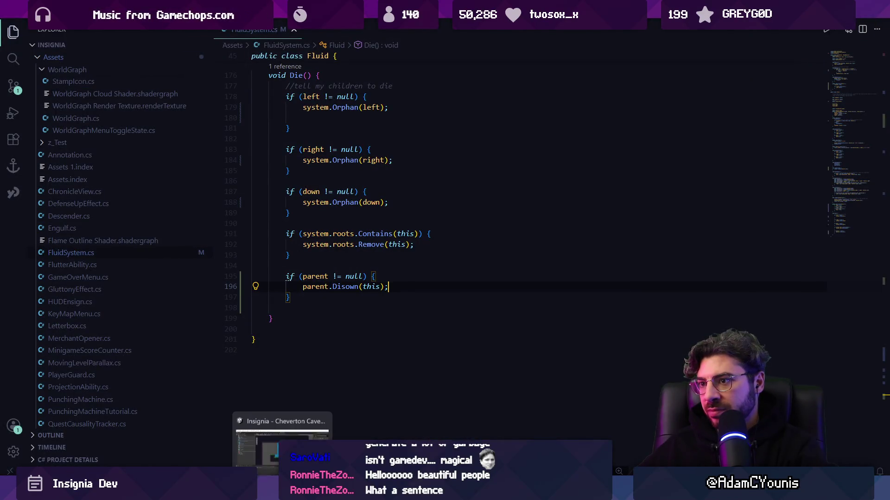
left_click(282, 438)
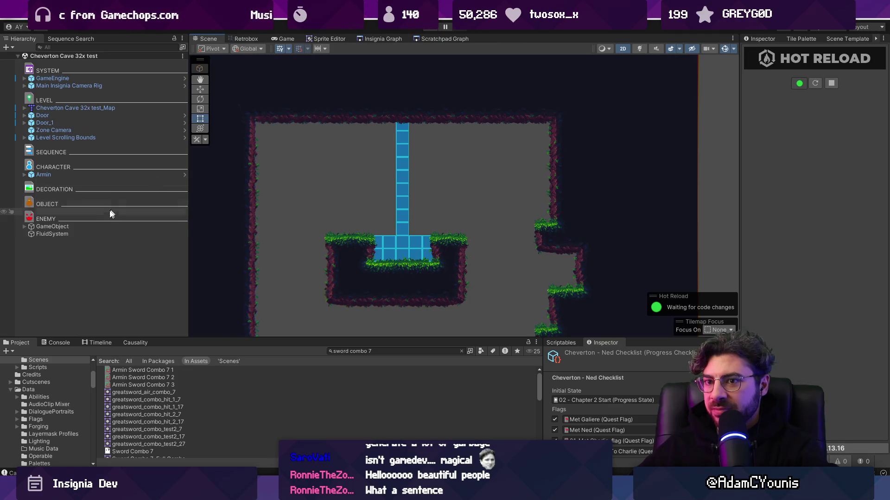
left_click(102, 234)
- Create a Square sprite from the Hierarchy's 2D Object > Sprites menu, deleting a stray empty GameObject
key("w")
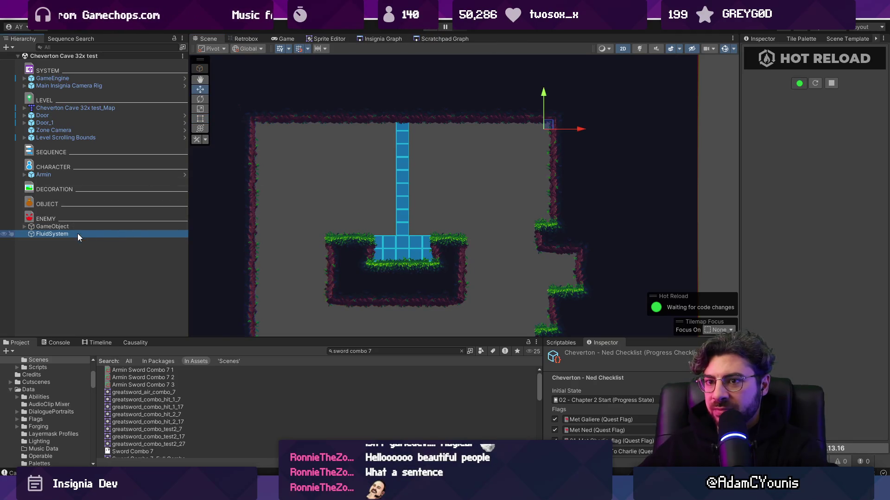
left_click(116, 271)
right_click(103, 260)
left_click(134, 287)
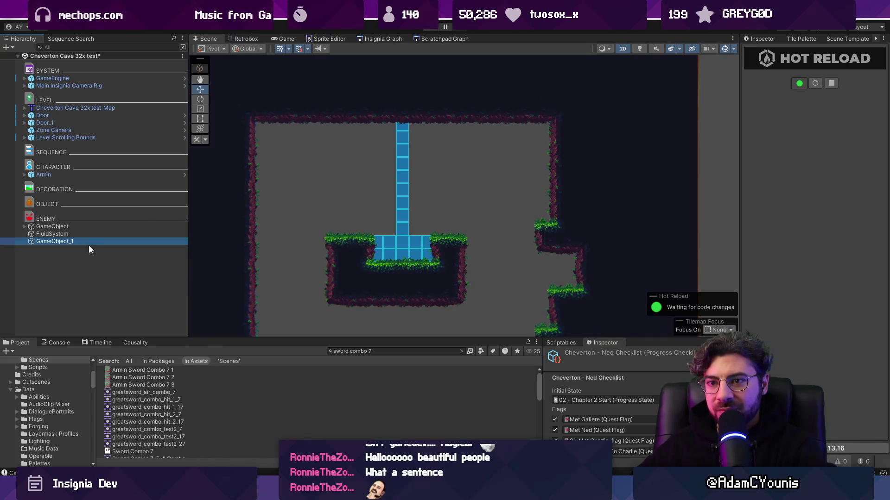
key("Delete")
right_click(74, 242)
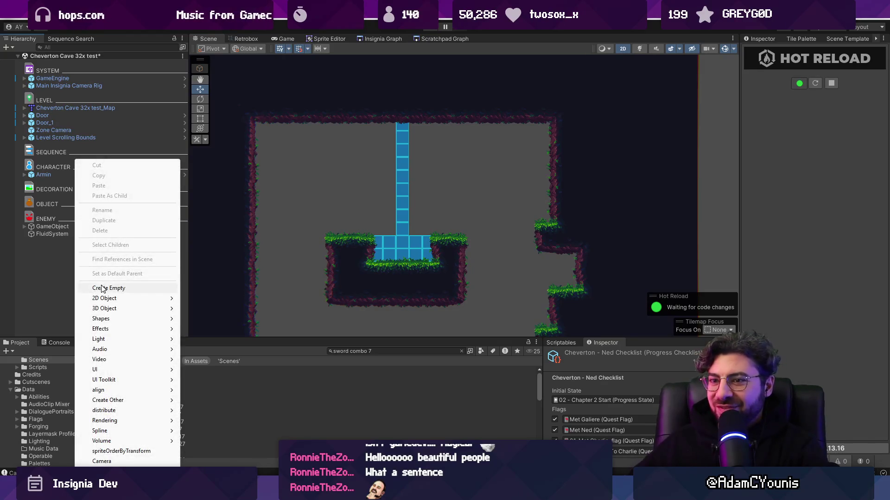
mouse_move(129, 298)
mouse_move(232, 298)
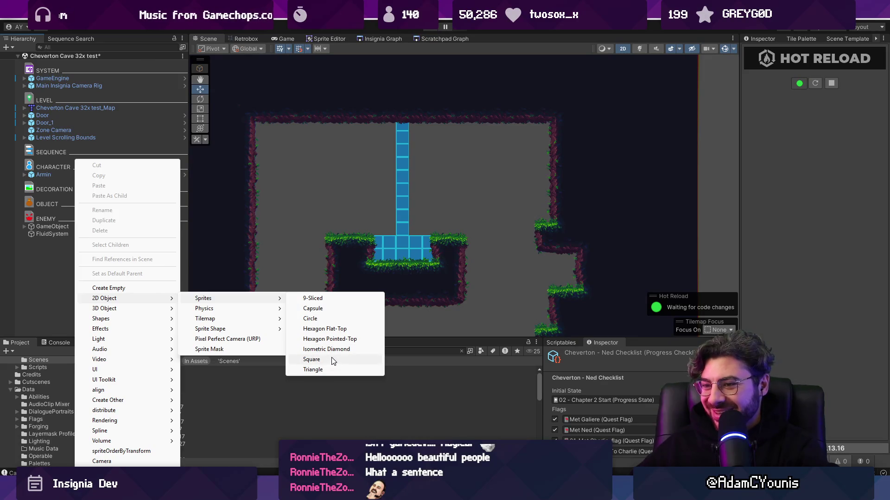
left_click(320, 359)
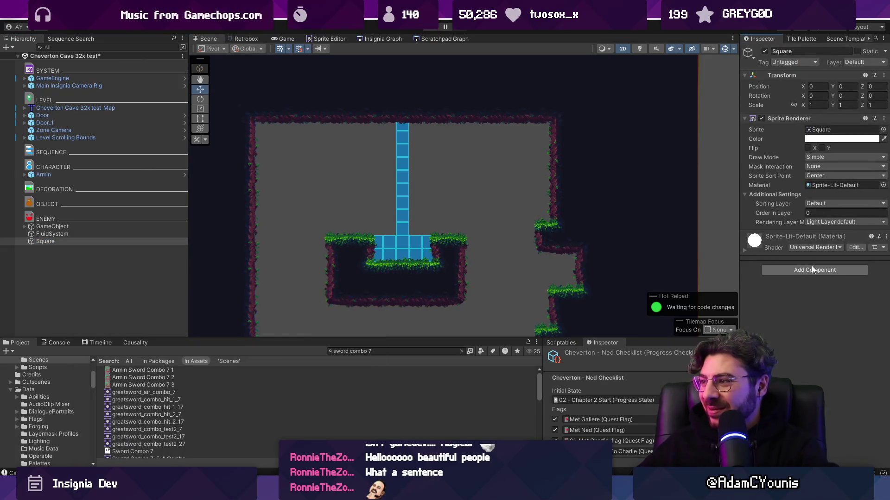
- Add a Polygon Collider 2D to the Square and frame it in the Scene view
left_click(811, 268)
type("poly")
key("Return")
double_click(110, 241)
scroll(291, 129, "down", 5)
- Move the Square into the cave room, save the scene, and start Play mode
left_click_drag(311, 129, 406, 199)
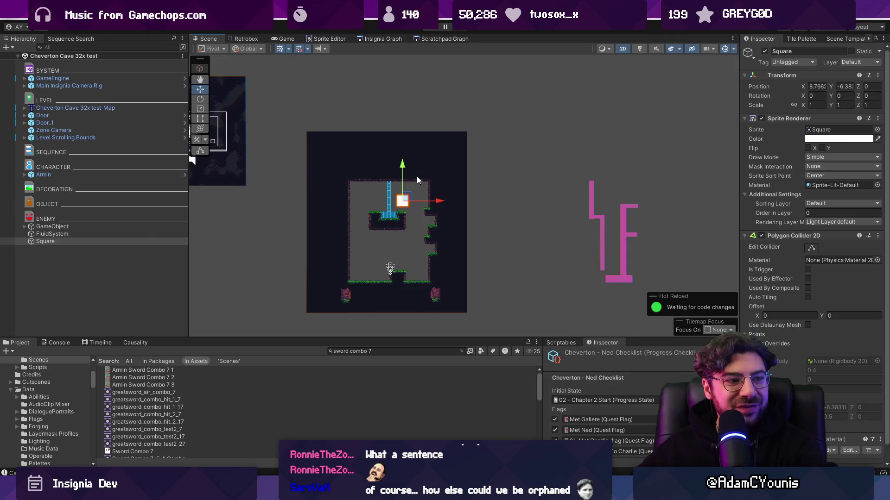
key("ctrl+s")
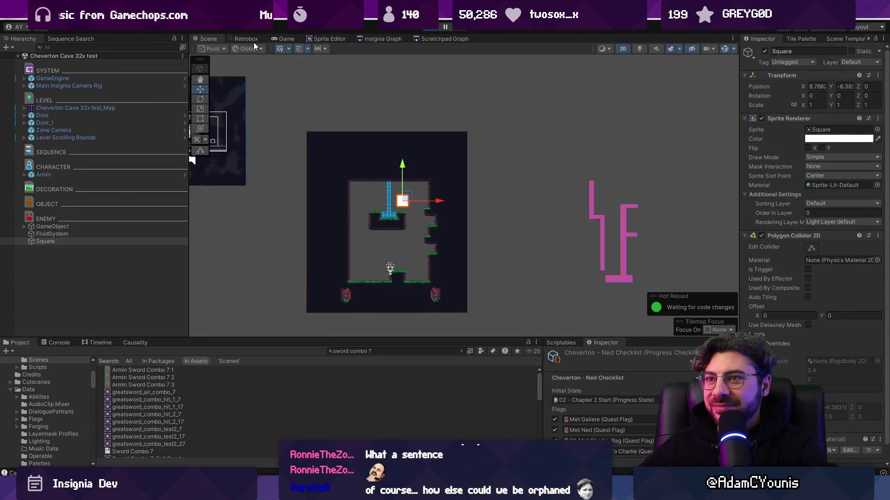
key("ctrl+p")
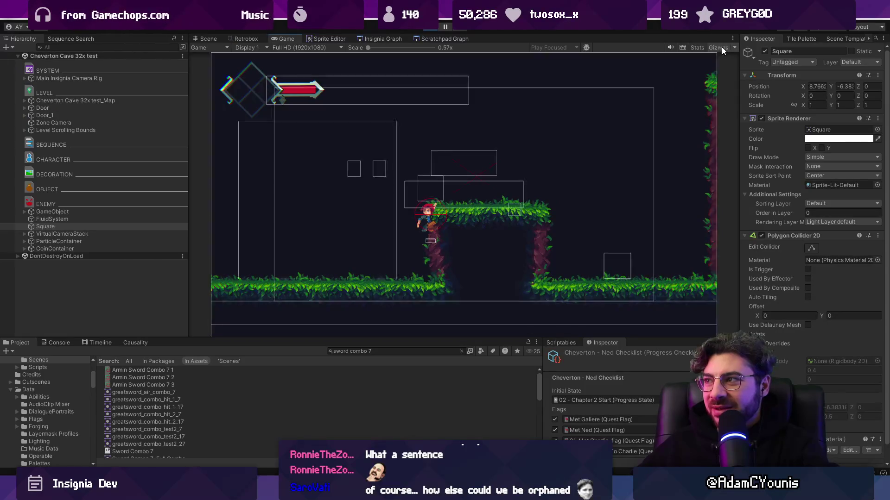
- During play, drag the Square around the water in the Scene view, then stop
key("ctrl+1")
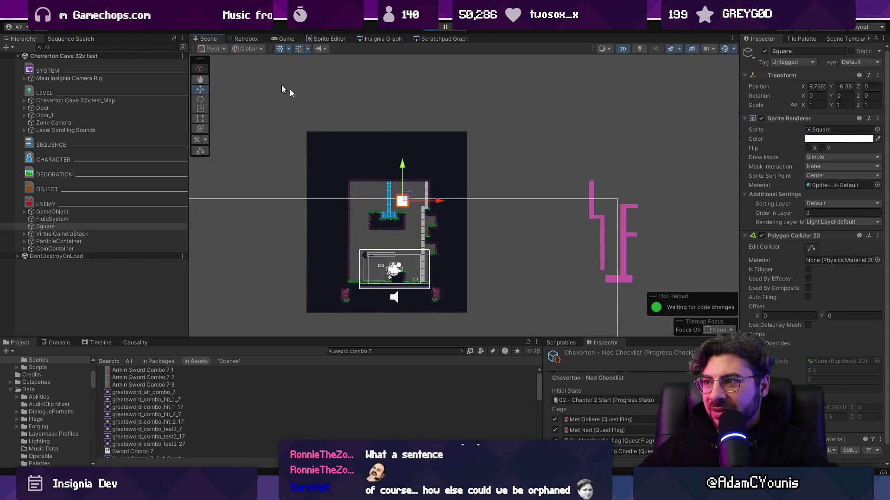
scroll(435, 240, "up", 5)
left_click_drag(358, 145, 426, 149)
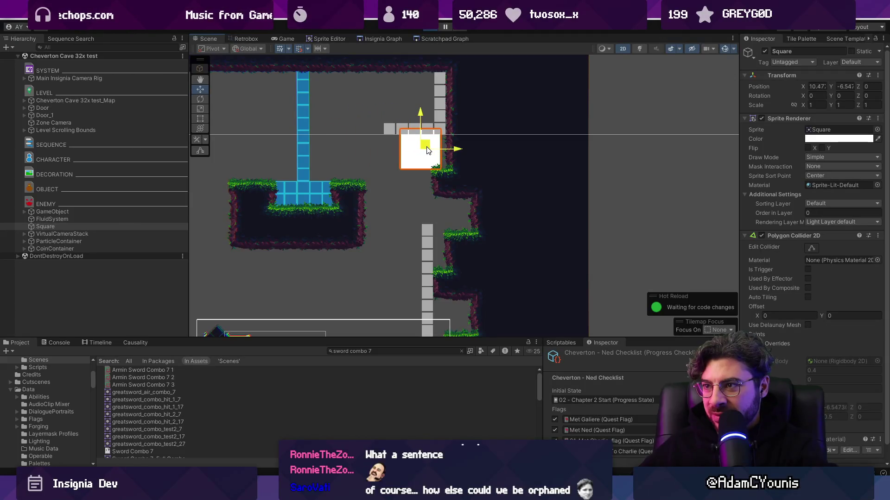
scroll(429, 146, "down", 5)
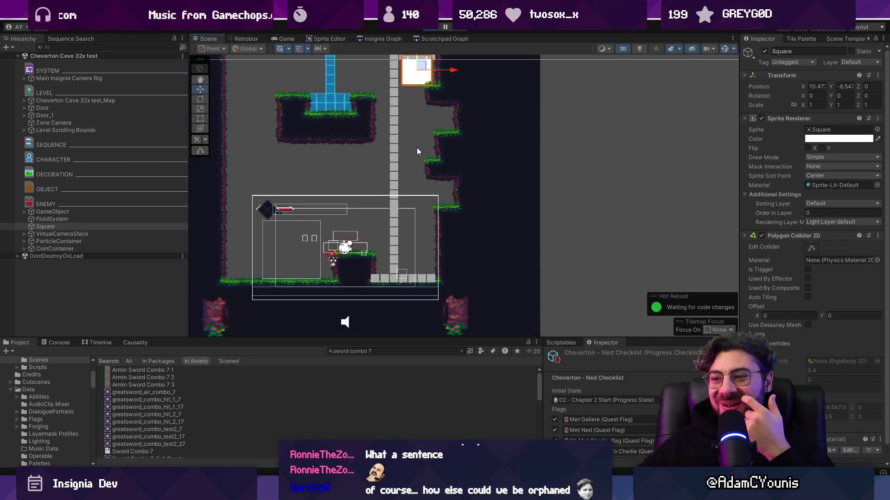
scroll(417, 151, "up", 3)
left_click_drag(416, 92, 415, 138)
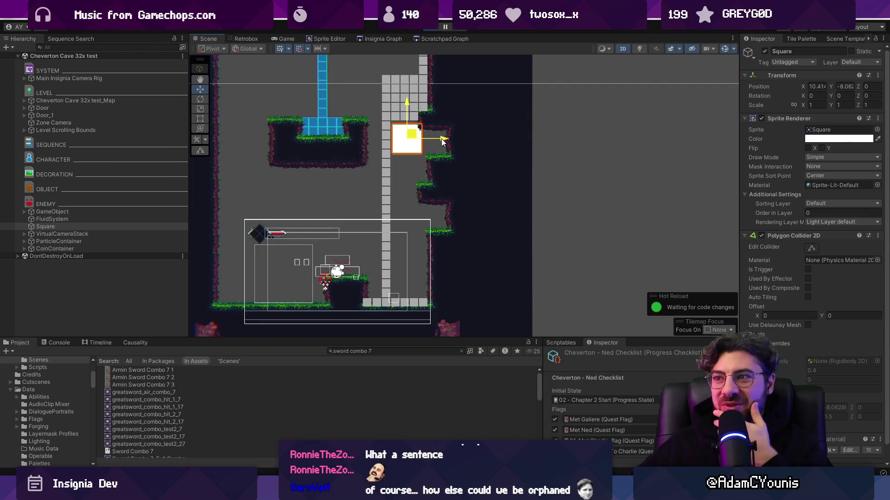
left_click_drag(442, 141, 432, 143)
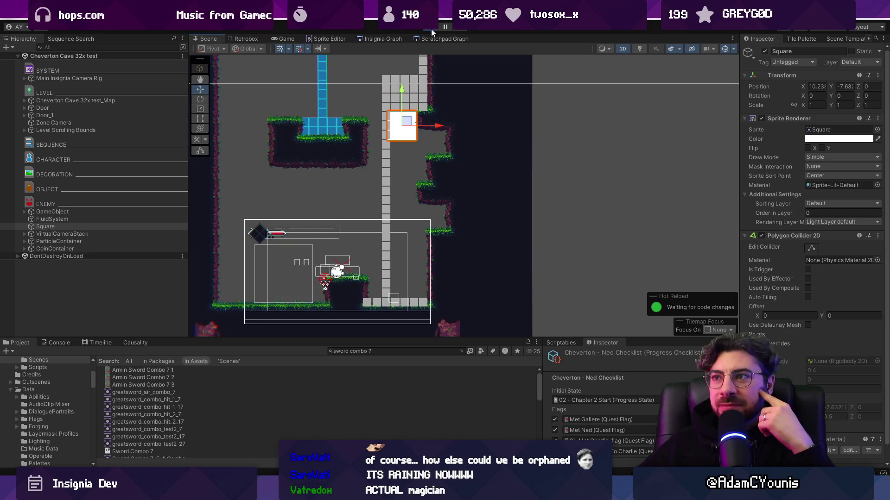
left_click(431, 29)
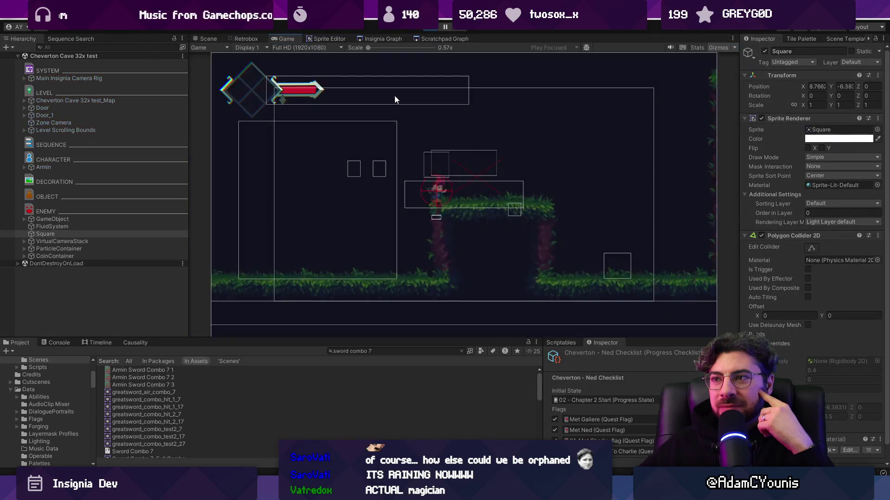
- Reposition the Square to about X 10.35, Y -6.38, then bring up Task Manager
left_click_drag(392, 113, 379, 183)
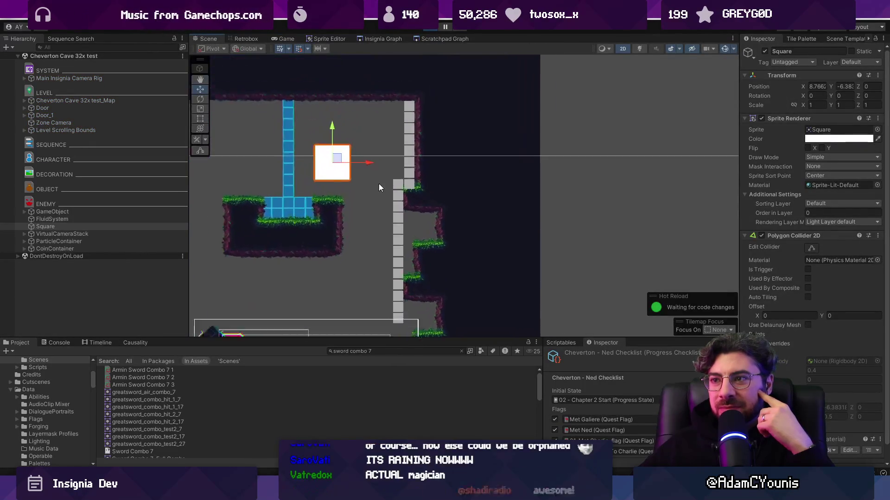
scroll(361, 167, "up", 3)
left_click_drag(326, 155, 406, 151)
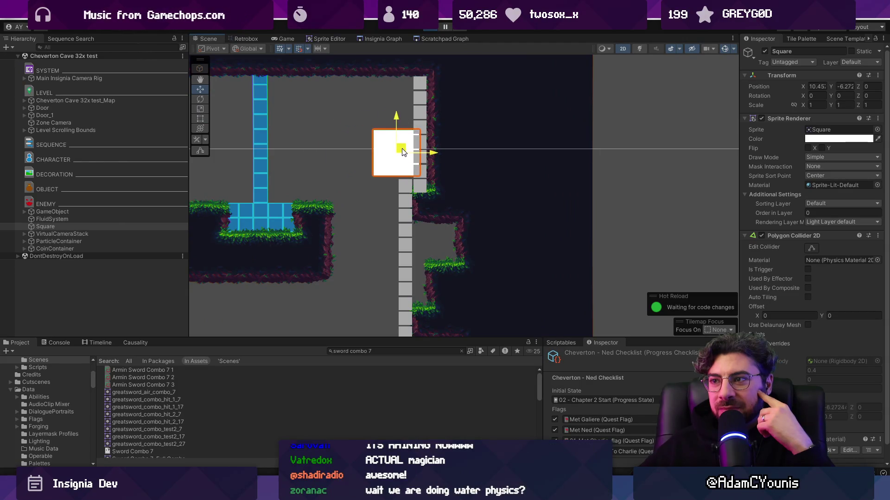
scroll(389, 167, "down", 2)
scroll(389, 168, "down", 3)
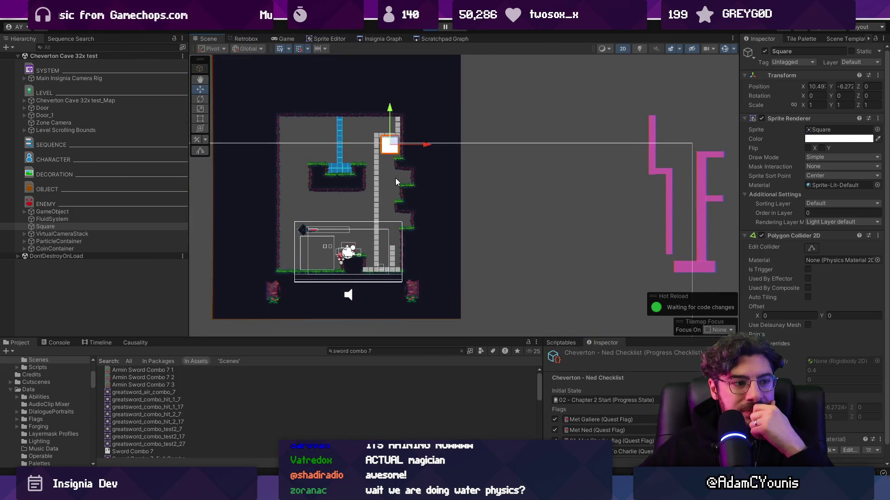
scroll(395, 175, "up", 5)
scroll(393, 134, "up", 2)
left_click_drag(391, 131, 375, 139)
scroll(376, 140, "down", 1)
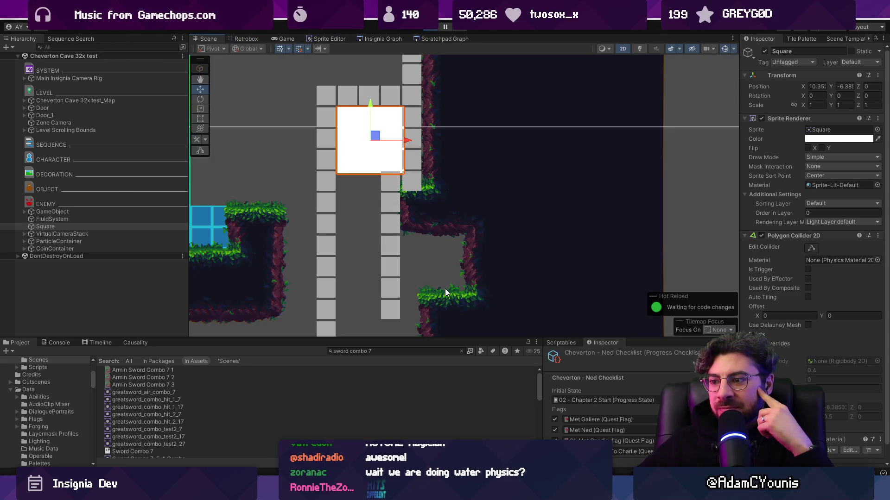
key("ctrl+shift+Escape")
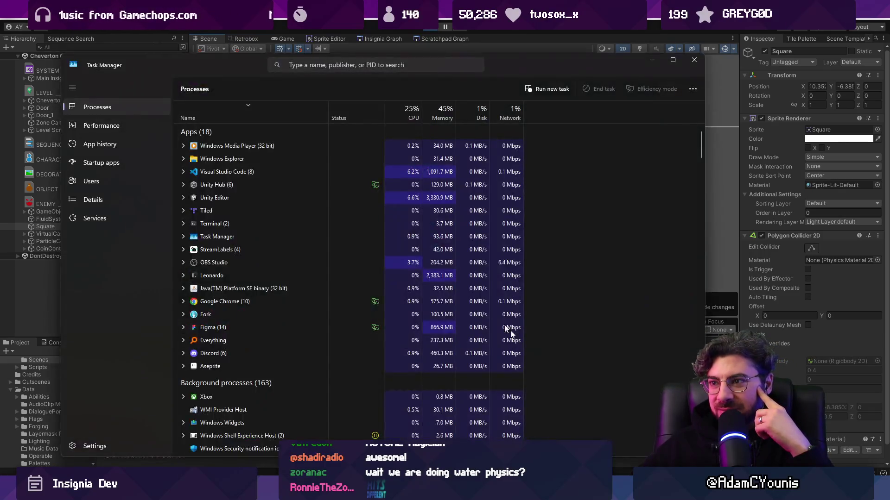
- End the Unity Editor task and relaunch the Insignia project from Unity Hub
left_click(256, 196)
key("Delete")
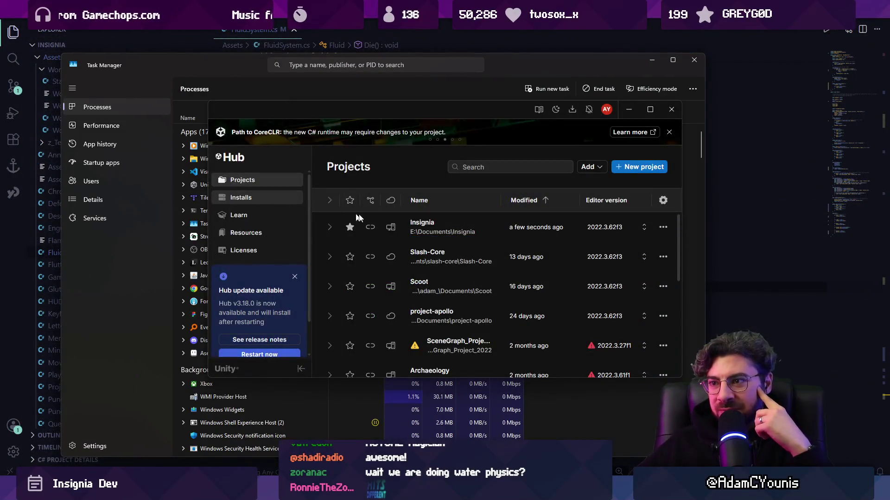
left_click(442, 231)
left_click(445, 232)
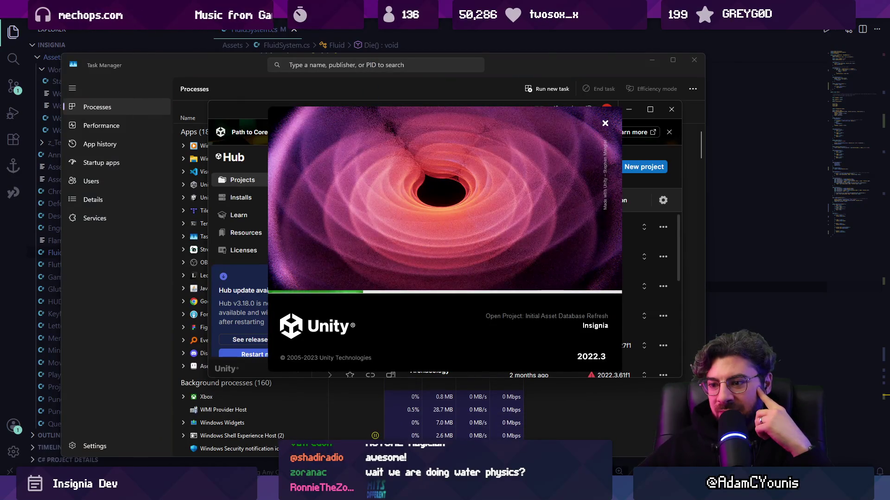
key("alt+Tab")
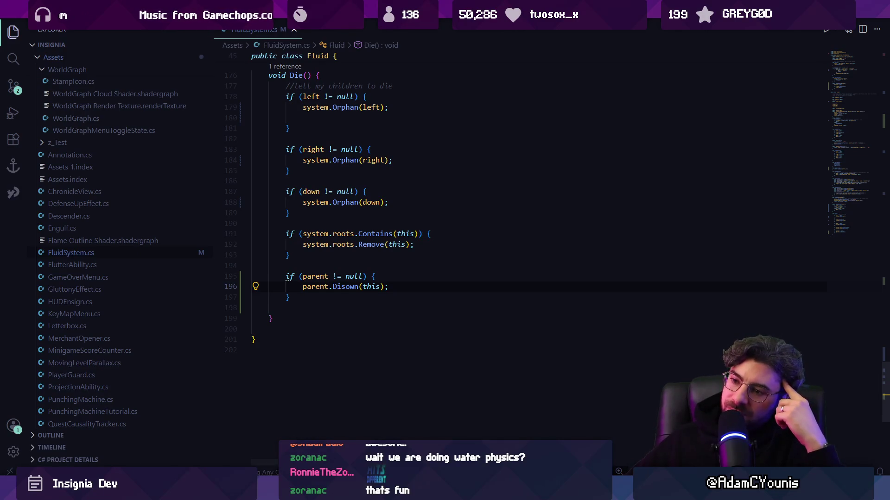
- Bring the reopened Unity Editor with the cave level back to the front from the taskbar
mouse_move(282, 491)
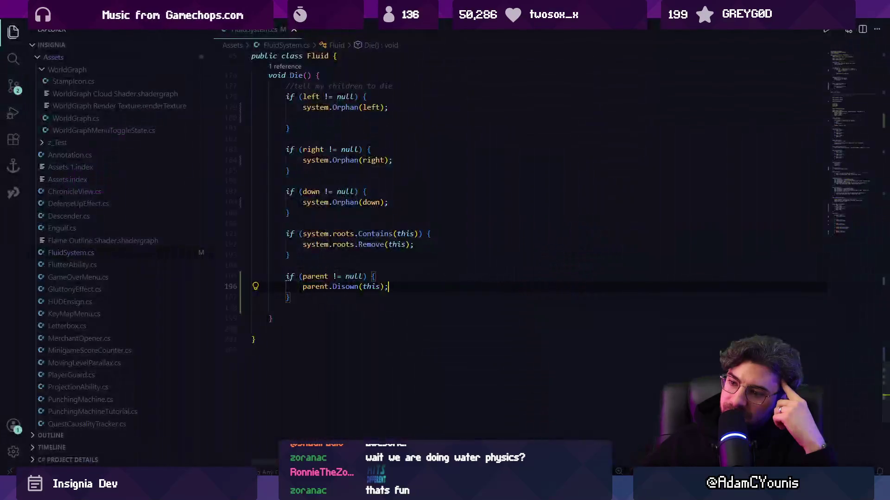
left_click(282, 492)
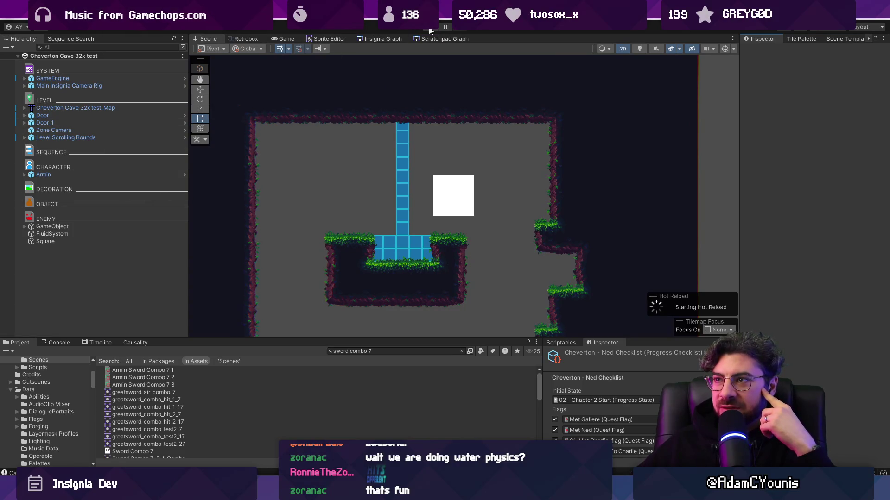
- Start a play test with Gizmos shown, then inspect the FluidSystem's settings in the Scene view
key("ctrl+p")
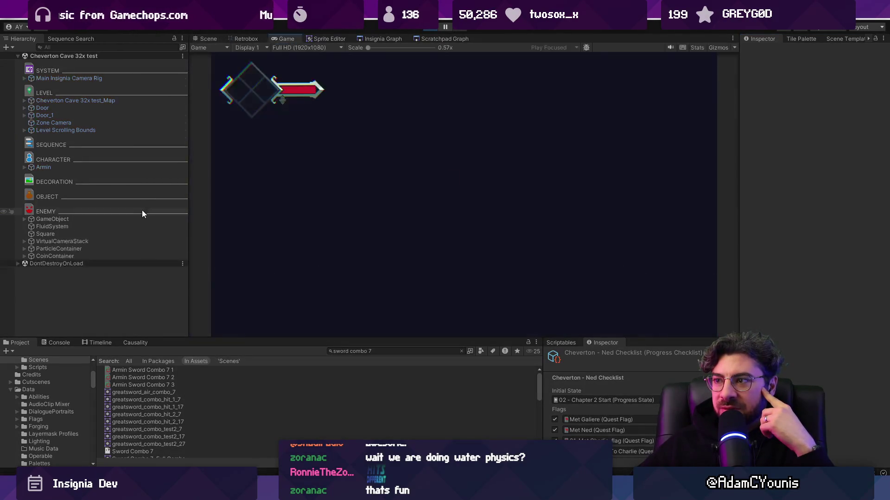
left_click(717, 48)
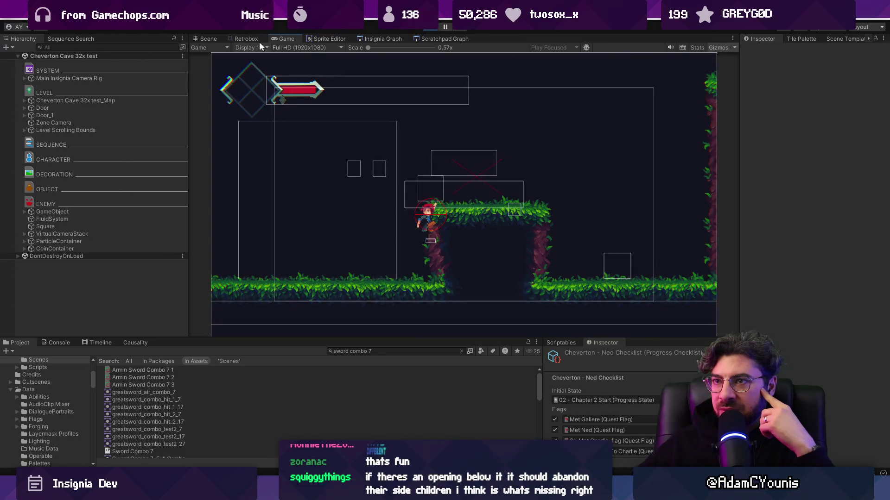
left_click(208, 38)
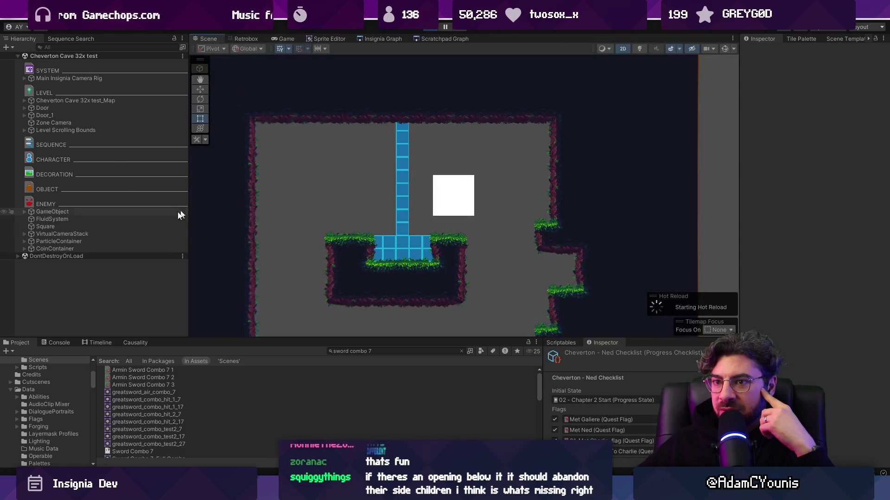
left_click(109, 220)
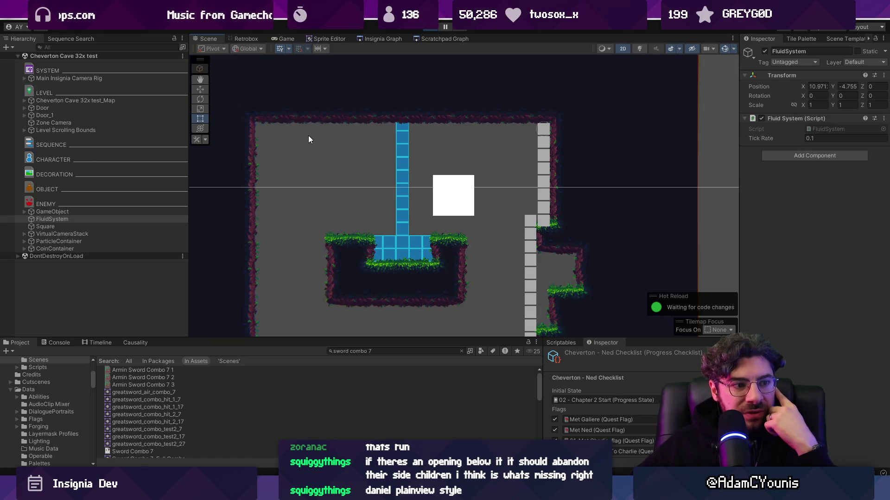
- Nudge the Square obstacle slightly up and right, stop the play test, and return to FluidSystem.cs
left_click(79, 225)
key("w")
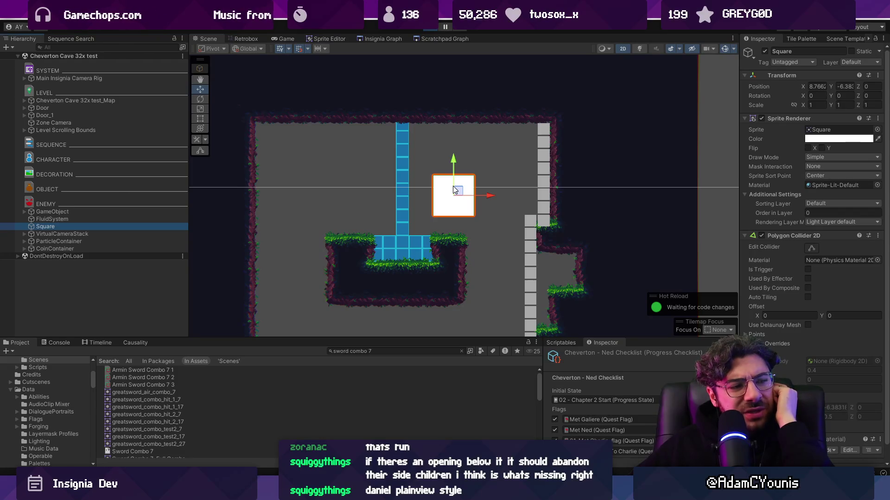
left_click_drag(458, 192, 464, 188)
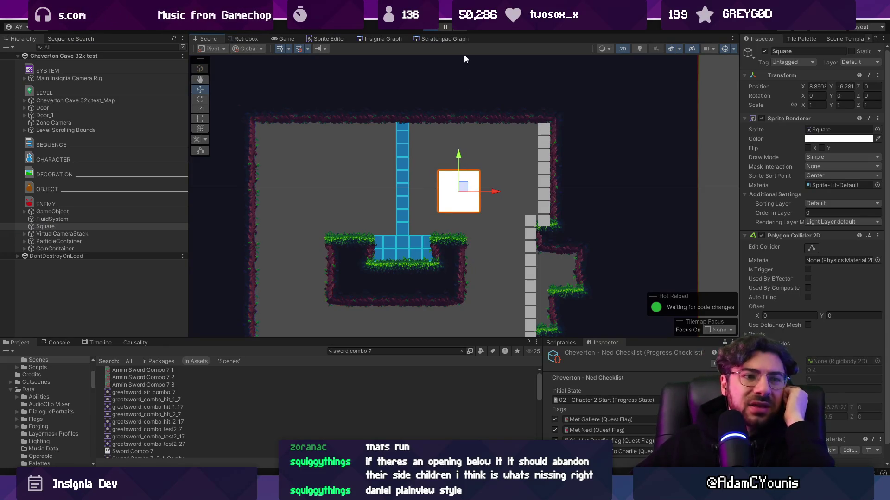
left_click(434, 30)
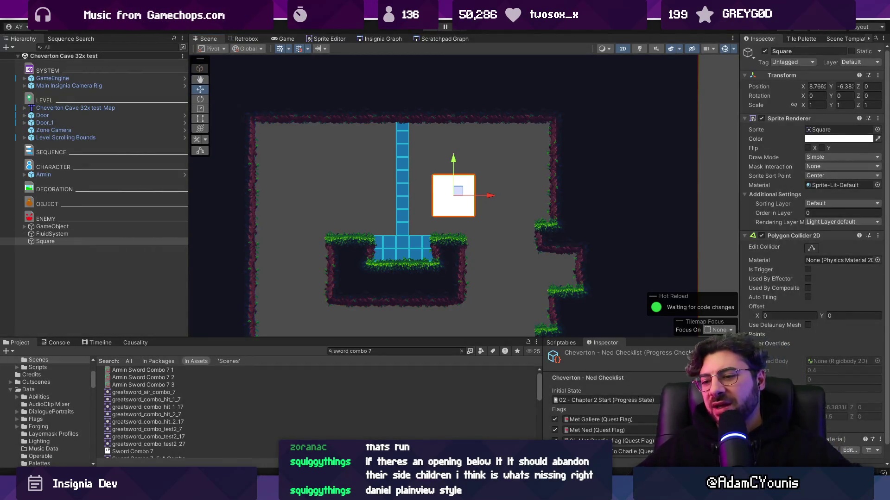
key("alt+Tab")
scroll(323, 276, "up", 4)
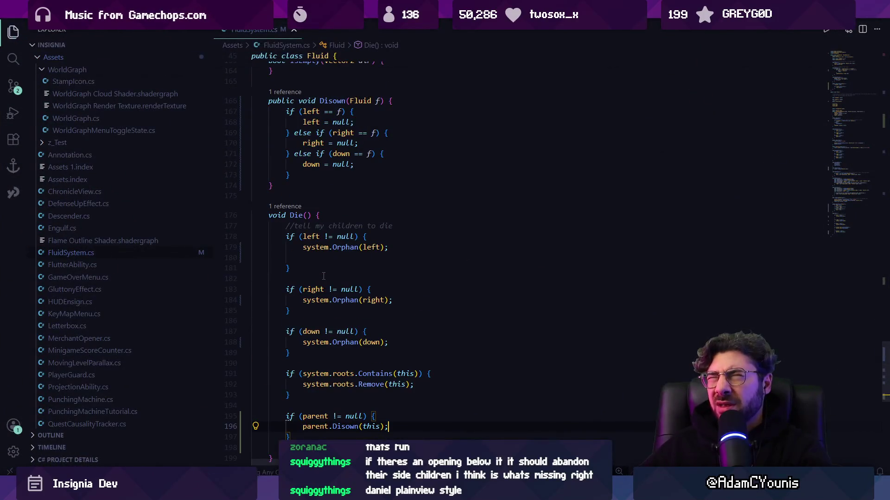
- Review the ends of the RightCheck spawn block and DownCheck method, then switch to Tiled
scroll(337, 312, "up", 10)
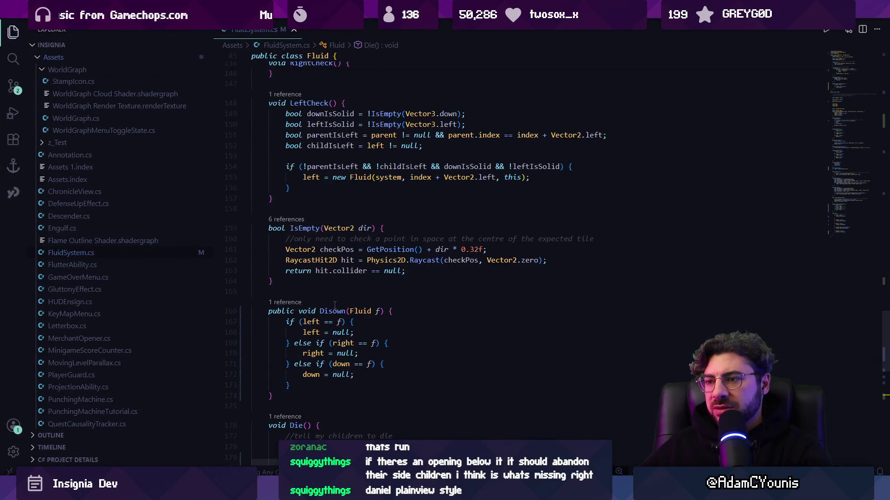
left_click(310, 249)
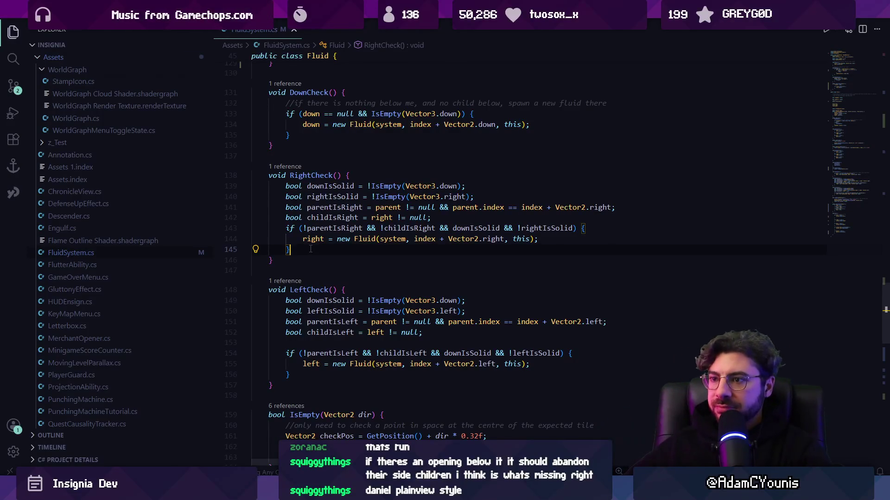
scroll(310, 250, "up", 4)
left_click(299, 260)
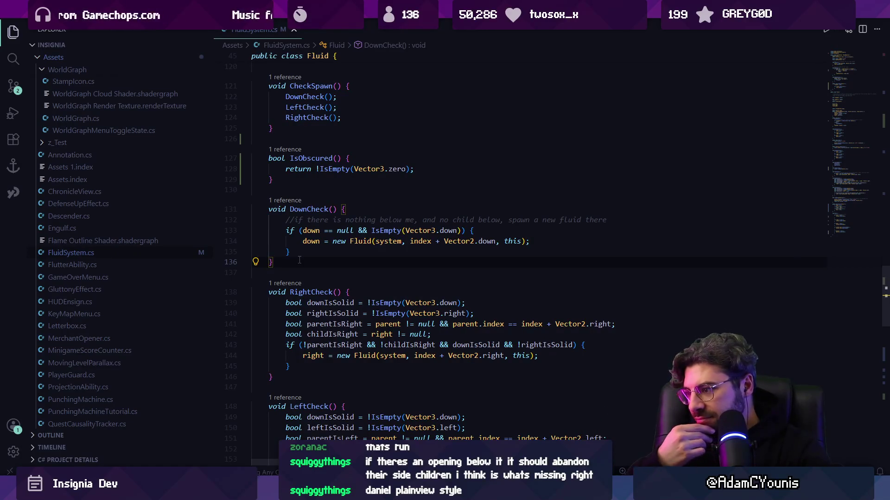
key("alt+Tab")
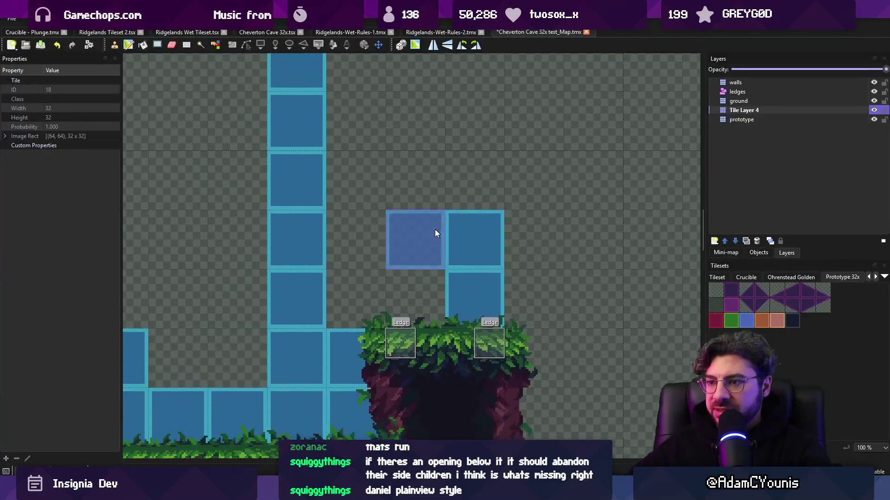
- Paint an L of blue tiles, a row plus a column down, then erase the row's leftmost tile
scroll(395, 254, "down", 3)
scroll(411, 221, "up", 2)
left_click_drag(337, 202, 446, 199)
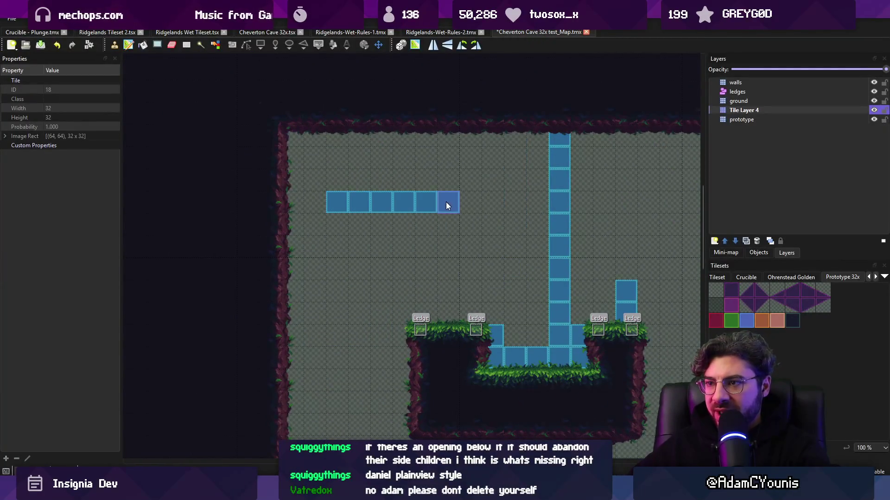
scroll(371, 247, "up", 2)
left_click_drag(348, 205, 347, 310)
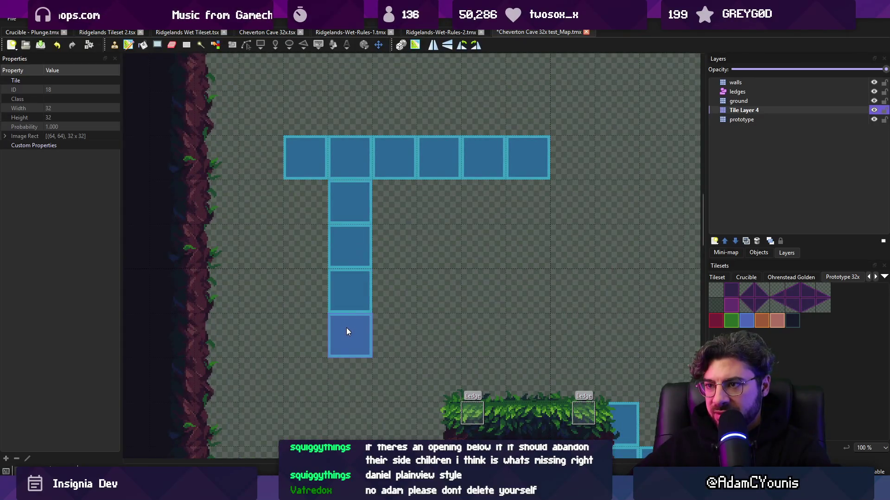
key("e")
left_click(304, 157)
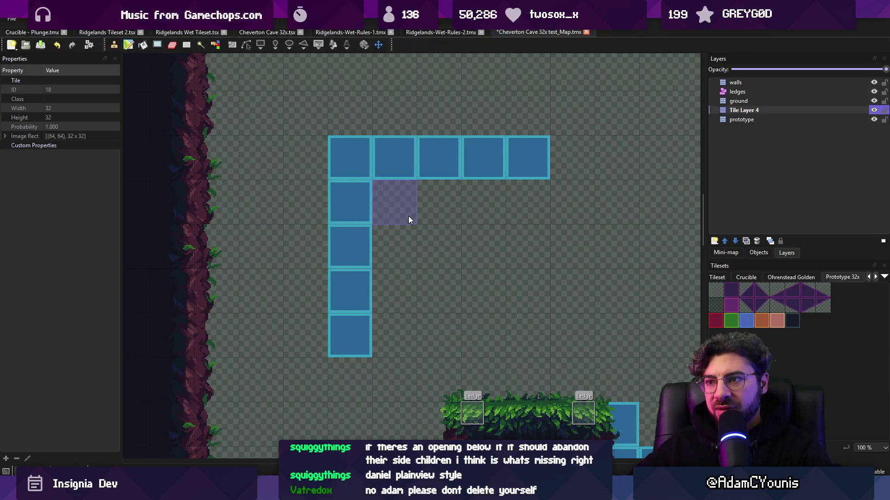
- Paint a 4x3 block of dark purple tiles beneath the blue row
left_click(732, 291)
left_click(365, 211)
mouse_move(394, 204)
left_mouse_down()
mouse_move(546, 207)
mouse_move(397, 252)
mouse_move(471, 298)
mouse_move(511, 280)
left_mouse_up()
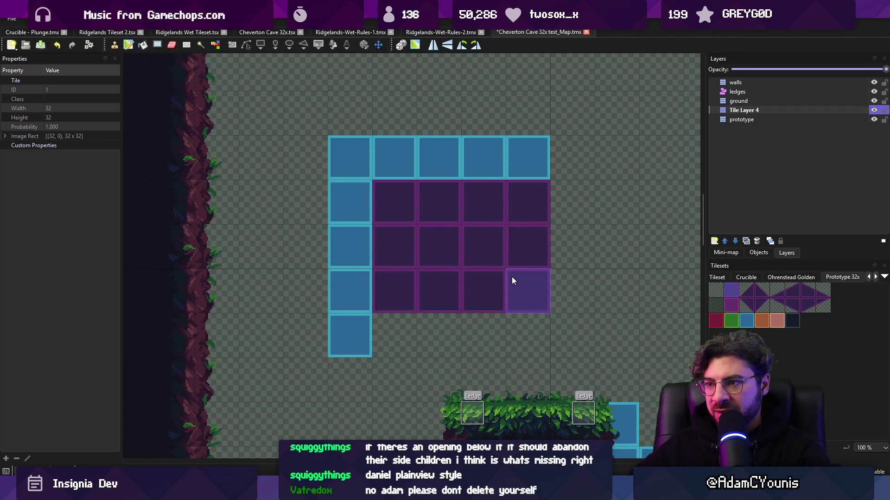
key("Escape")
- Cut the purple block and paste it one column further right
key("w")
left_click(407, 257)
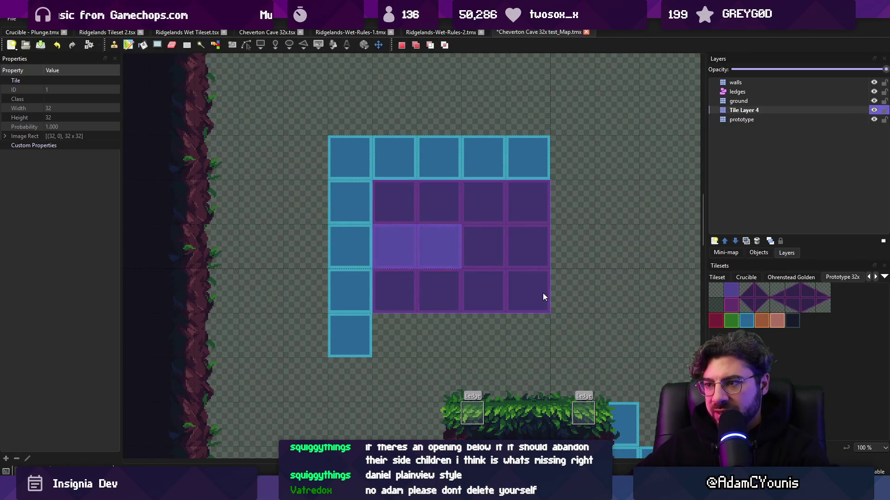
key("ctrl+x")
key("ctrl+v")
left_click(555, 253)
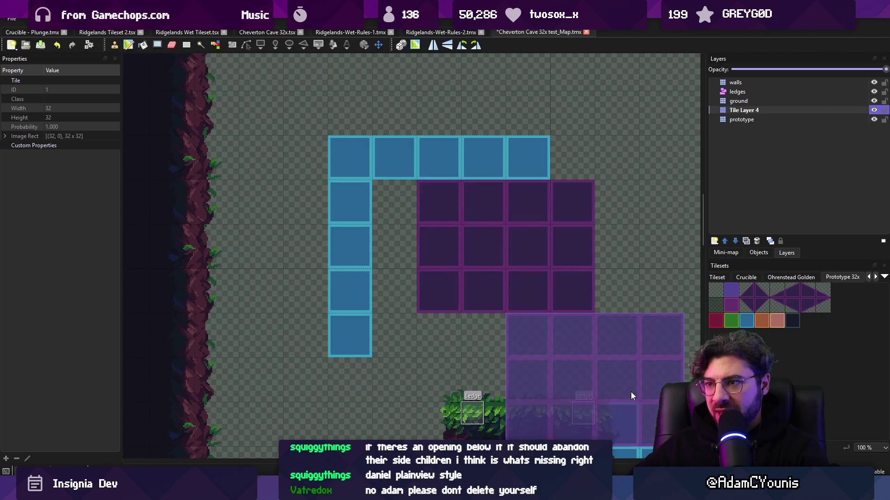
key("Escape")
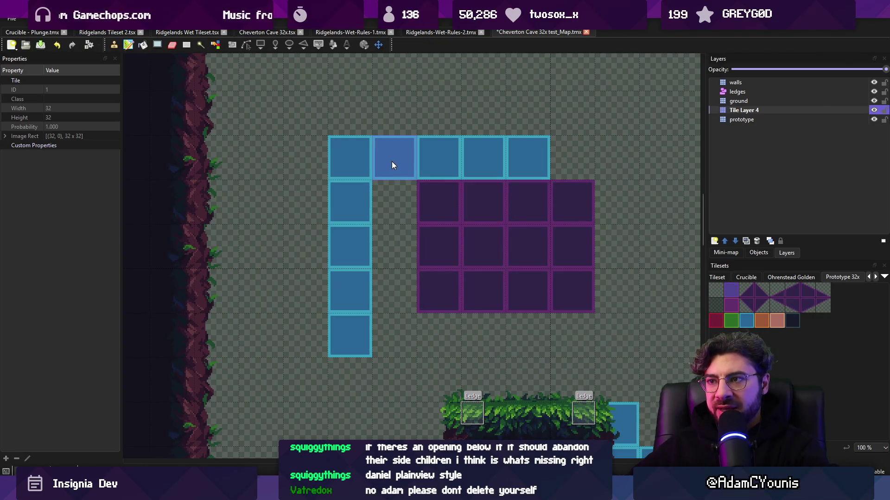
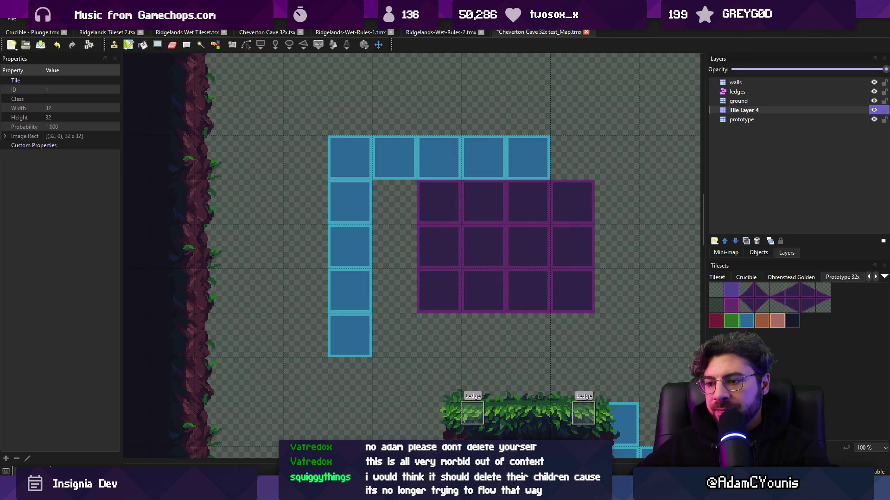
- Switch from the Tiled test map back to FluidSystem.cs in Visual Studio Code
key("alt+Tab")
scroll(320, 274, "up", 5)
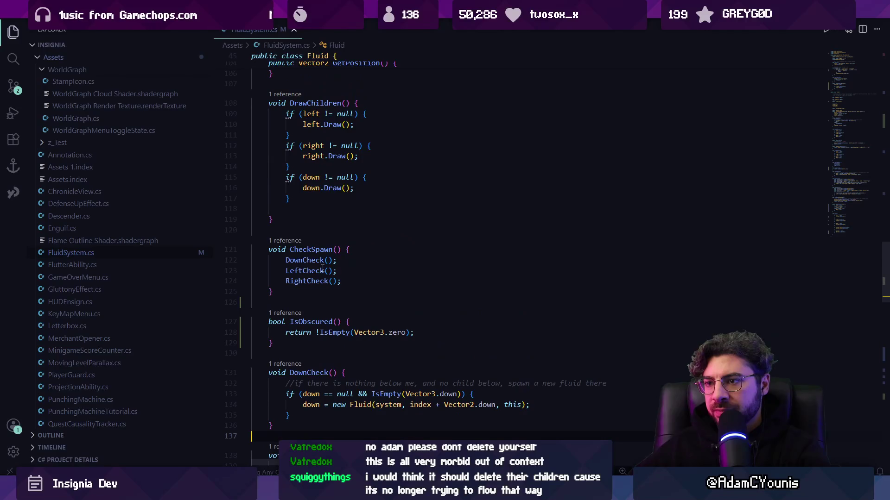
- Add an empty CheckDespawn method right after CheckSpawn
scroll(323, 269, "up", 3)
left_click(292, 342)
scroll(324, 324, "down", 2)
key("Down")
key("Down")
key("Down")
key("Down")
key("End")
key("Return")
key("Return")
type("void ")
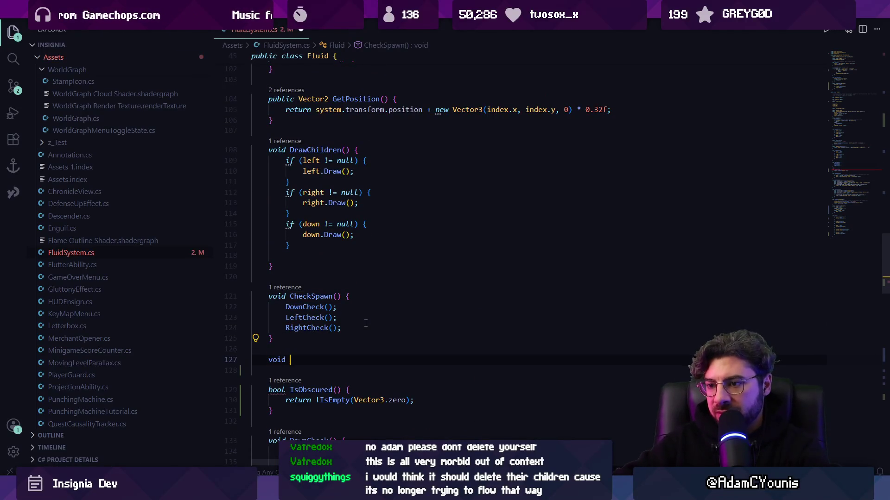
type("ckDelete")
key("BackSpace")
key("BackSpace")
key("BackSpace")
type("so")
key("BackSpace")
key("BackSpace")
key("BackSpace")
type("pawn(")
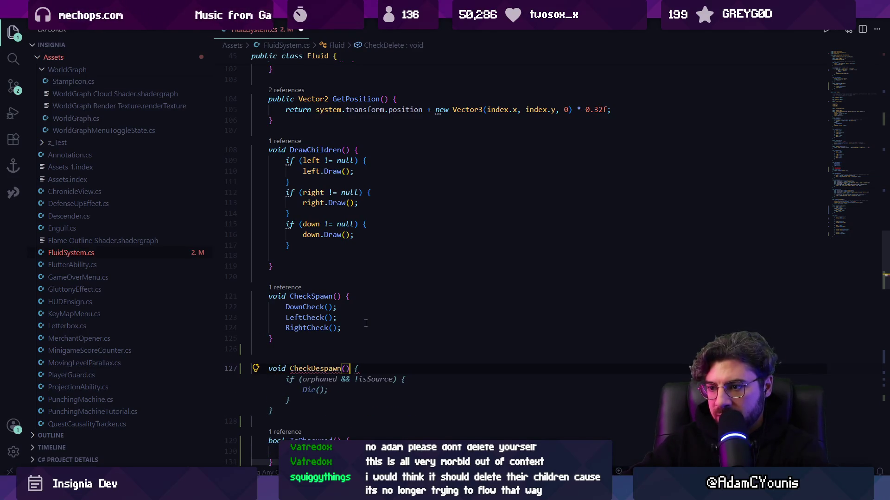
type(" {")
key("Return")
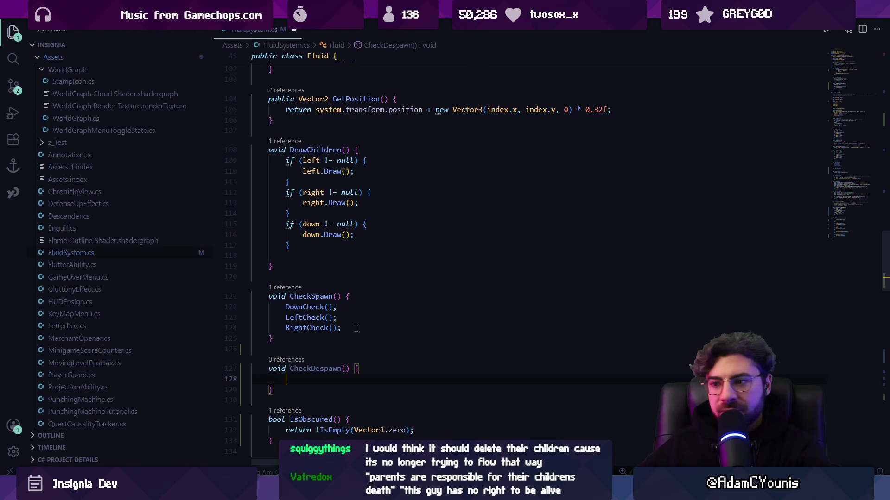
- Abandon renaming DownCheck and delete the empty CheckDespawn method
scroll(349, 329, "up", 8)
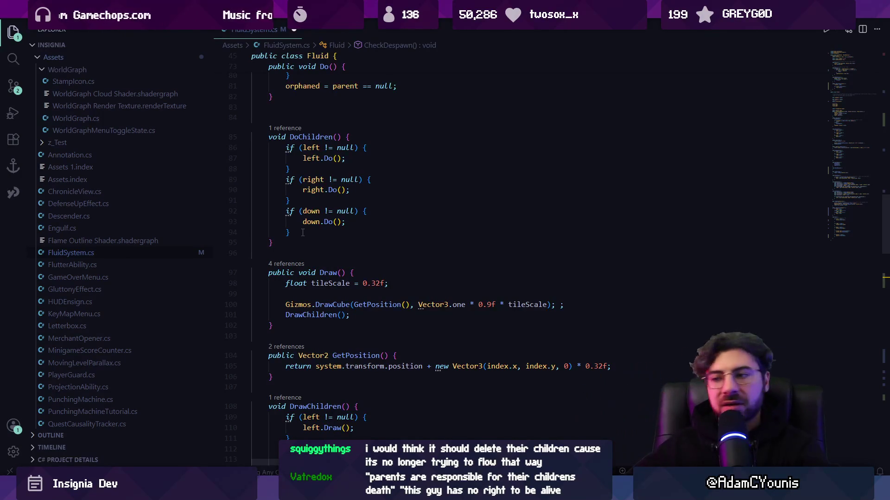
scroll(385, 261, "down", 8)
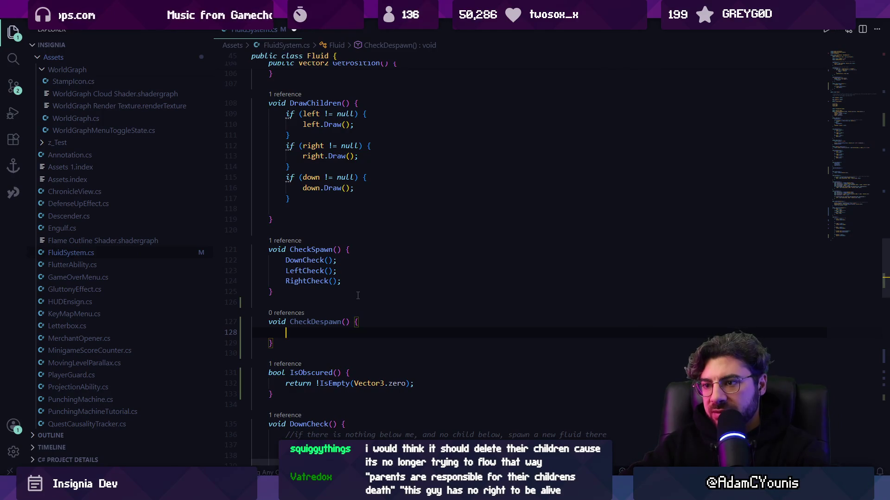
type("Check")
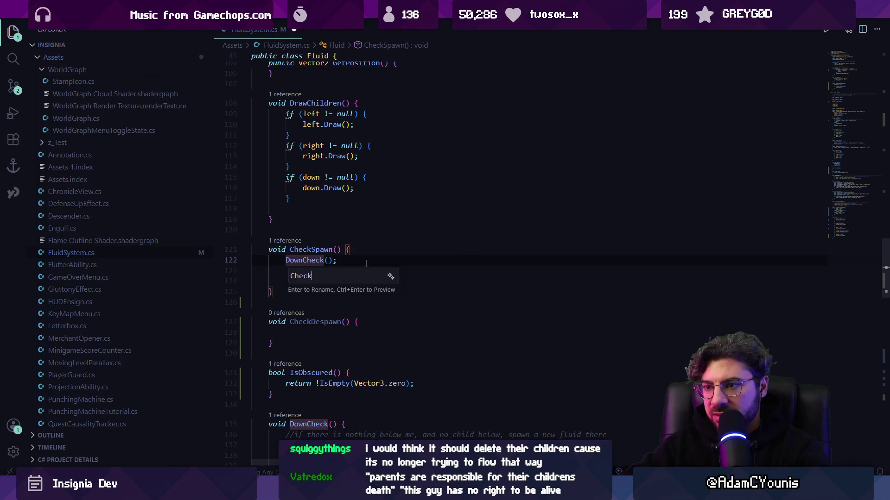
key("Escape")
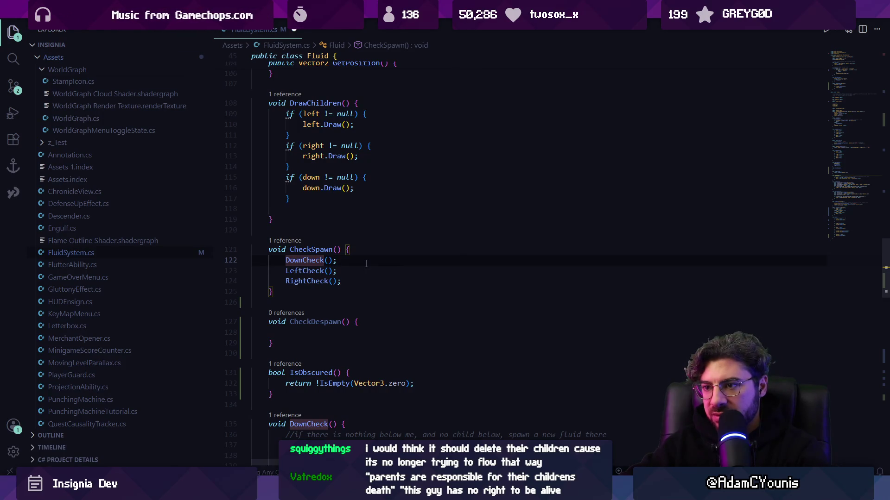
key("F2")
type("Cghe")
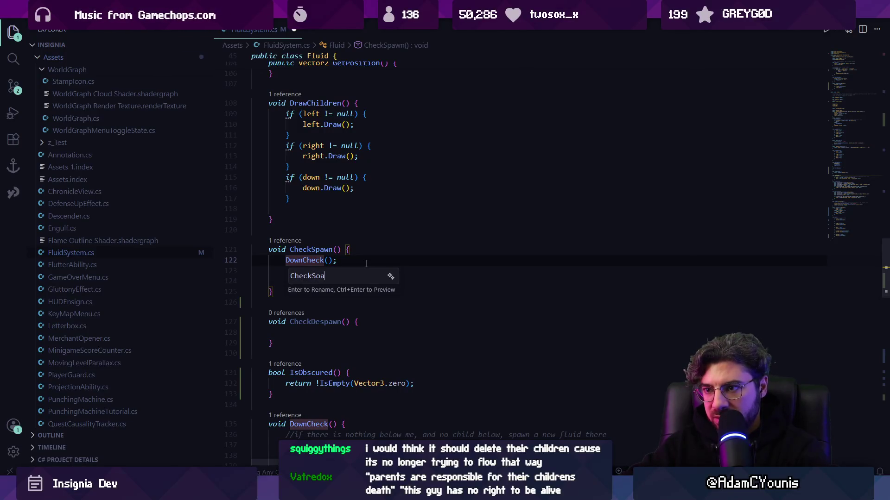
key("Escape")
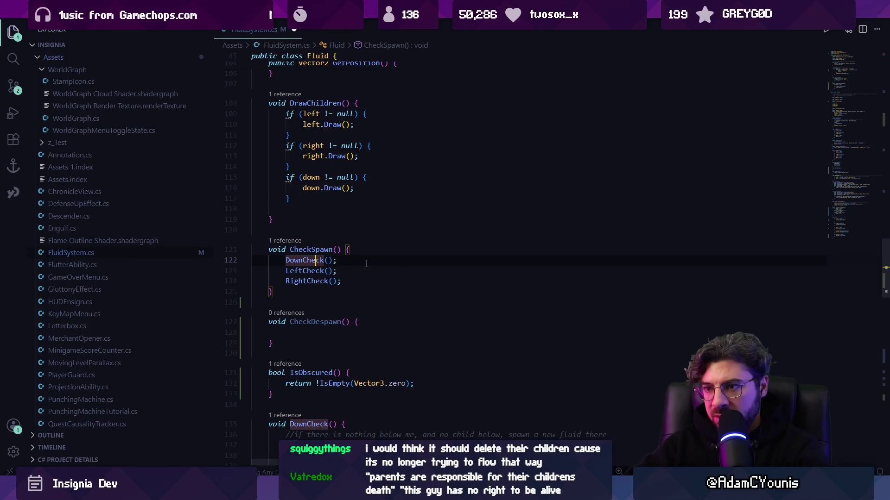
left_click_drag(274, 344, 258, 320)
key("BackSpace")
key("BackSpace")
key("BackSpace")
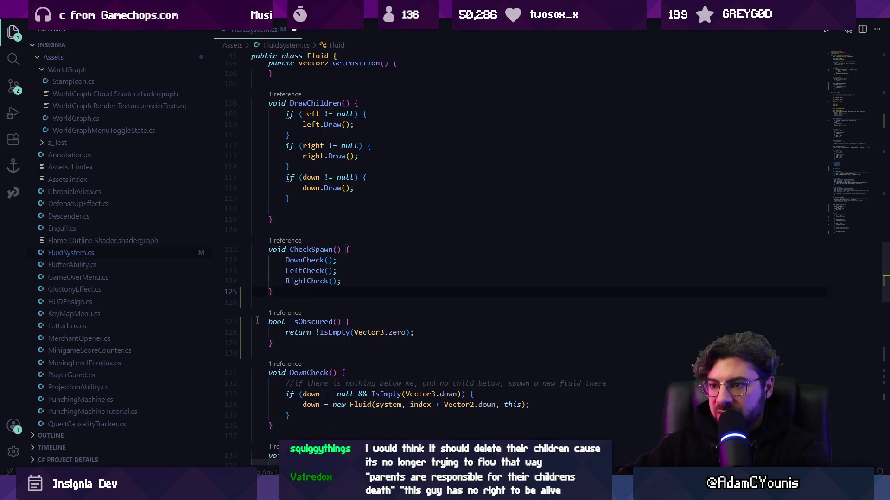
- In DownCheck, add a //Spawn comment above the spawn check and begin a despawn comment below it
left_click(305, 260, "ctrl")
scroll(341, 302, "down", 3)
key("Down")
key("Down")
key("Down")
key("Up")
key("Up")
key("Home")
key("Return")
key("Return")
key("Up")
type("//Spawn")
key("Down")
key("Down")
key("Down")
key("End")
key("Return")
key("Return")
type("//vo")
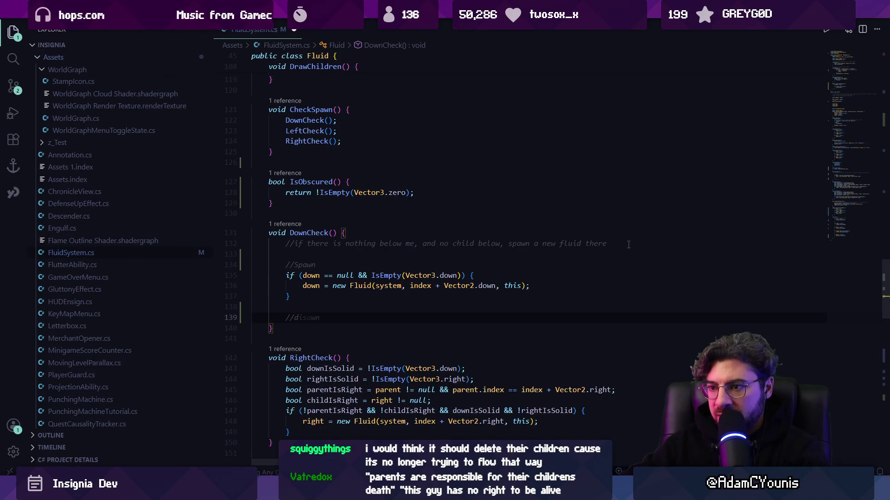
- Accept the suggested despawn block in DownCheck and save
key("Tab")
key("Return")
key("Tab")
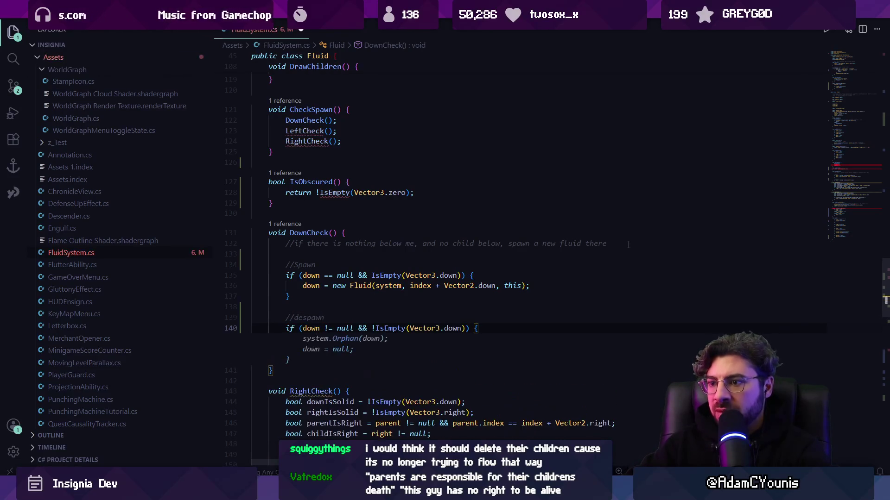
key("Tab")
key("ctrl+s")
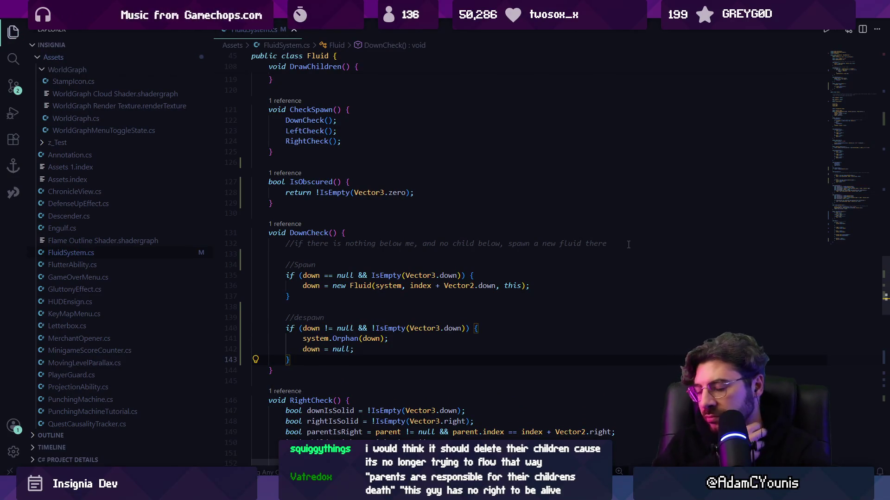
- Replace DownCheck's Orphan and reset lines with down.Die(), after checking the Orphan and Die definitions
left_click(348, 338, "ctrl")
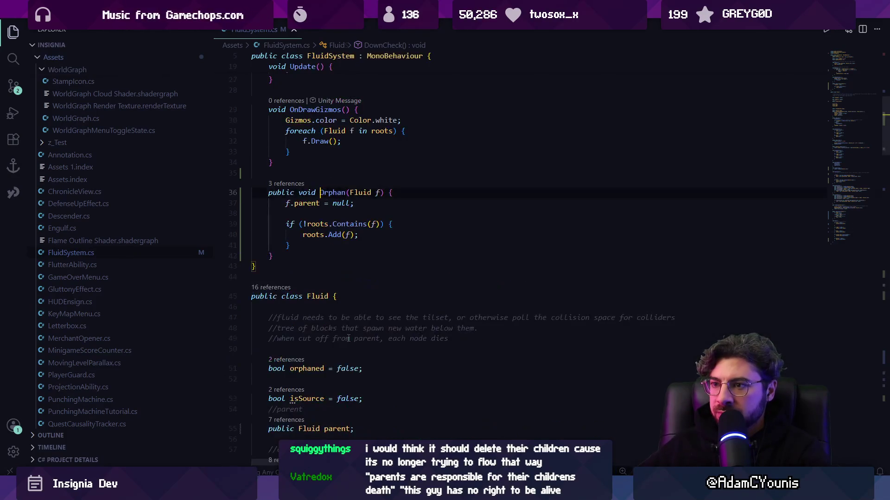
key("alt+Left")
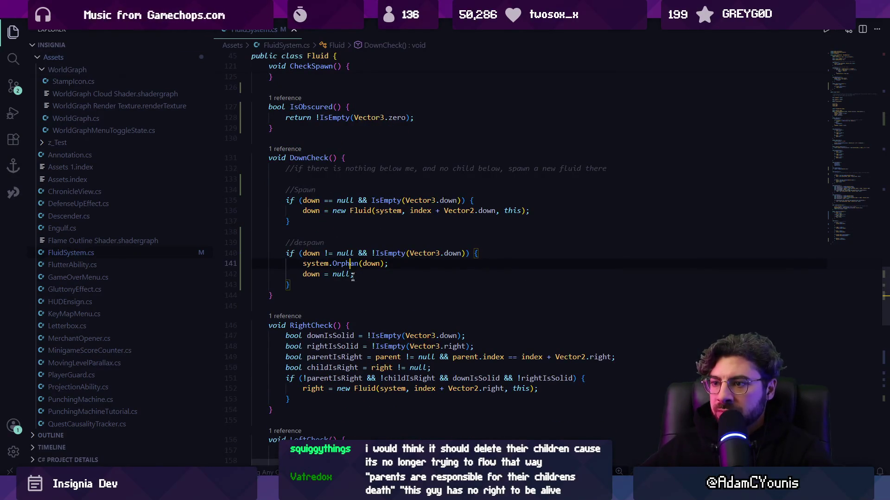
double_click(350, 263)
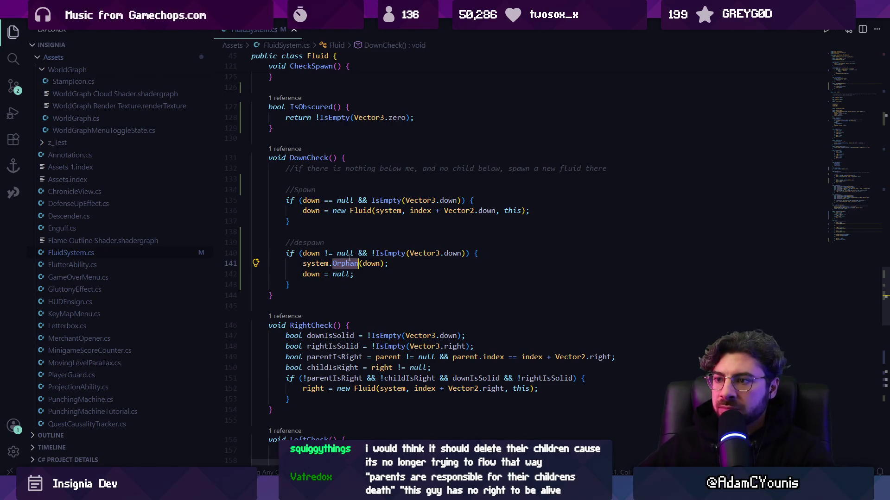
left_click_drag(355, 273, 304, 263)
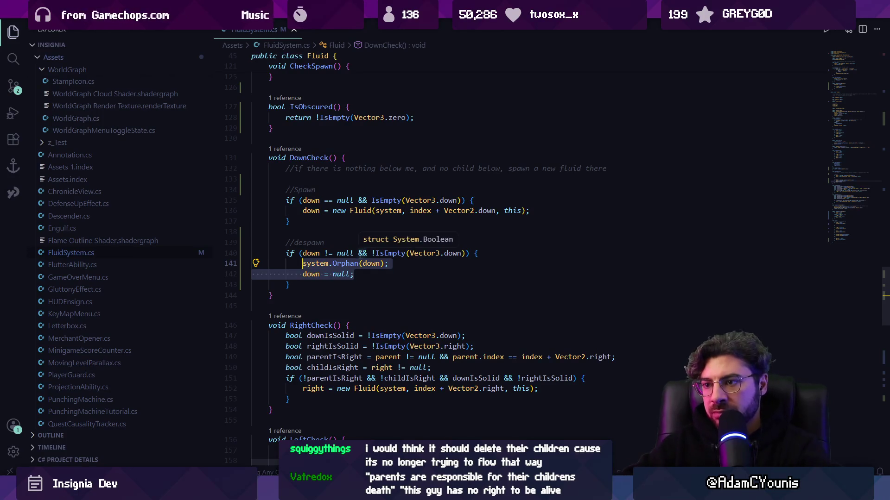
type("down.Die();")
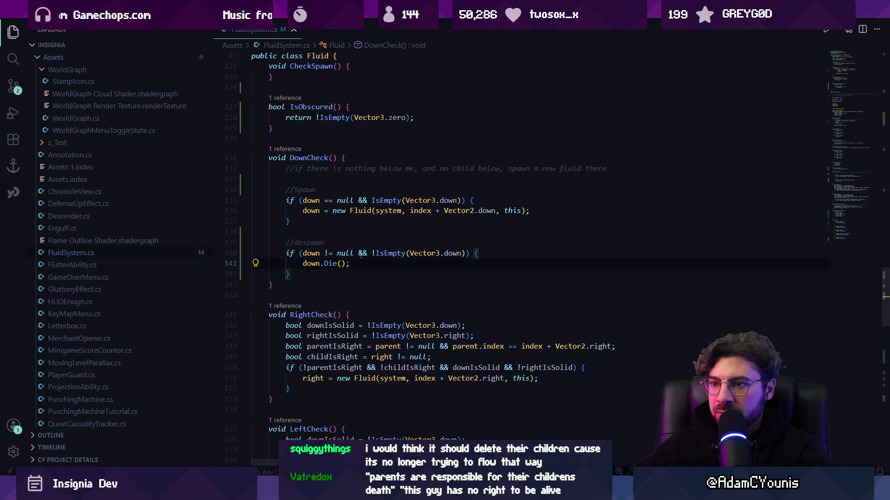
left_click(330, 263, "ctrl")
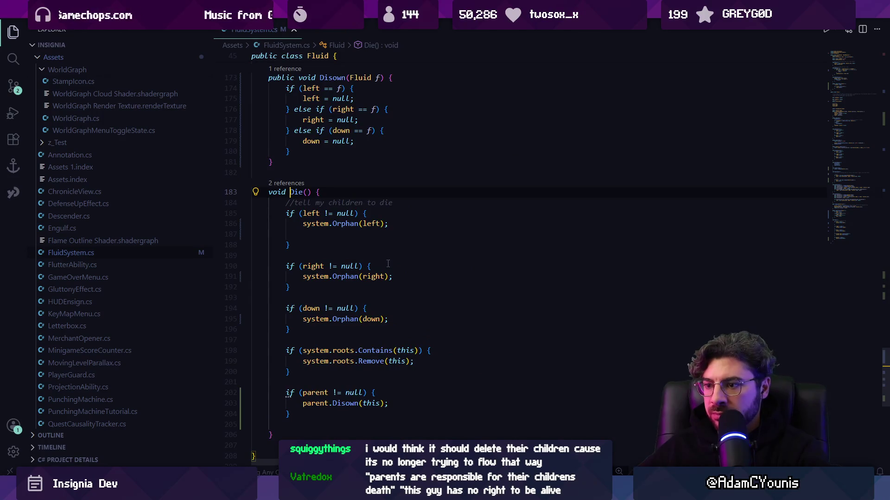
key("alt+Left")
left_click(335, 275)
- Start a // despawn comment on a new line after RightCheck's spawn block
scroll(316, 271, "up", 1)
scroll(315, 272, "down", 3)
left_click(395, 320)
key("Return")
key("Up")
key("Down")
key("Return")
type("//")
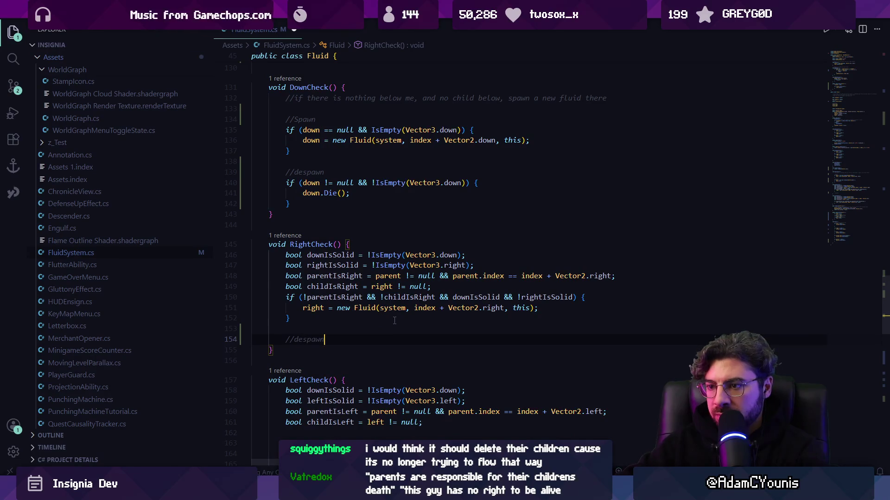
- Try the suggested right-side despawn block, save, then delete it again
key("Return")
key("Tab")
key("ctrl+z")
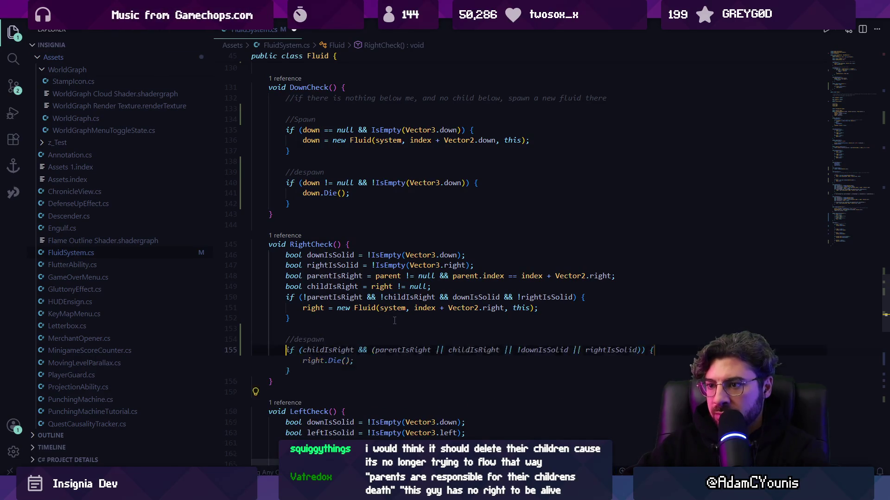
key("Tab")
key("ctrl+s")
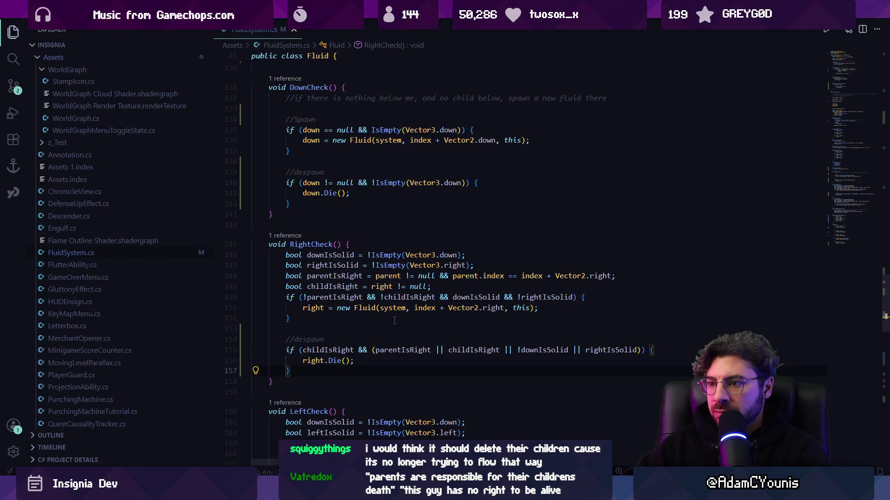
key("shift+Up")
key("shift+Up")
key("shift+Up")
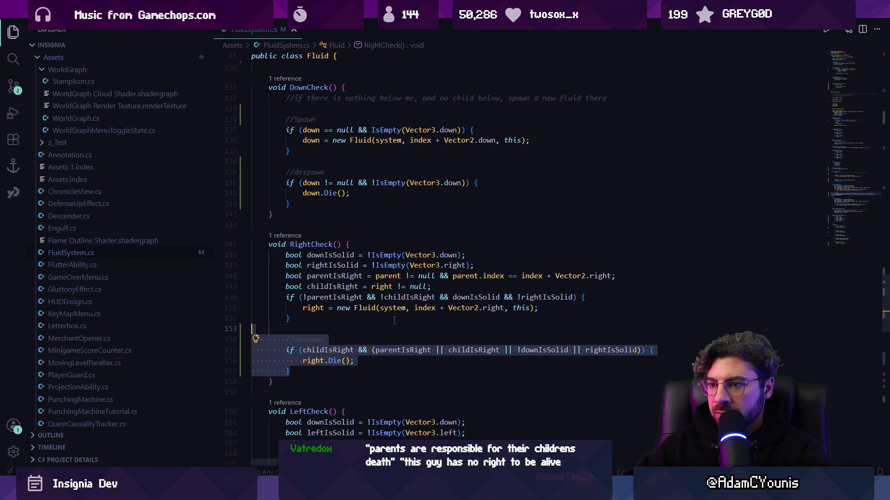
key("BackSpace")
- Declare a bool shouldExist above RightCheck's spawn condition
key("Up")
key("Up")
key("Up")
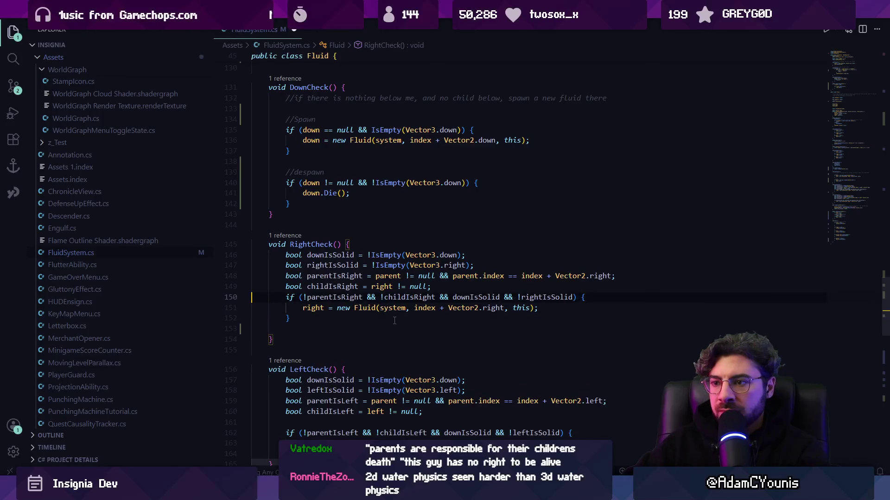
key("Return")
key("Return")
key("Up")
key("Tab")
key("Tab")
key("Tab")
key("BackSpace")
type("bool shoul")
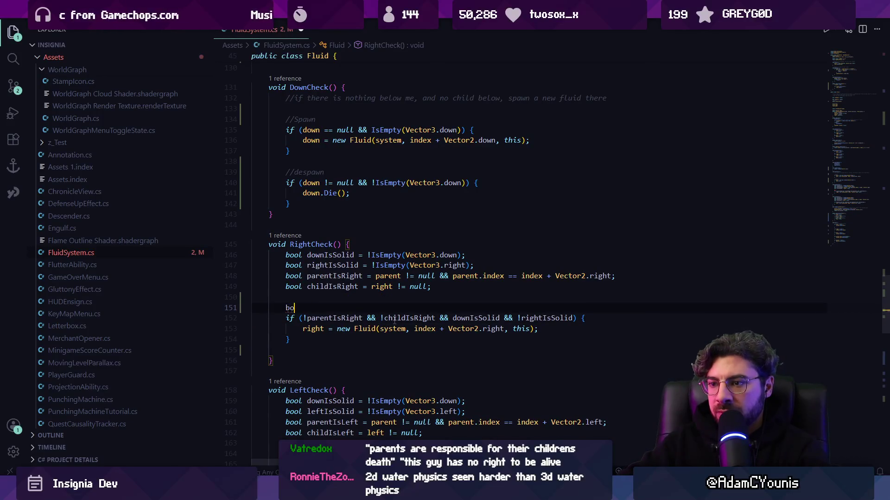
key("Tab")
- Rewrite RightCheck's spawn condition to use shouldExist with the right == null check
key("Down")
key("Left")
key("Left")
key("ctrl+shift+Left")
key("ctrl+shift+Left")
key("ctrl+shift+Left")
key("ctrl+shift+Left")
key("ctrl+shift+Left")
key("ctrl+shift+Left")
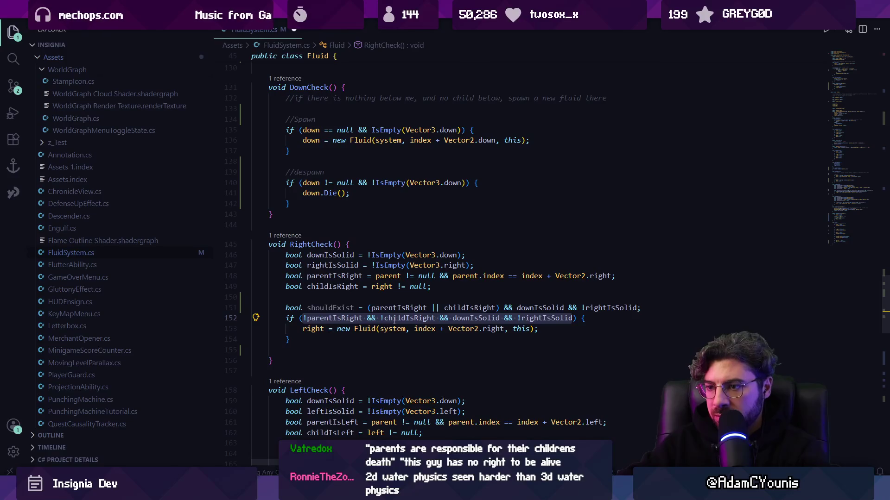
type("shouldexist && right == null")
key("Tab")
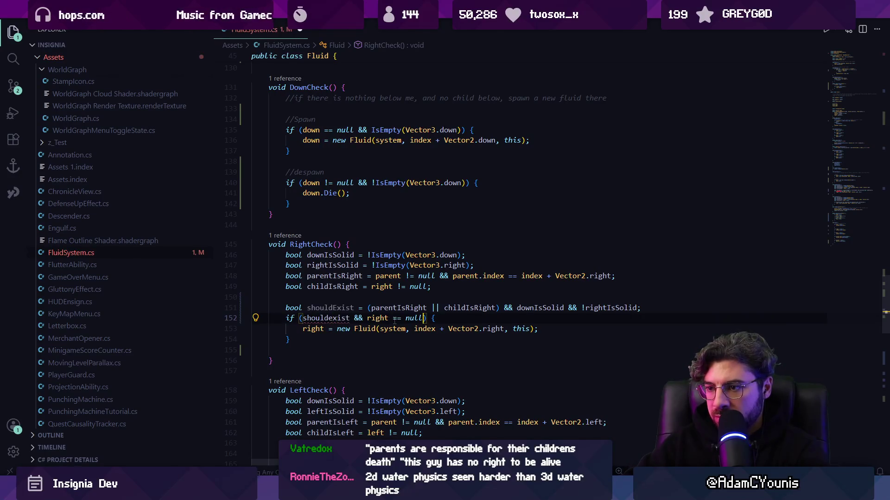
key("Tab")
key("Down")
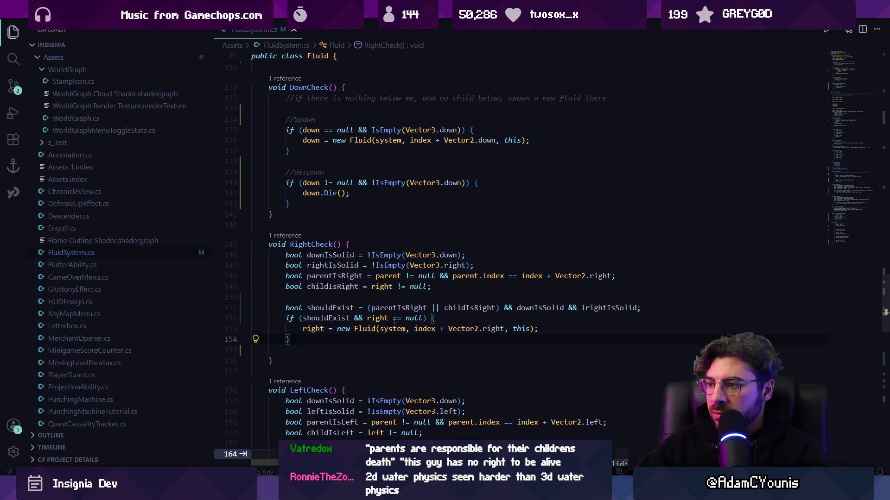
- Add an else branch calling right.Die() in RightCheck and save FluidSystem.cs
type("else")
key("Tab")
key("ctrl+s")
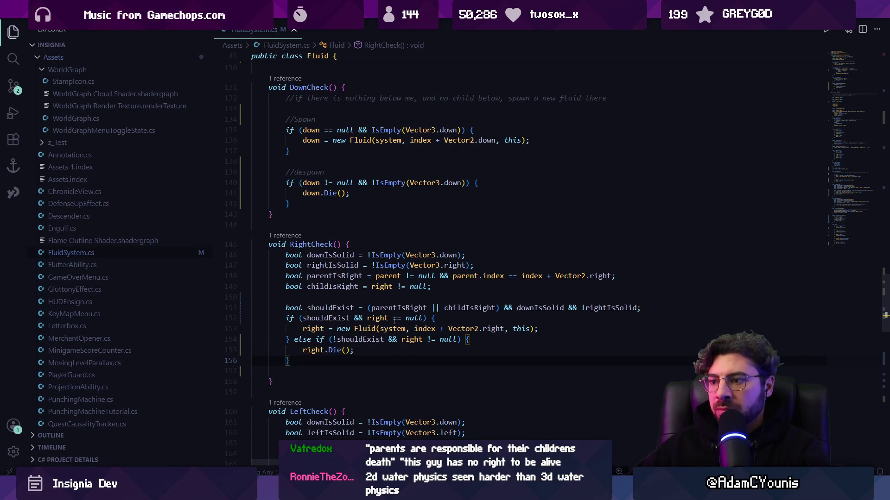
scroll(359, 341, "up", 3)
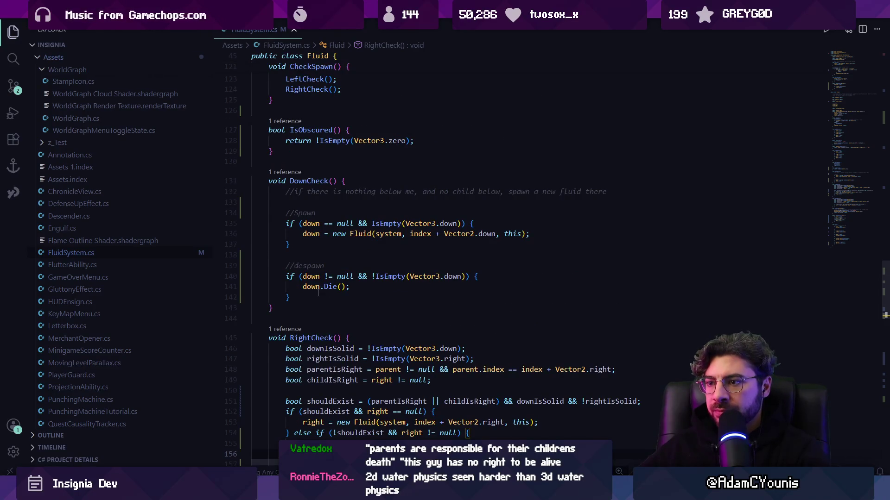
- Declare bool shouldExist at the top of DownCheck using the copied spawn condition, and save
left_click(253, 202)
key("Tab")
key("Tab")
type("bool should")
key("Tab")
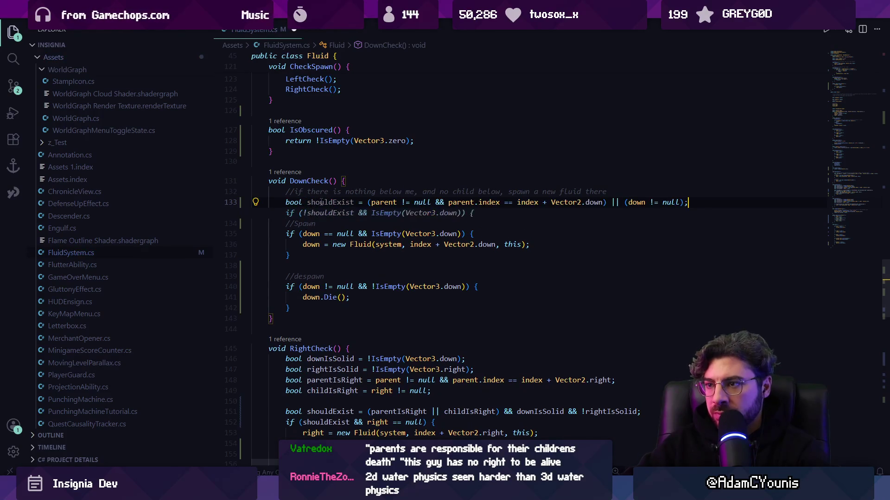
key("ctrl+z")
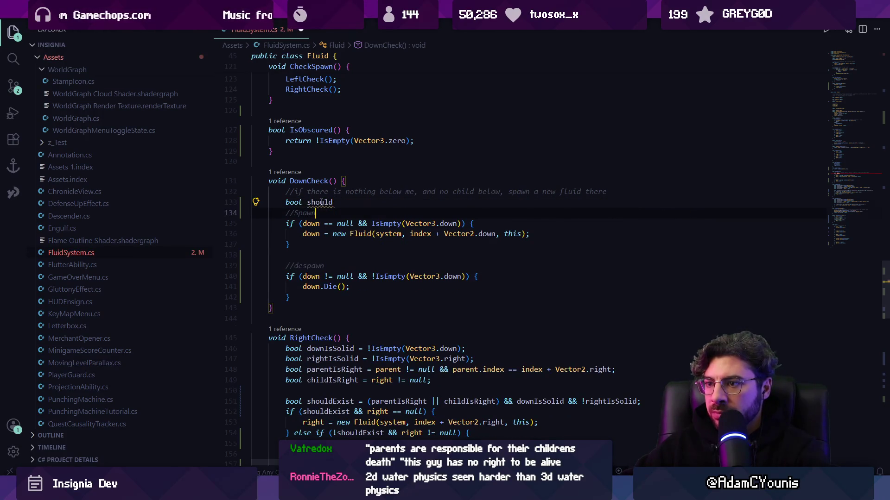
key("Tab")
key("ctrl+Left")
key("ctrl+shift+Right")
key("ctrl+shift+Right")
key("ctrl+shift+Right")
key("ctrl+c")
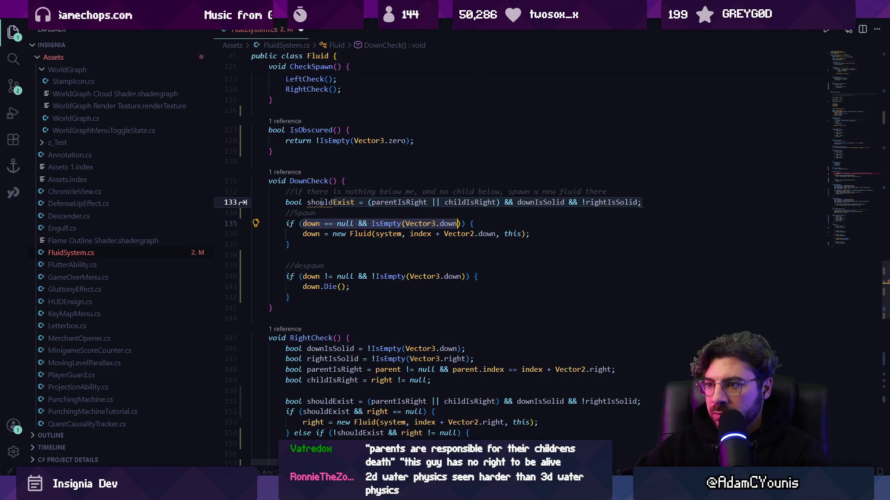
key("Up")
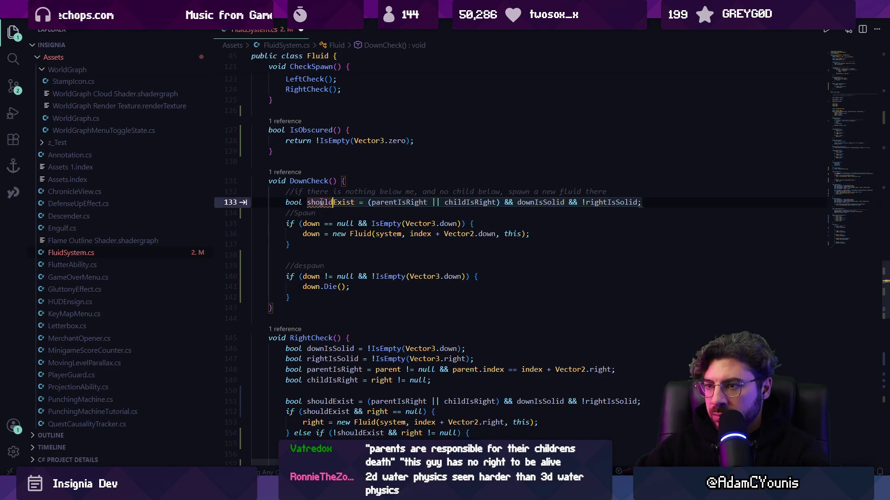
left_click(332, 202)
type("Exist =")
key("ctrl+v")
type(";")
key("ctrl+s")
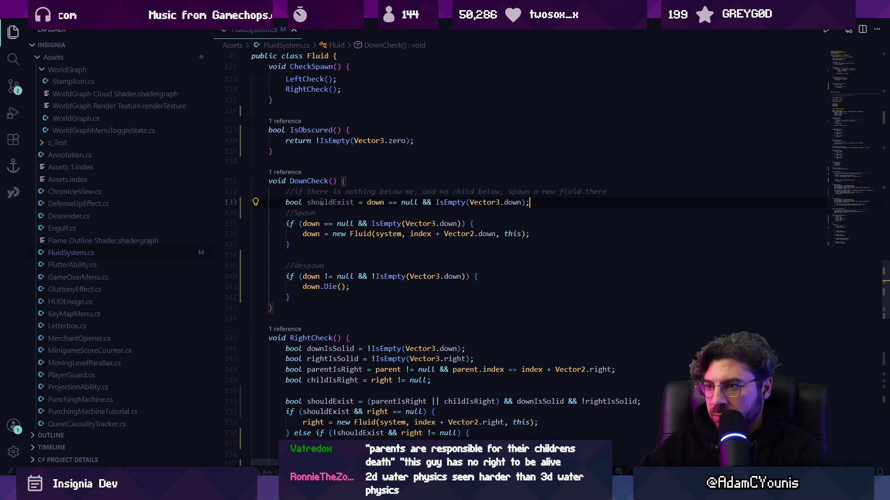
- Make DownCheck use 'shouldExist && down == null' with an 'else if (!shouldExist && down != null)' branch, removing the old despawn check
key("ctrl+Left")
key("ctrl+Left")
key("ctrl+Left")
key("ctrl+shift+Left")
key("ctrl+shift+Left")
key("ctrl+shift+Left")
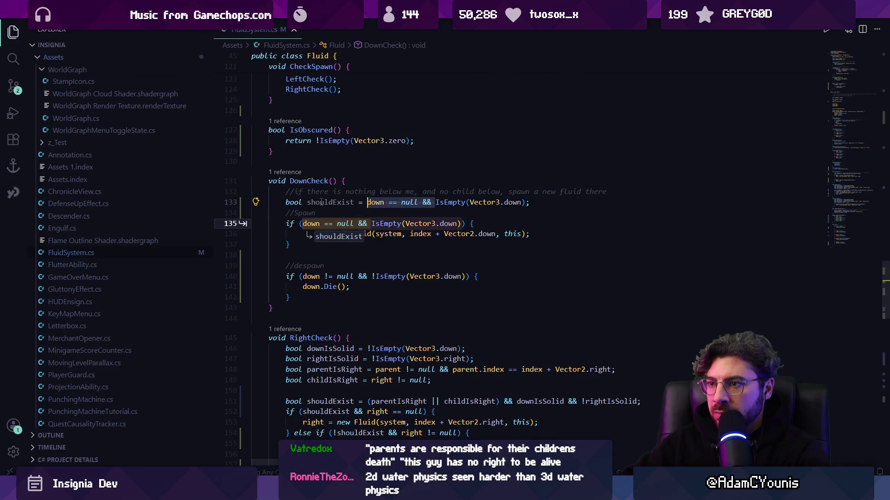
key("BackSpace")
key("Down")
key("Down")
key("ctrl+shift+Right")
key("ctrl+shift+Right")
key("ctrl+shift+Right")
type("shouldExist && down == null")
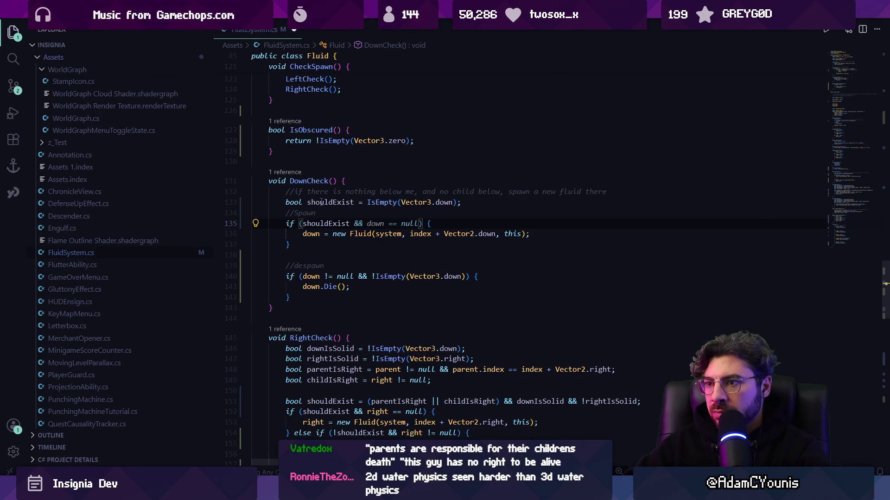
key("Down")
key("Down")
type("else if (!shouldExist && down != null) {")
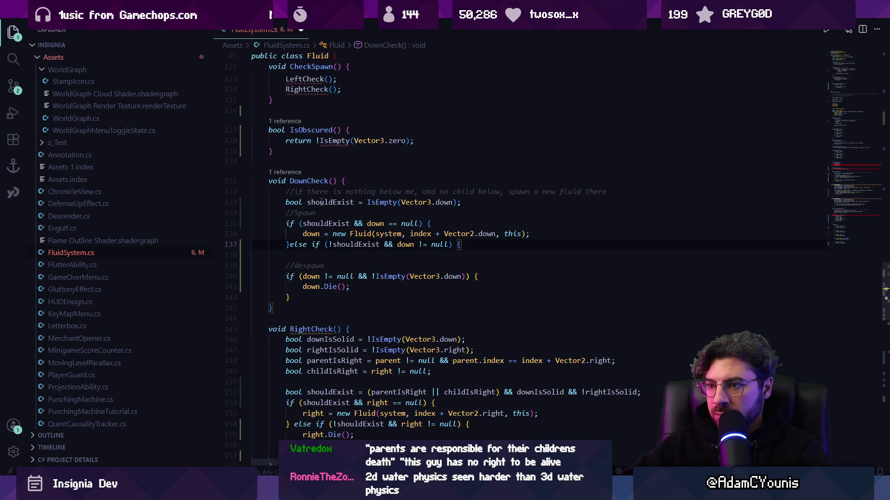
key("Down")
key("Down")
key("Down")
key("shift+Up")
key("shift+Up")
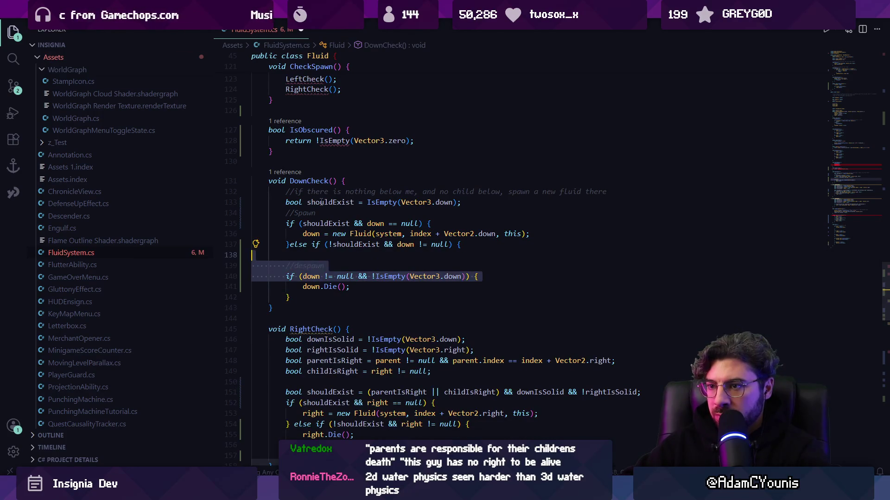
key("BackSpace")
key("ctrl+s")
- Add a blank line after RightCheck's shouldExist and declare shouldExist in LeftCheck
scroll(344, 295, "down", 3)
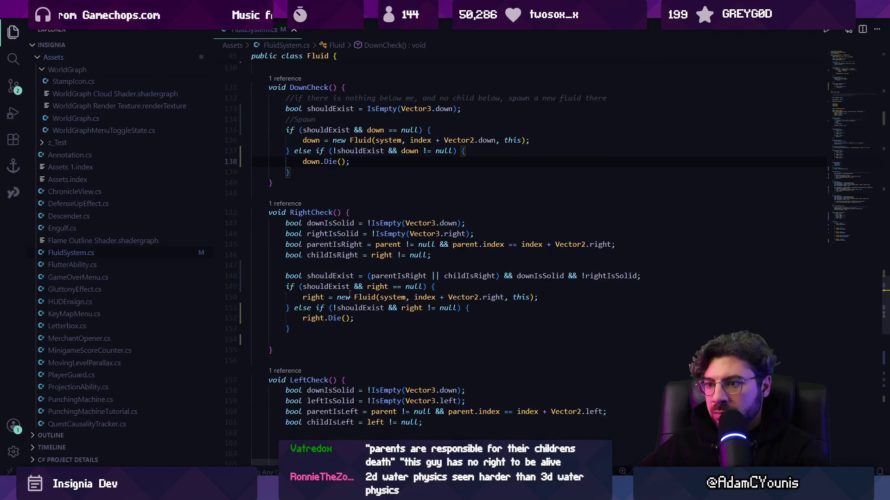
left_click(561, 280)
key("End")
key("Return")
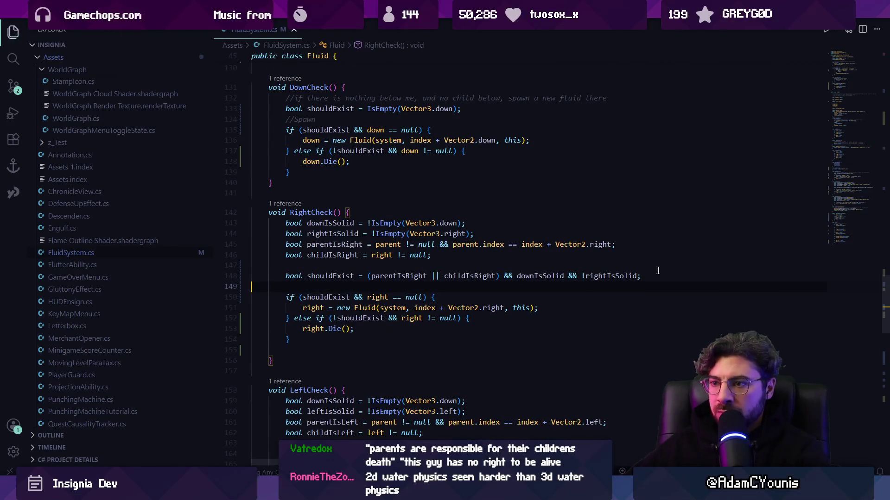
scroll(315, 337, "down", 4)
scroll(315, 338, "down", 2)
left_click(393, 252)
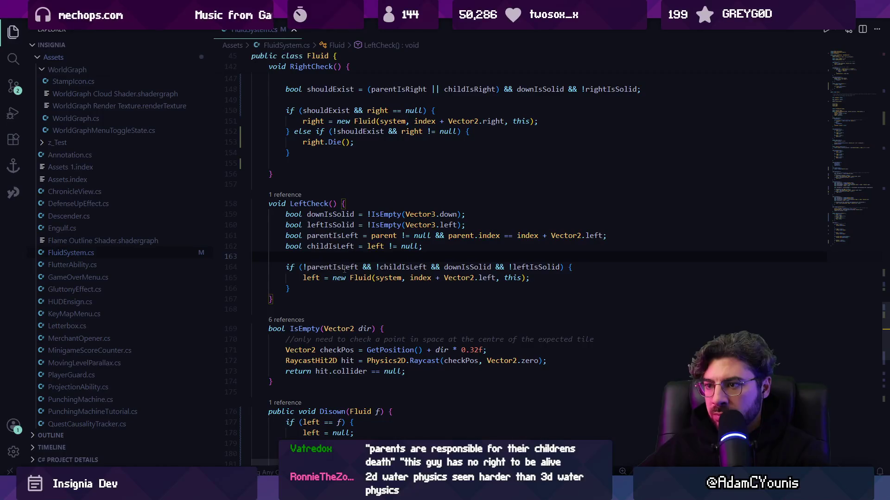
key("Return")
key("Return")
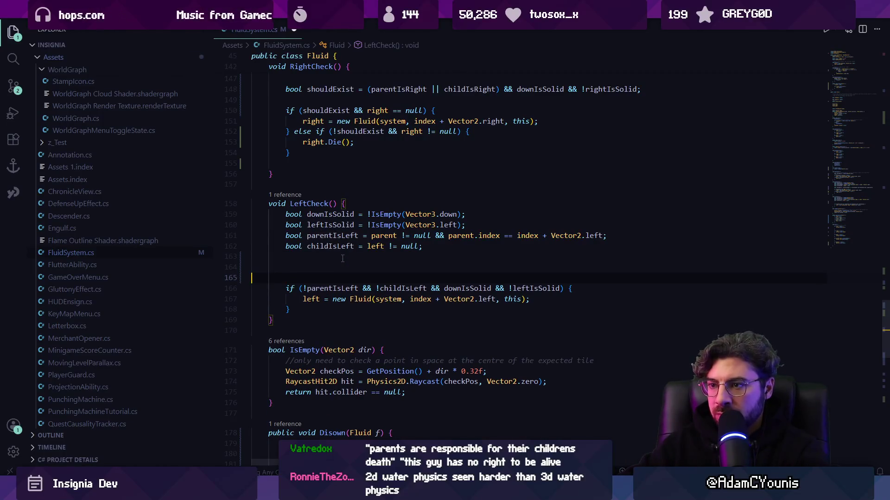
key("BackSpace")
type("boo")
key("BackSpace")
key("BackSpace")
key("BackSpace")
type("l")
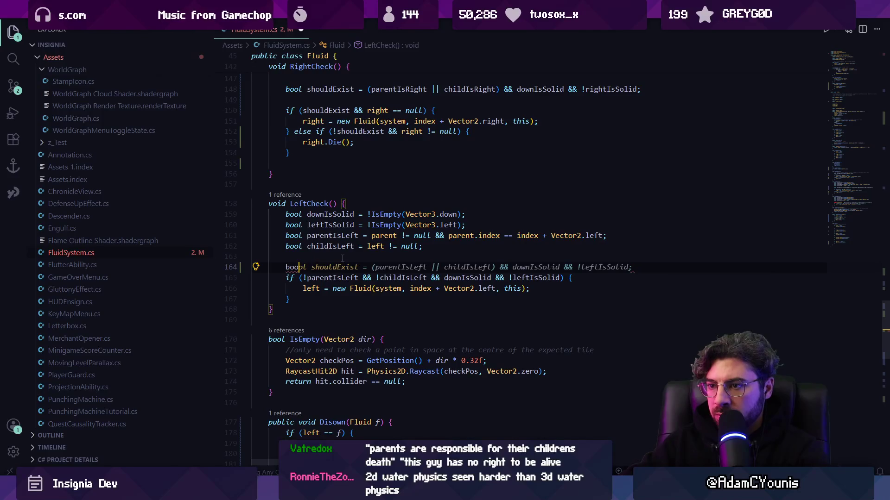
key("Tab")
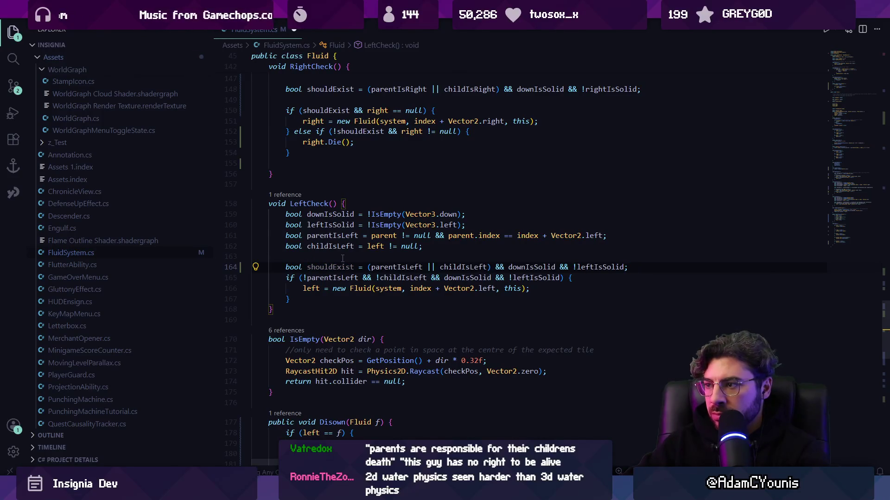
- Use shouldExist in LeftCheck's spawn condition, add an else branch calling left.Die(), save, and switch to Unity
key("Return")
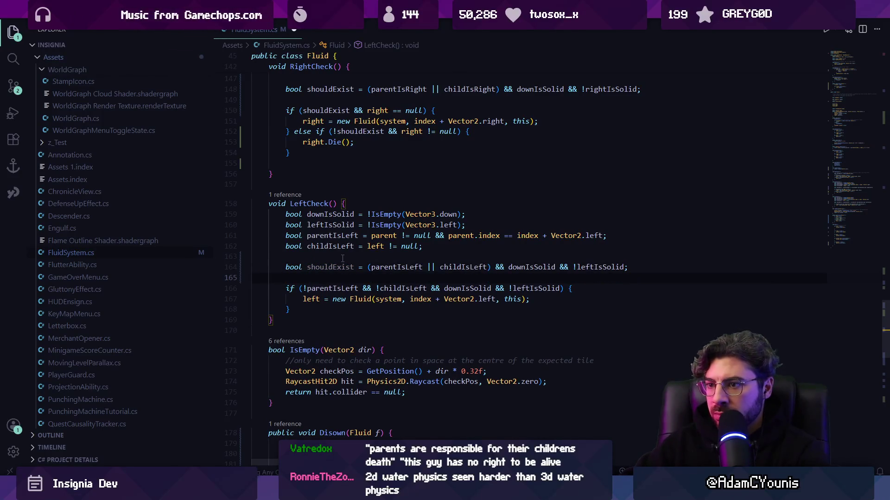
key("Tab")
key("Down")
key("Down")
type("else")
key("Tab")
key("ctrl+s")
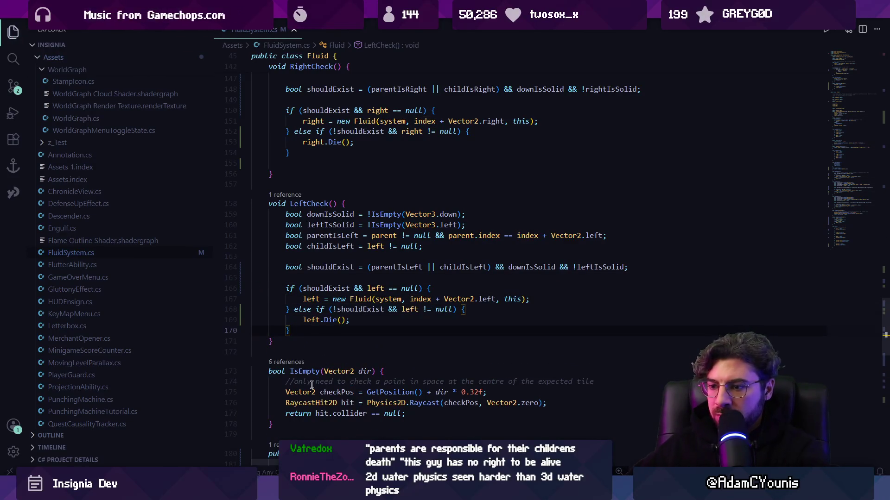
key("alt+Tab")
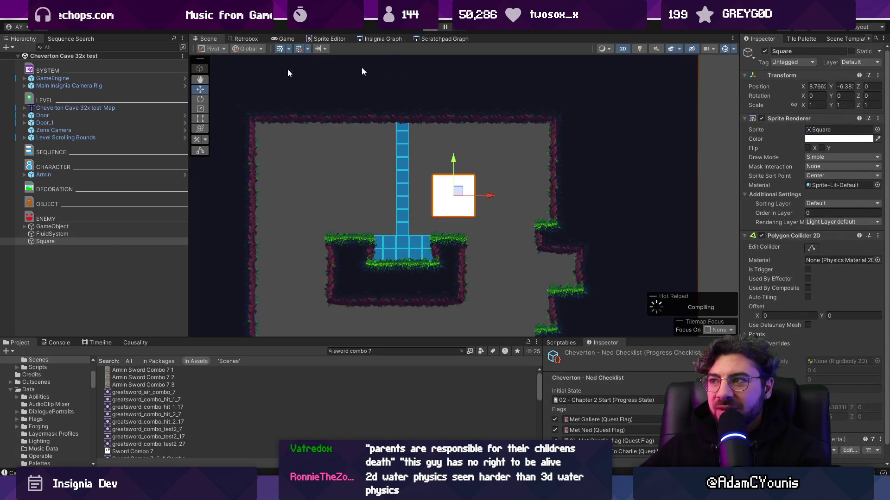
- Play the scene, zoom the Scene view to check the fluids, then return to FluidSystem.cs
key("ctrl+p")
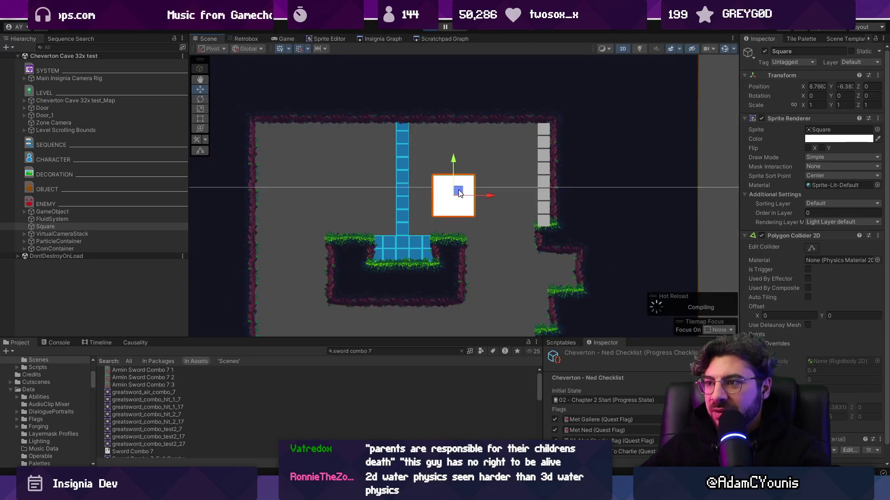
scroll(568, 222, "up", 3)
scroll(552, 218, "up", 2)
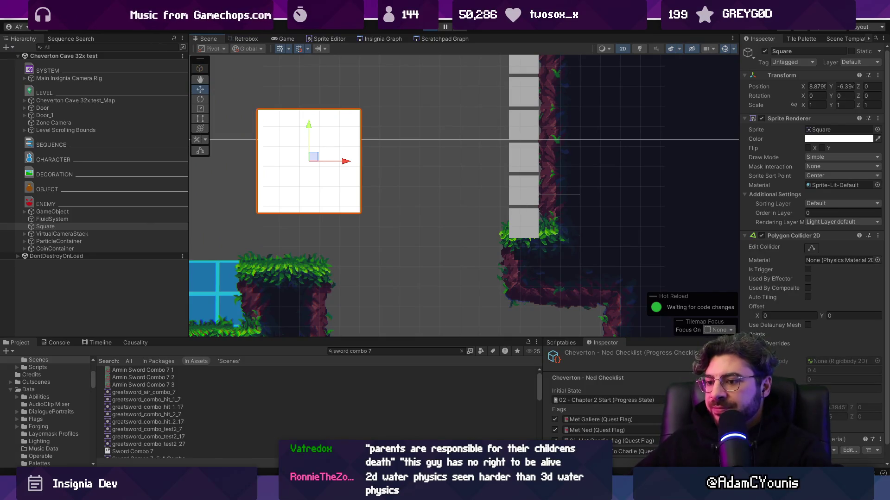
key("alt+Tab")
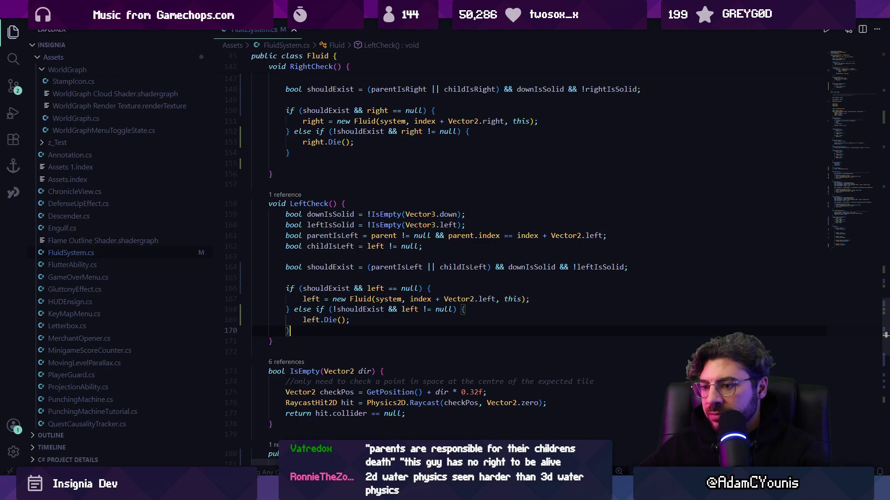
key("alt+Tab")
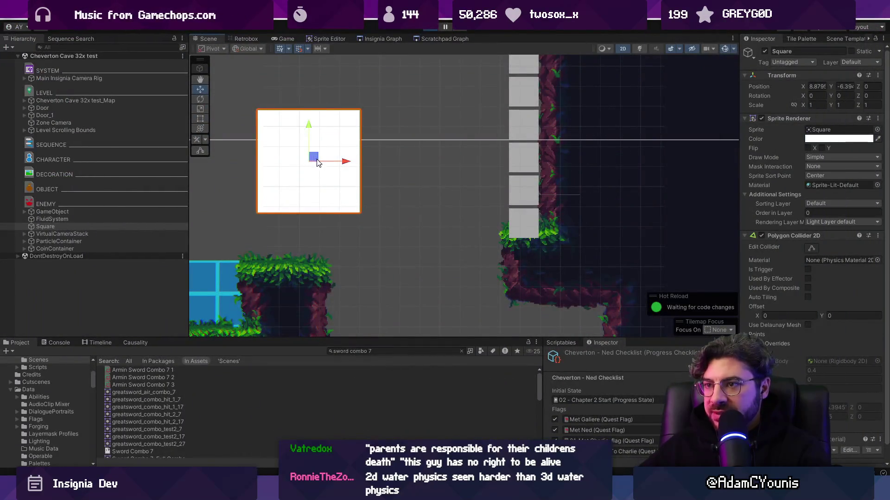
key("alt+Tab")
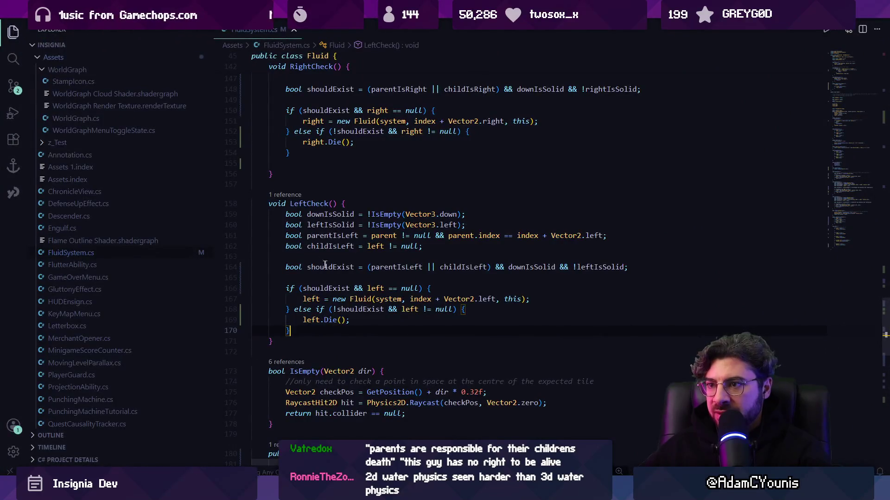
- Negate (parentIsLeft || childIsLeft) in LeftCheck's shouldExist expression on line 164
left_click(336, 216)
left_click(338, 226)
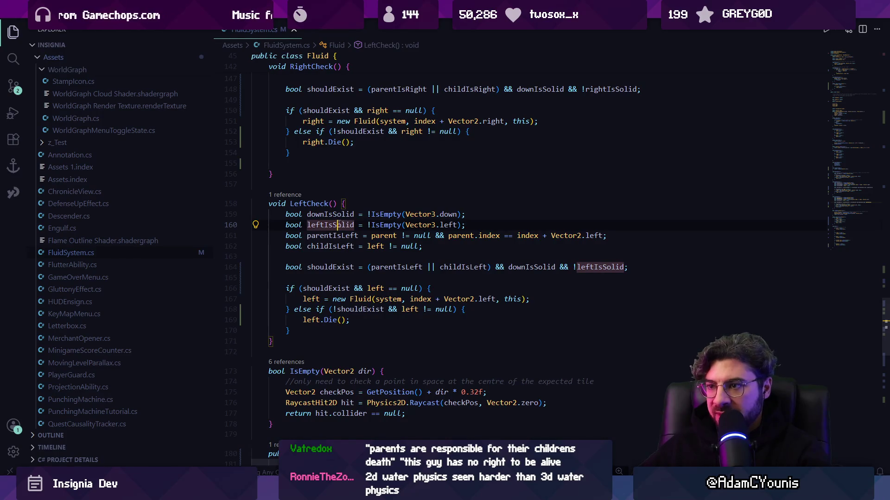
left_click(376, 225)
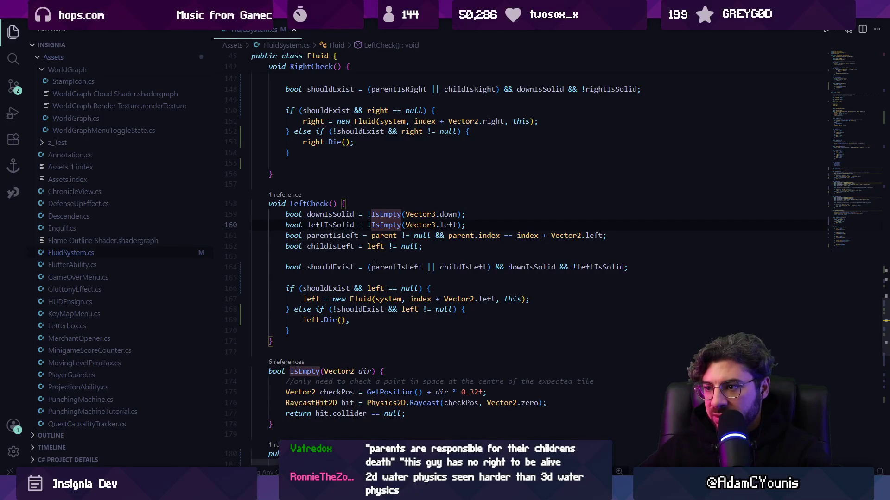
left_click(326, 261)
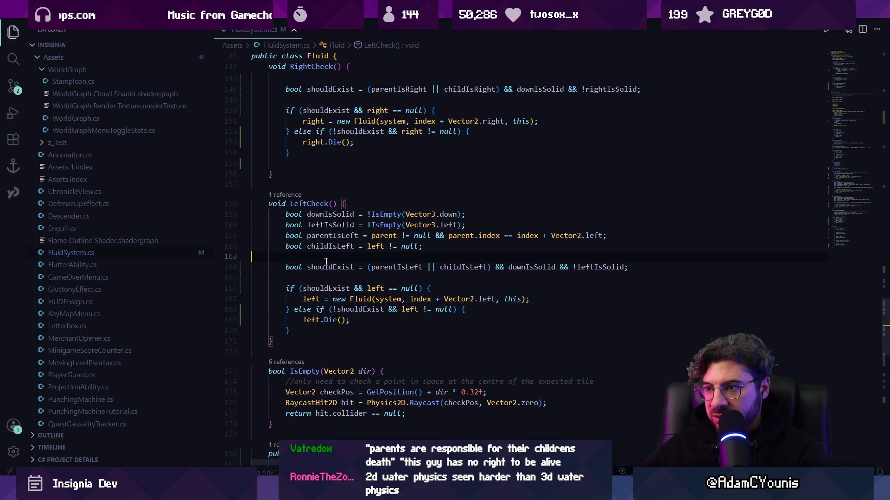
left_click(393, 267)
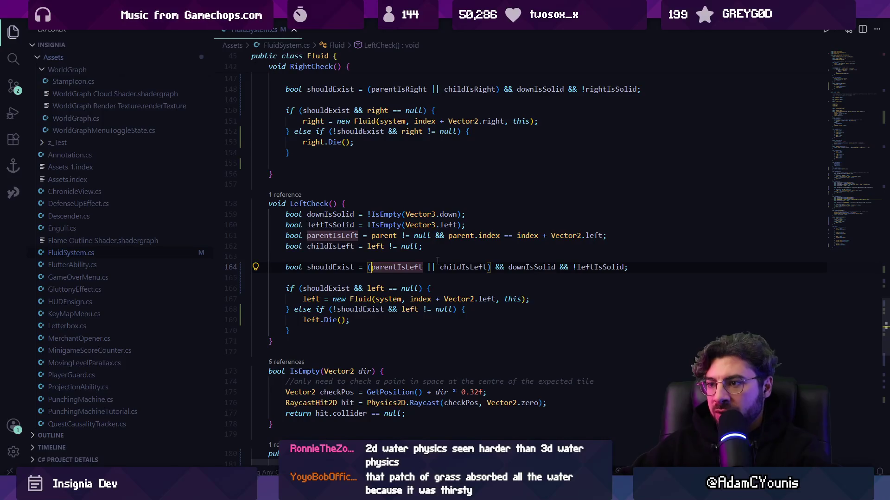
type("!")
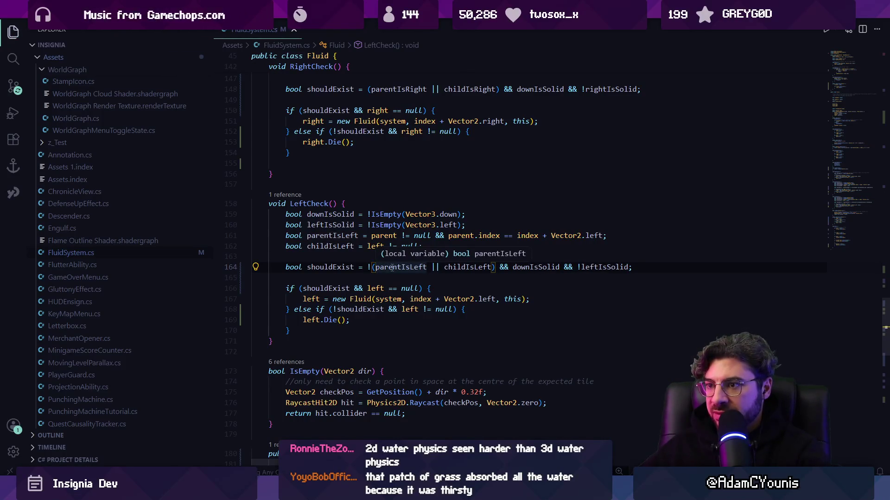
scroll(391, 268, "down", 5)
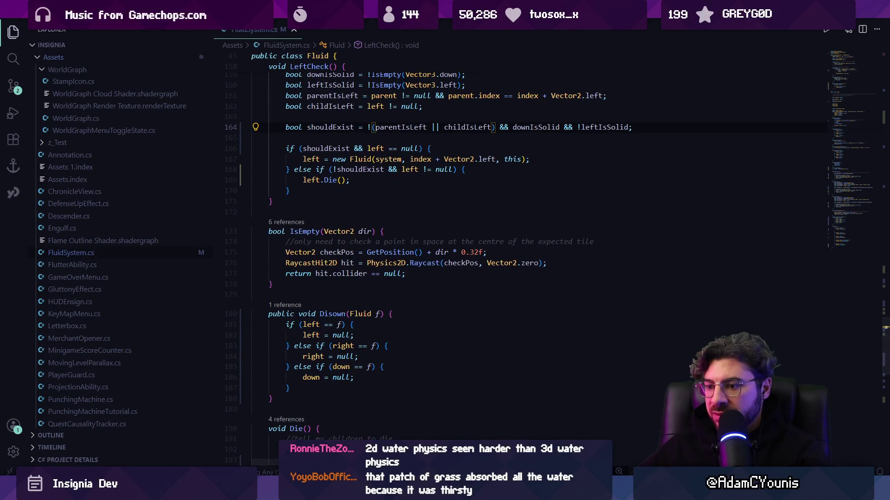
- Check the hot-reloaded scene in Unity, then return to FluidSystem.cs
key("alt+Tab")
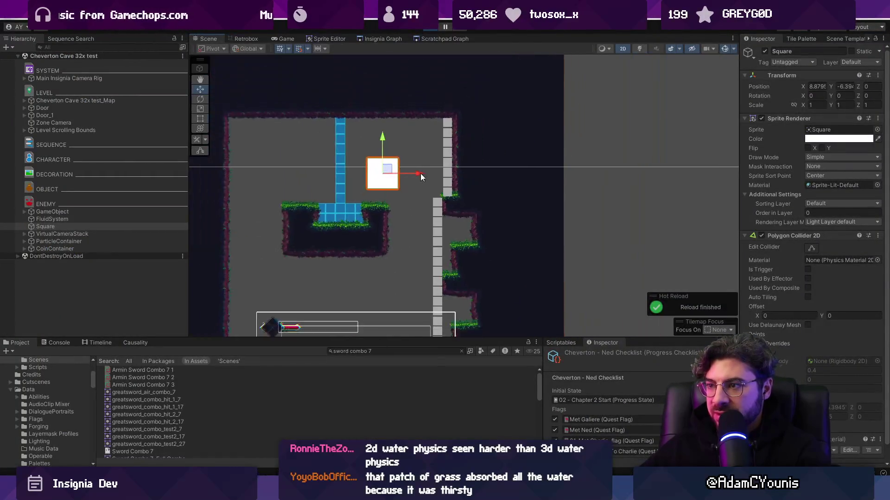
scroll(422, 171, "down", 3)
scroll(428, 162, "up", 4)
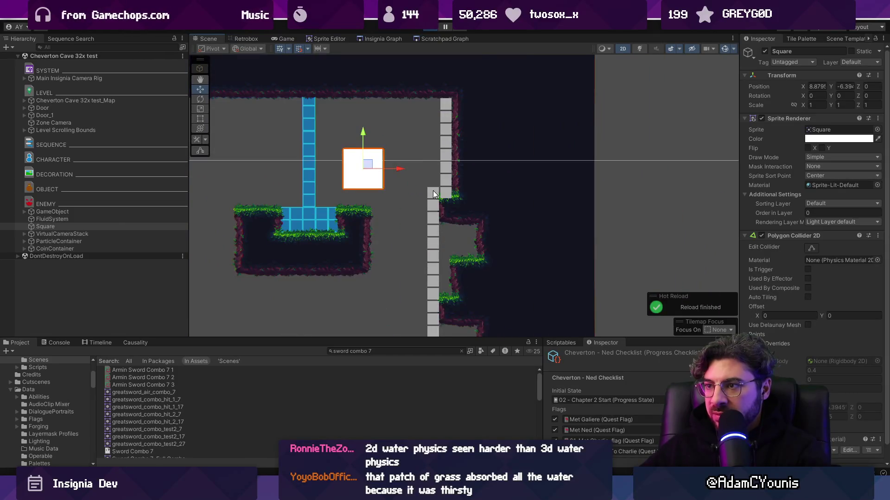
scroll(432, 190, "up", 4)
key("alt+Tab")
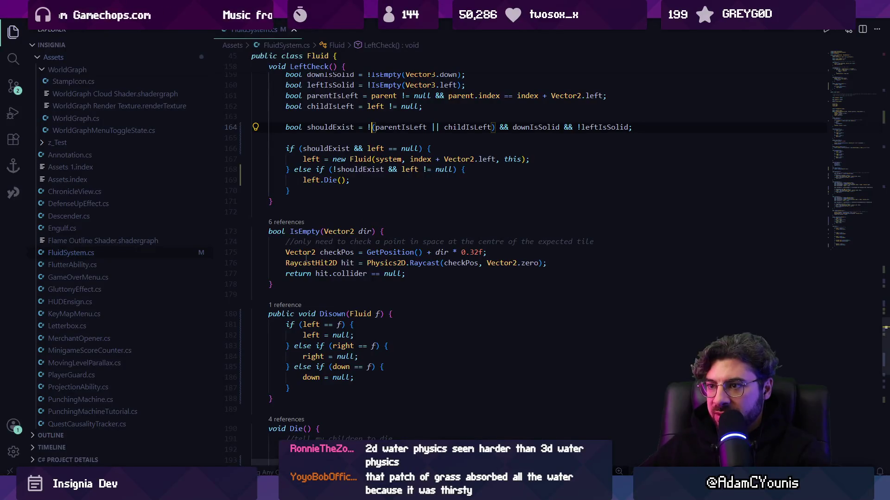
scroll(331, 241, "up", 3)
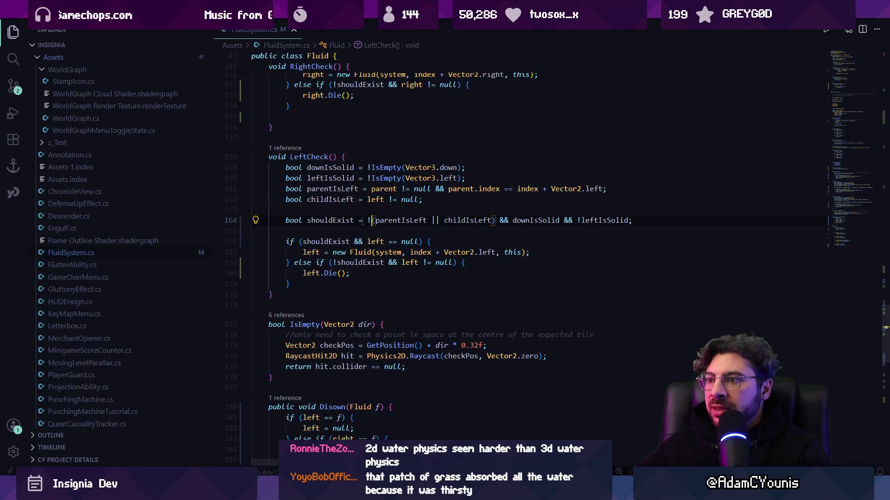
- Negate the (parentIsRight || childIsRight) part of RightCheck's shouldExist on line 148
scroll(365, 267, "up", 5)
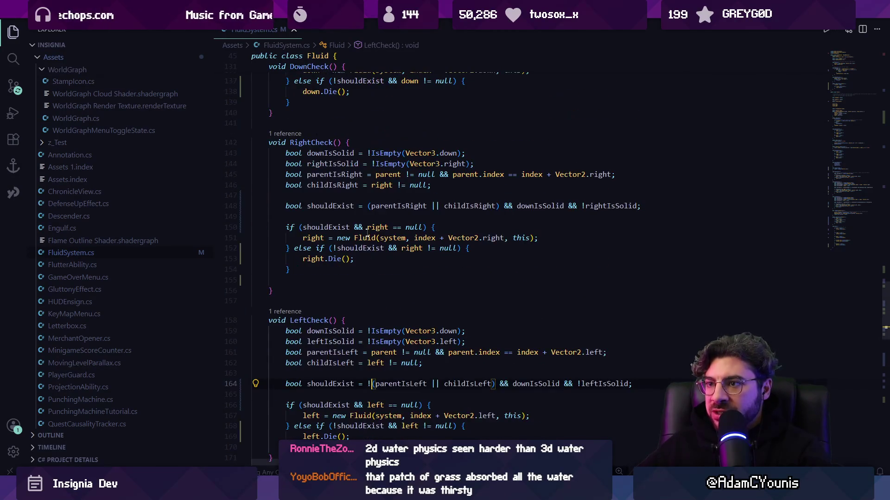
left_click(366, 205)
type("!")
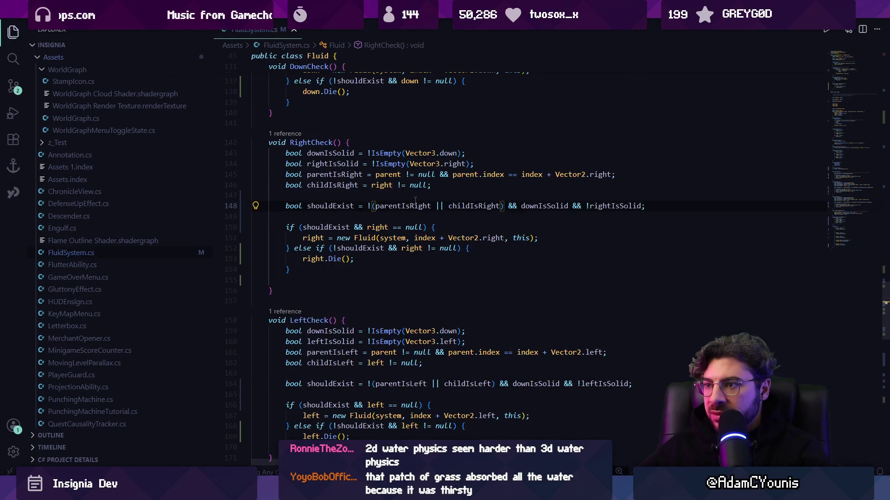
- Review DownCheck's shouldExist variable and its null spawn condition
scroll(415, 200, "up", 4)
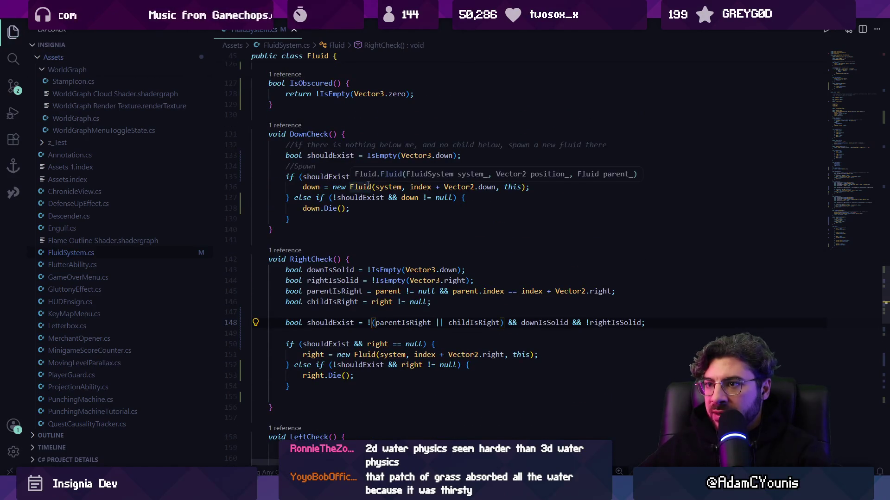
scroll(352, 181, "up", 2)
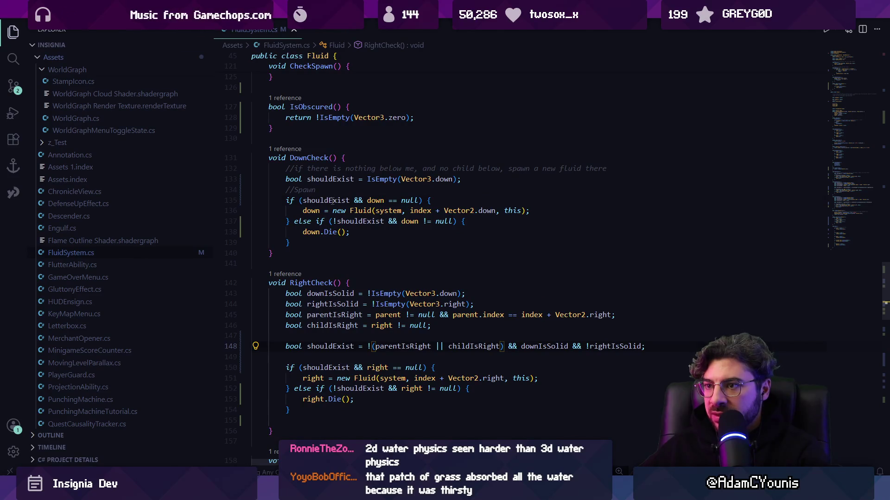
left_click(333, 200)
left_click(415, 200)
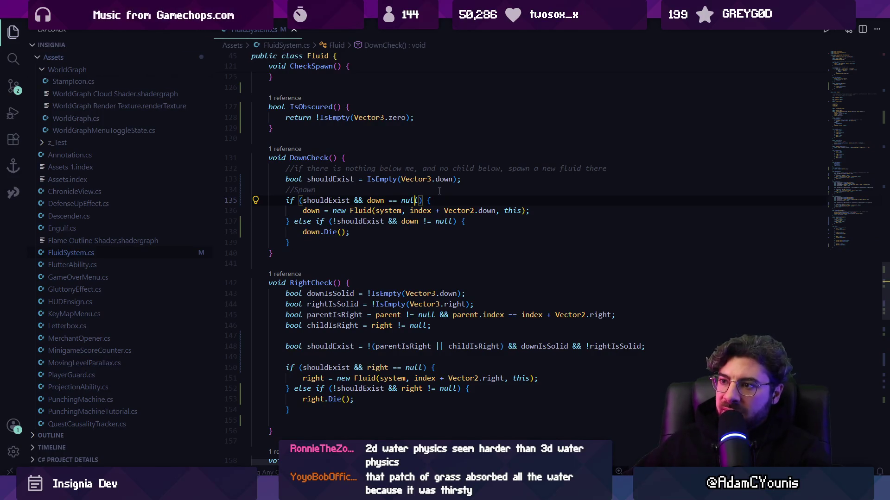
key("Left")
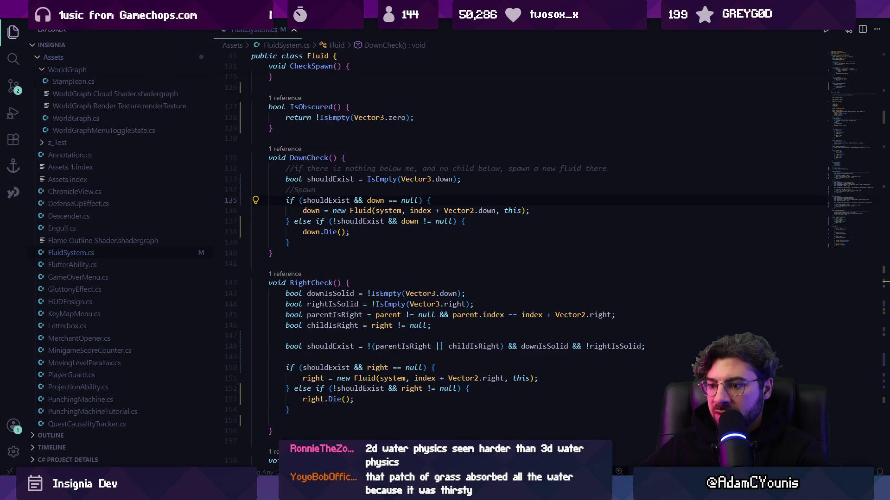
- Watch the fluid in Unity, then return to FluidSystem.cs
key("alt+Tab")
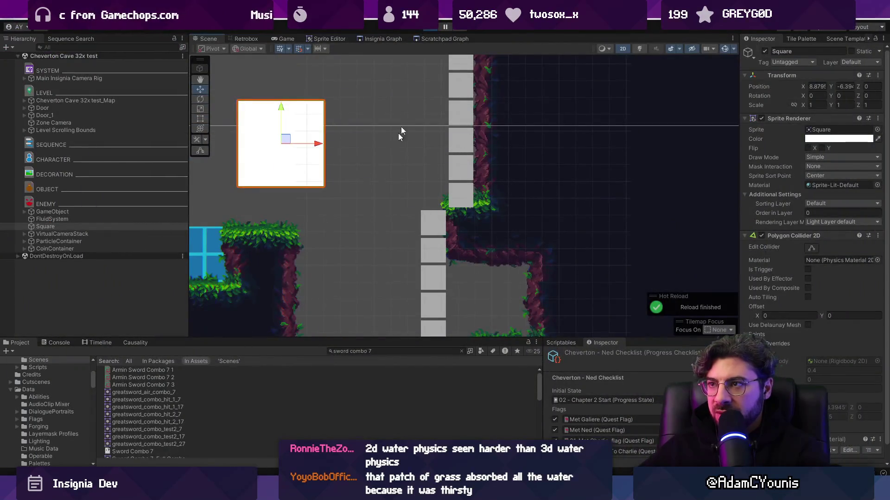
mouse_move(304, 492)
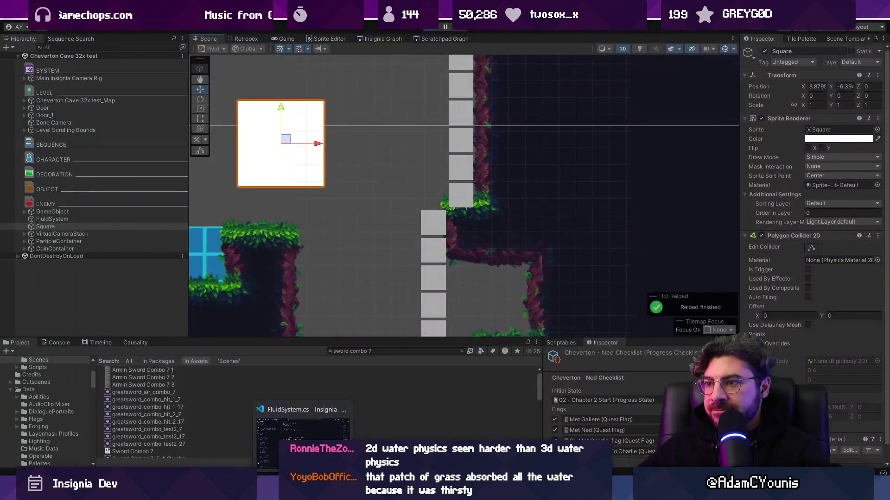
left_click(301, 438)
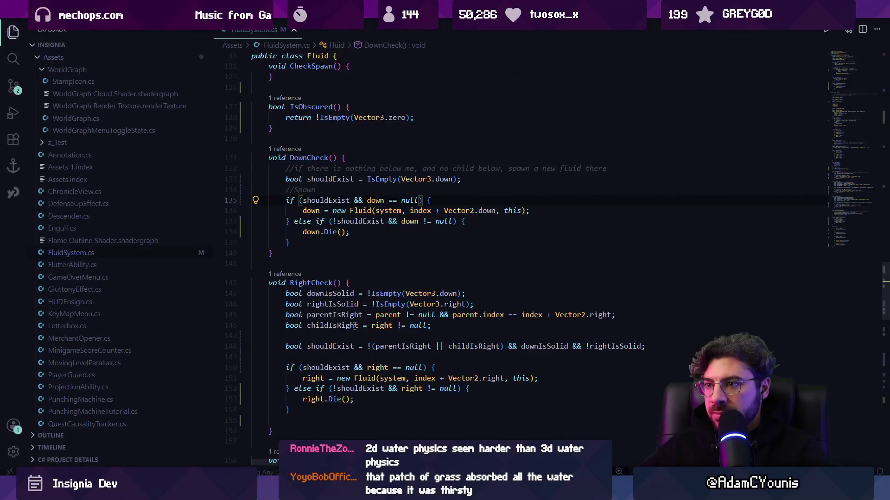
- Review the Die branches, then select ' || childIsLeft' in LeftCheck's shouldExist on line 164
left_click(358, 232)
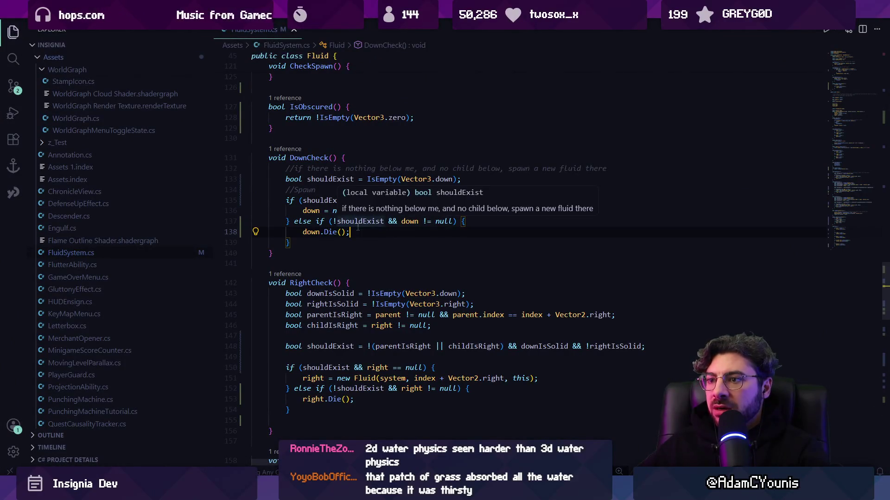
scroll(359, 232, "down", 5)
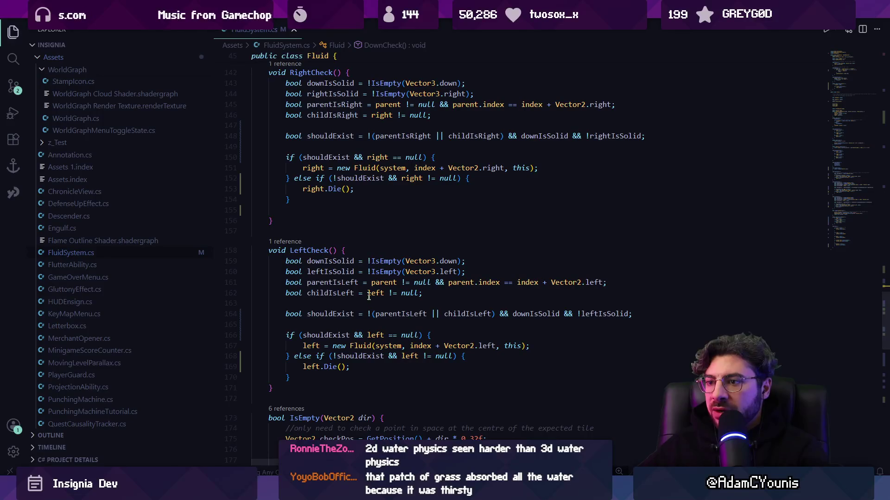
key("Down")
key("Down")
key("Down")
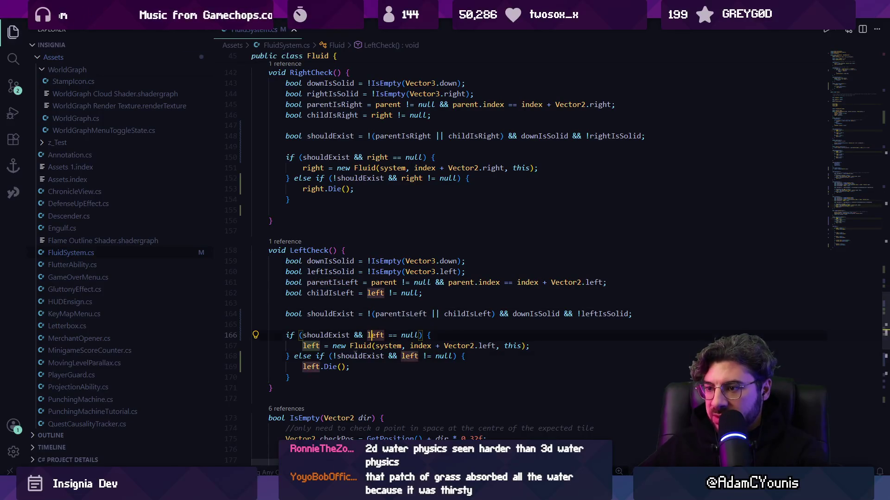
left_click(419, 356)
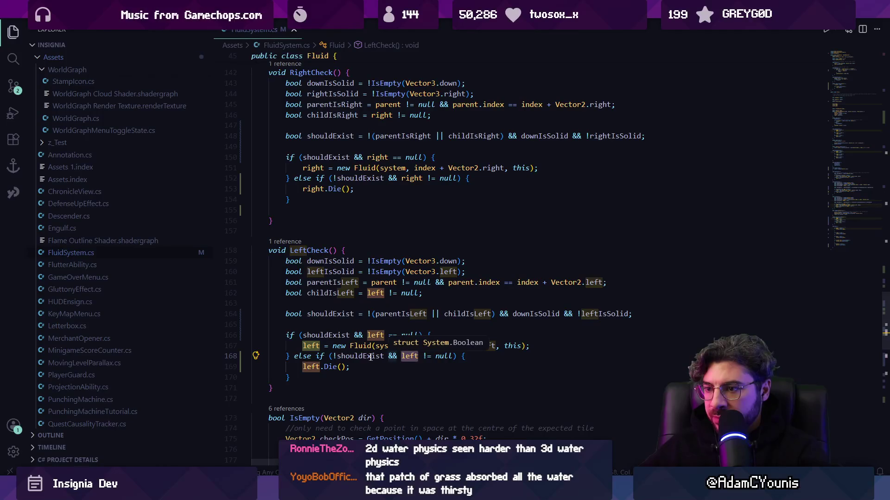
left_click(425, 356)
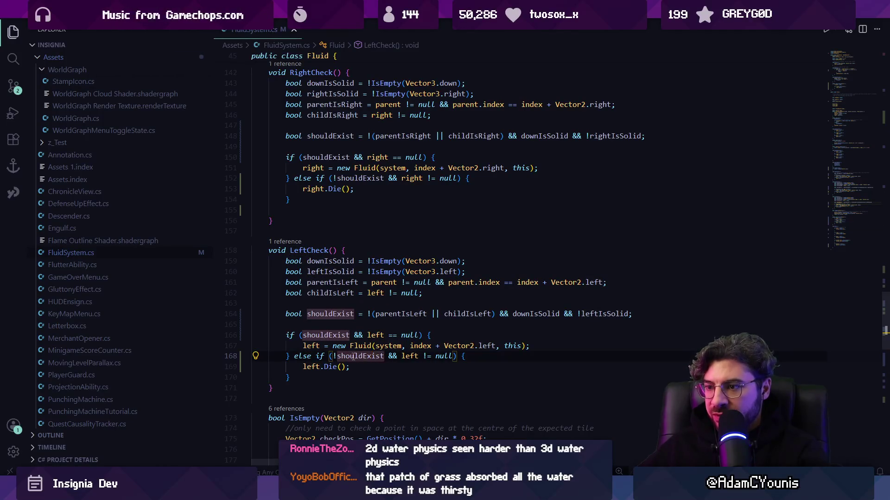
left_click(367, 315)
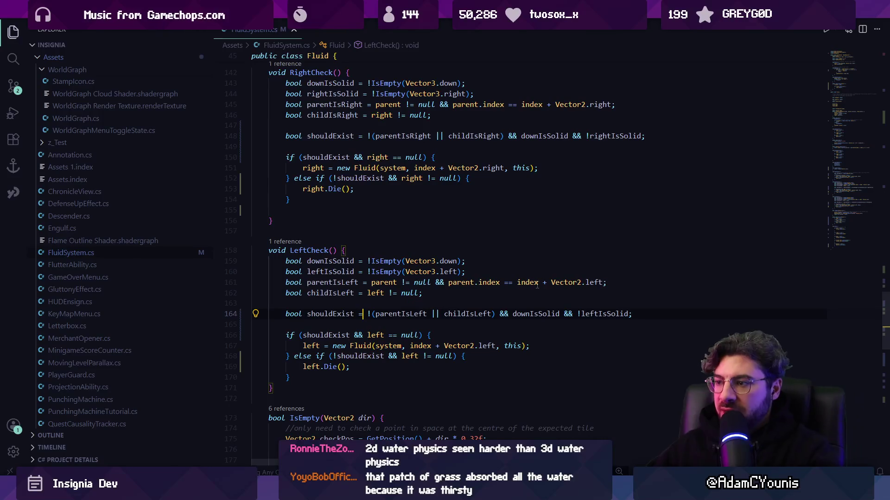
key("ctrl+Right")
key("ctrl+Right")
key("ctrl+shift+Right")
key("ctrl+shift+Right")
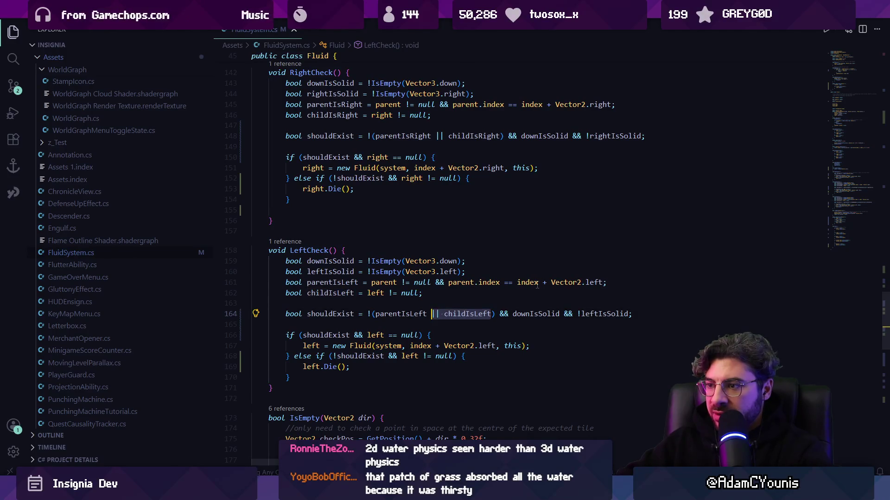
key("Up")
key("Up")
- Move childIsLeft below shouldExist, strip '|| childIsLeft' and its brackets, and save
key("alt+Down")
key("alt+Down")
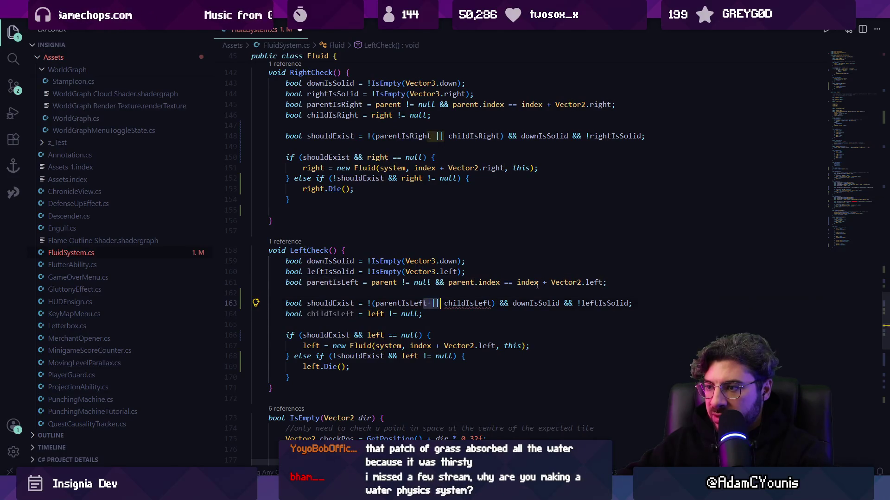
key("ctrl+Delete")
key("ctrl+Delete")
key("ctrl+Left")
key("BackSpace")
key("ctrl+Right")
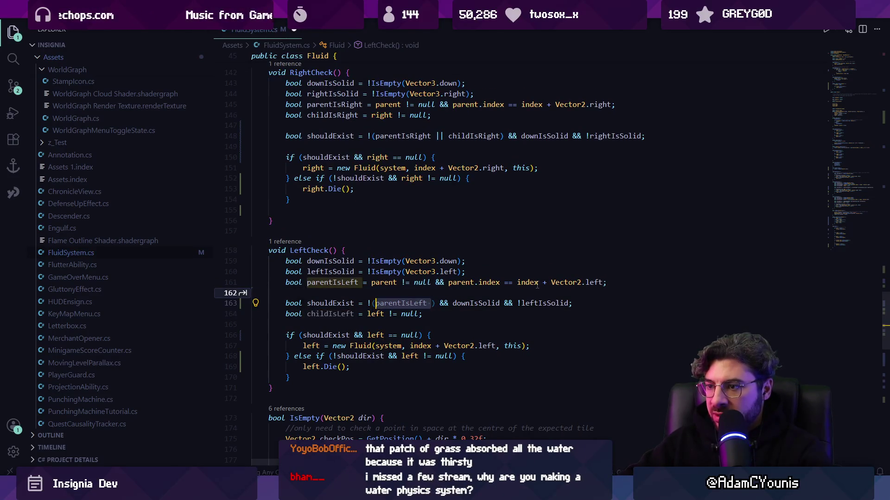
key("Delete")
key("Delete")
key("ctrl+s")
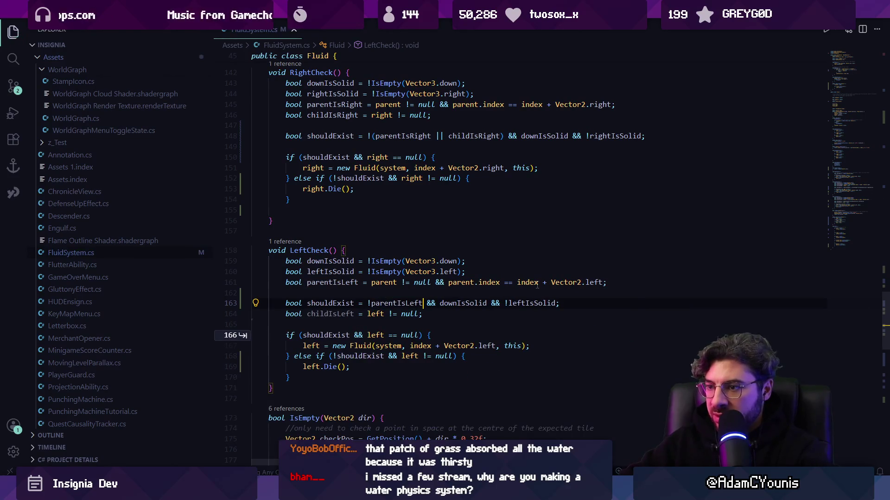
- Replace LeftCheck's 'left == null' spawn test with !childIsLeft and clear the 'left != null' check
key("Down")
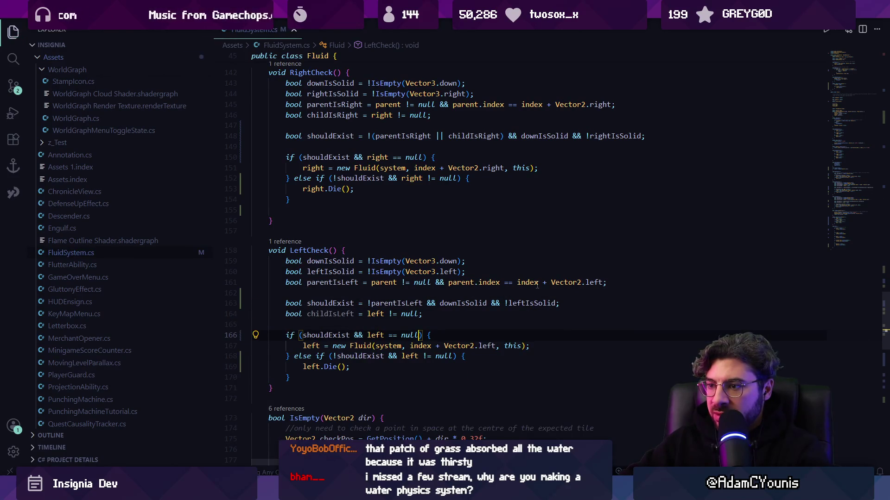
key("ctrl+shift+Left")
key("ctrl+shift+Left")
key("ctrl+shift+Left")
type("!childIsLeft")
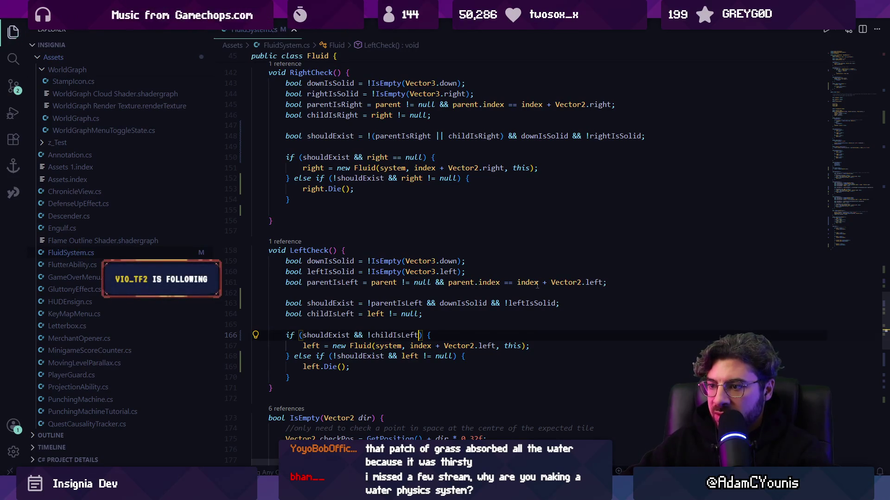
key("ctrl+Left")
key("ctrl+shift+Right")
key("ctrl+shift+Right")
key("ctrl+shift+Right")
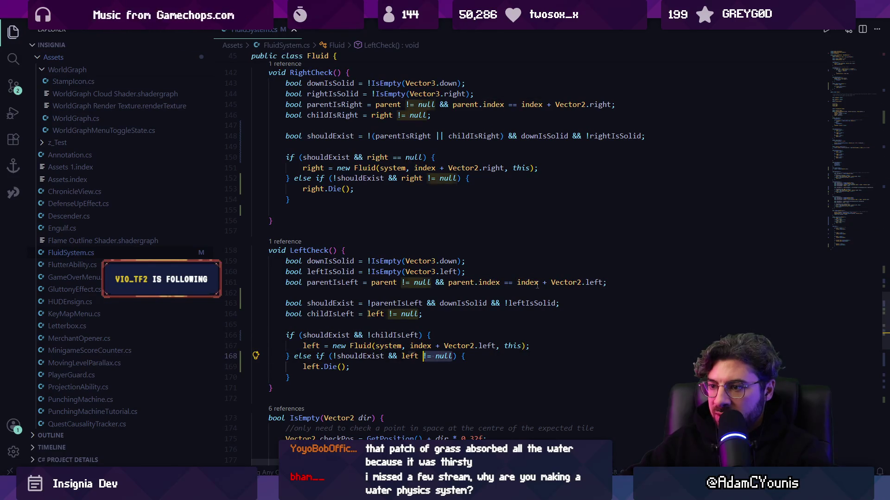
key("BackSpace")
key("Up")
key("Up")
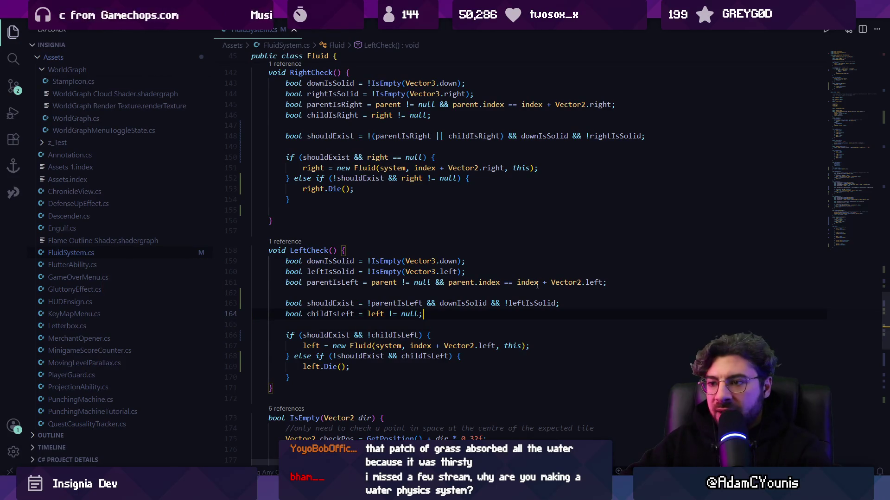
key("alt+Up")
key("alt+Down")
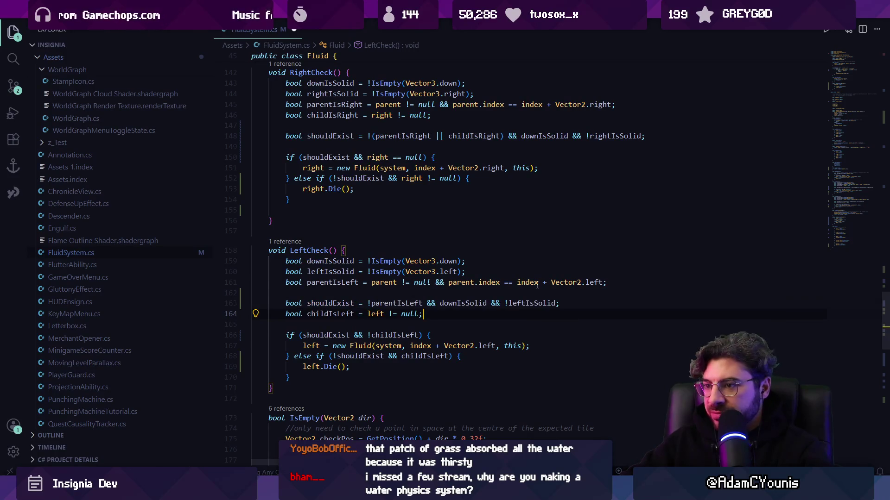
- Accept Copilot edits making RightCheck depend on parentIsRight and !childIsRight, then select Unity Editor in Task Manager
scroll(517, 287, "down", 4)
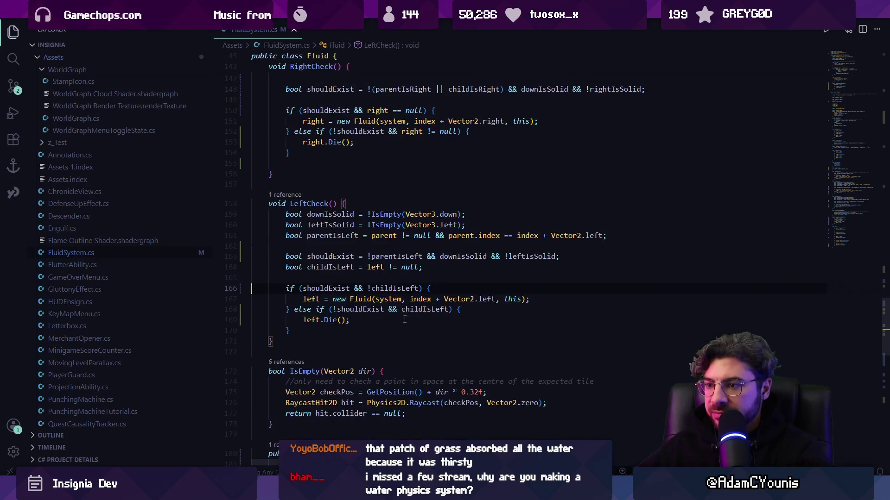
scroll(330, 249, "up", 6)
left_click(347, 192)
left_click(385, 182)
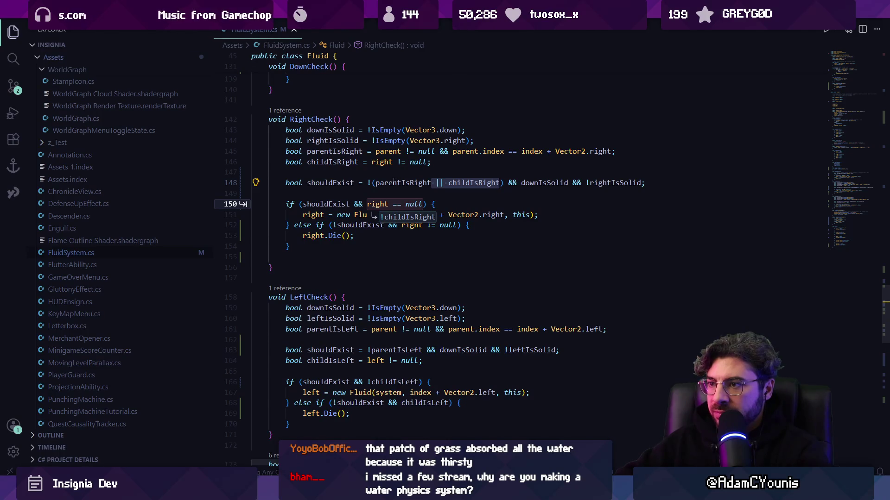
key("Tab")
key("Tab")
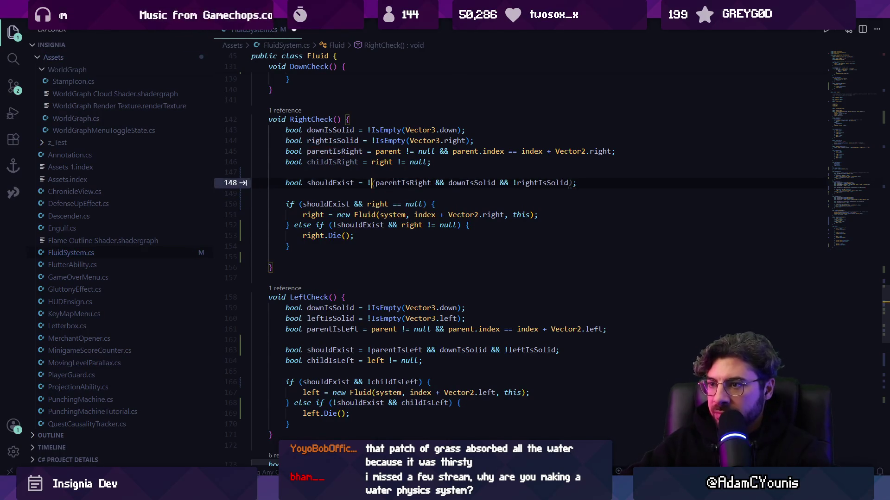
key("Down")
key("Tab")
key("Tab")
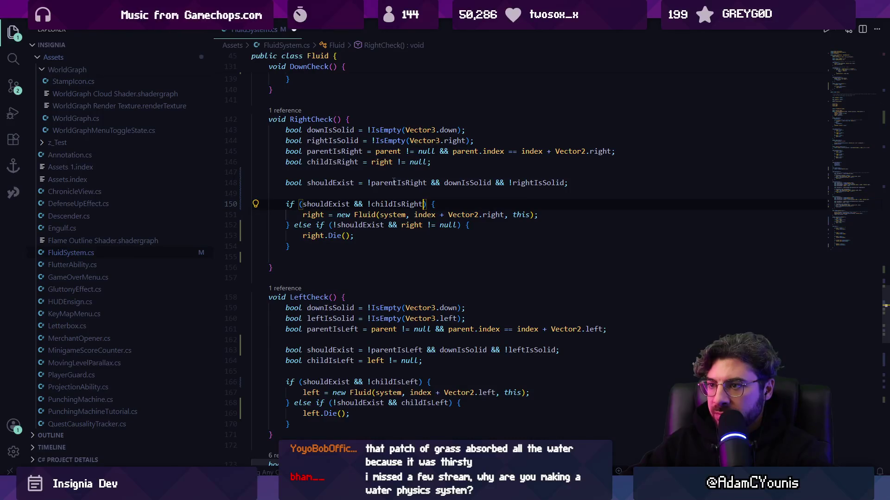
key("Tab")
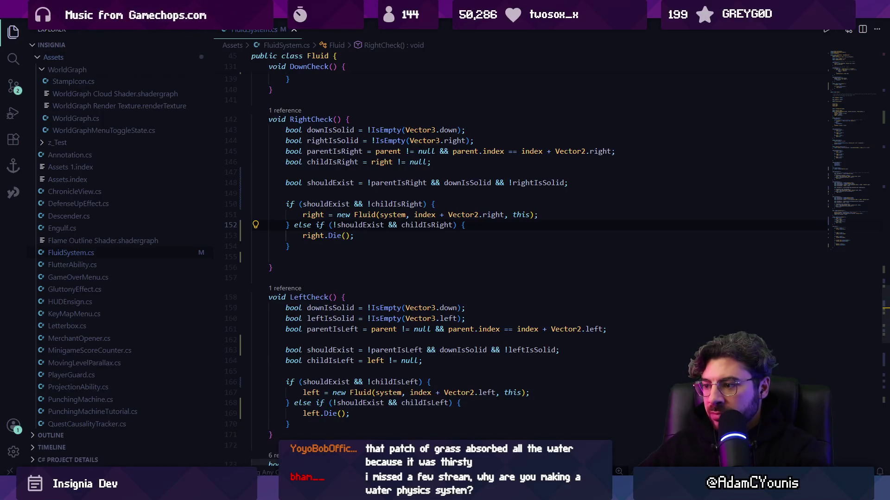
key("ctrl+shift+Escape")
left_click(250, 196)
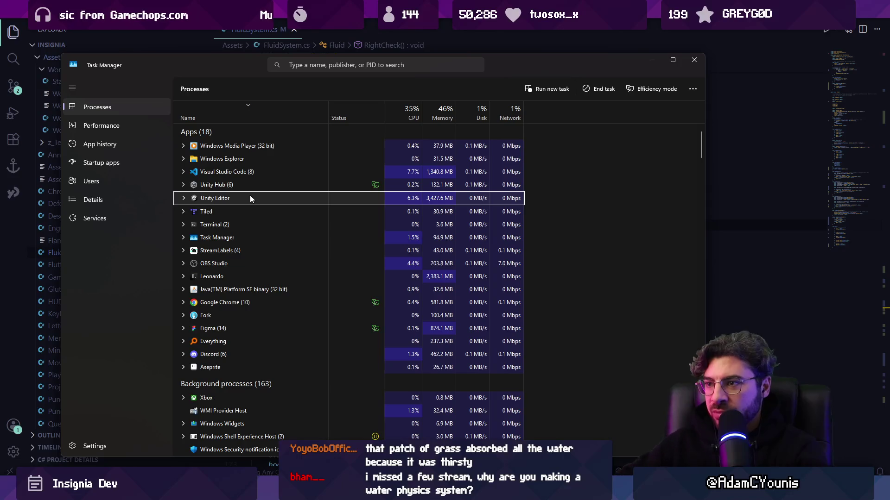
- End the Unity Editor task and bring the restarted Unity editor back to the front
key("Delete")
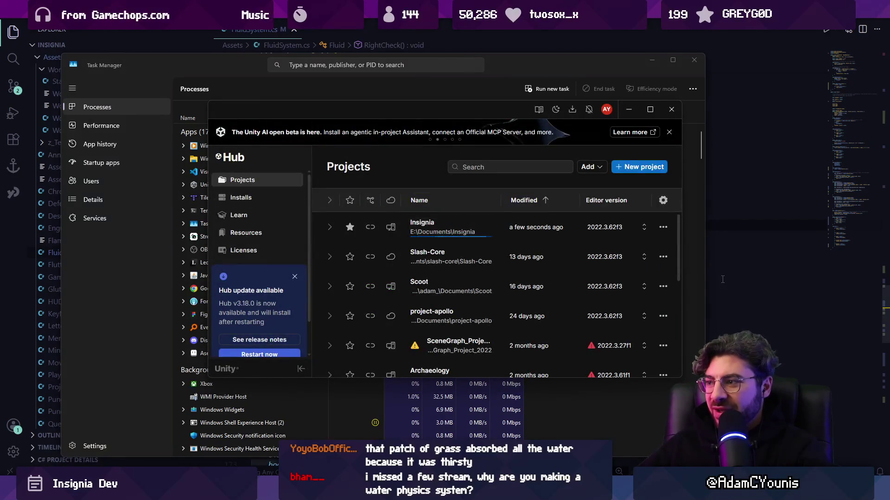
key("alt+Tab")
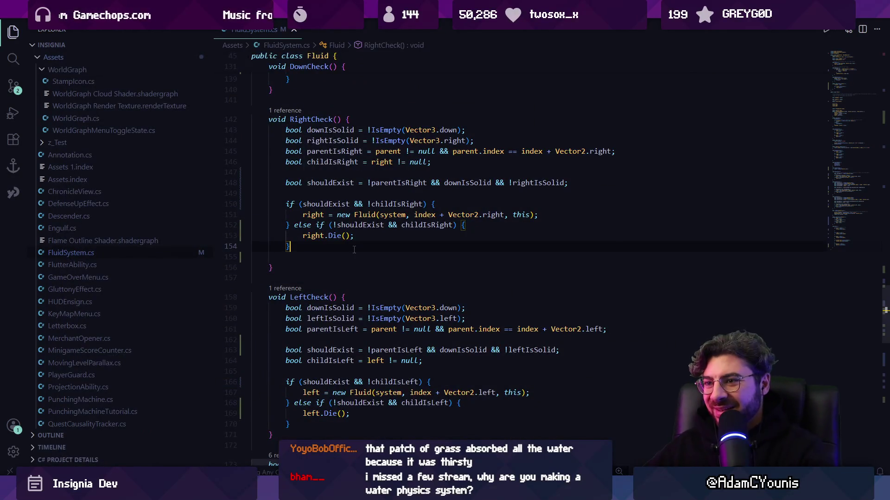
scroll(353, 299, "up", 3)
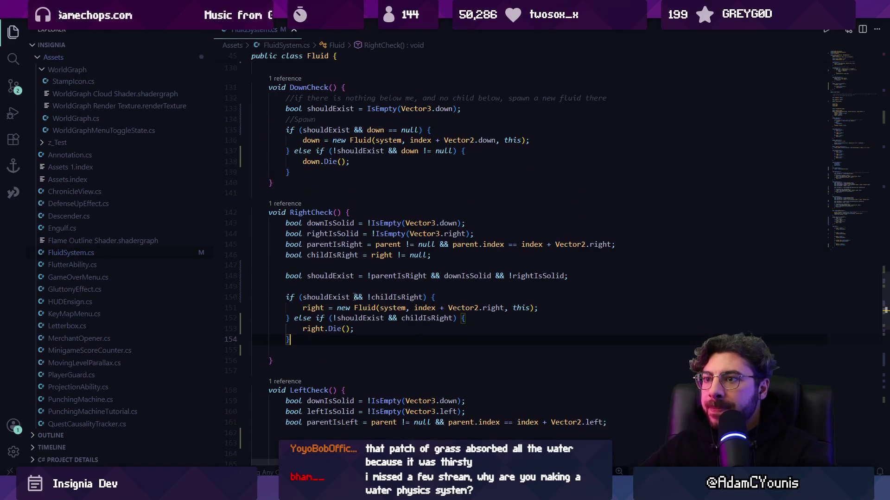
scroll(354, 294, "down", 2)
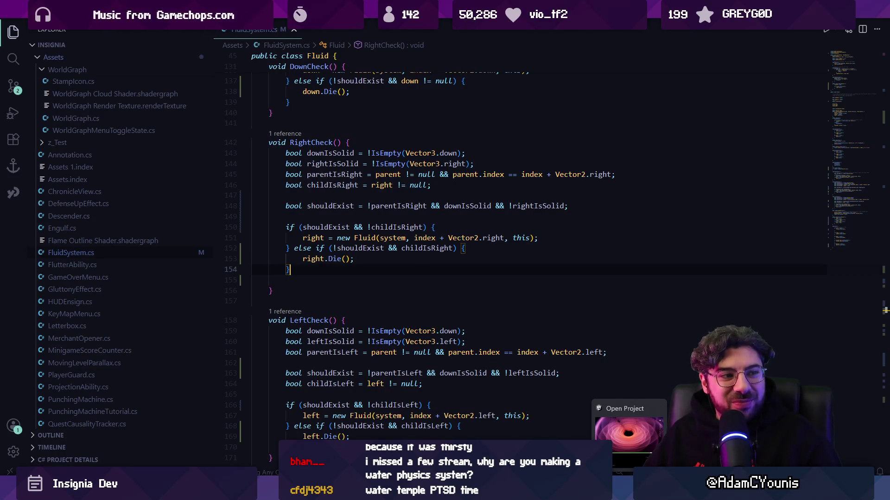
left_click(629, 429)
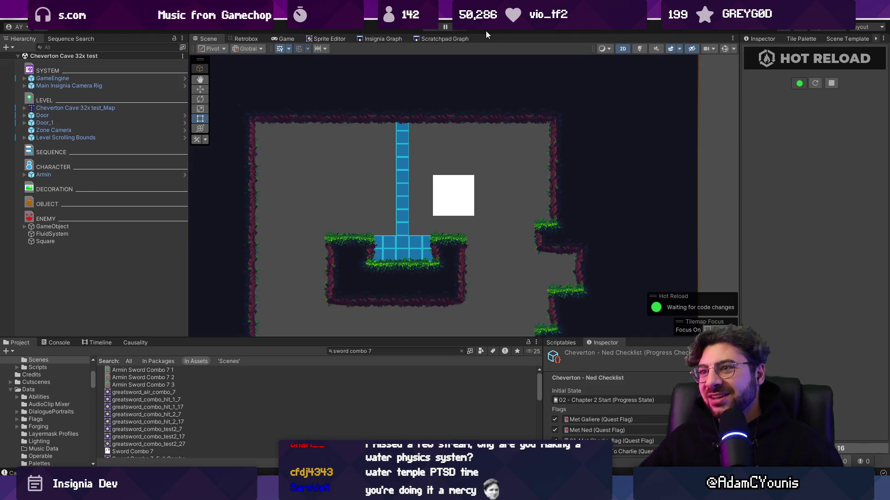
left_click(437, 23)
- In the Scene view, drag the white Square right with the Move tool and zoom out to watch the fluid
left_click(90, 229)
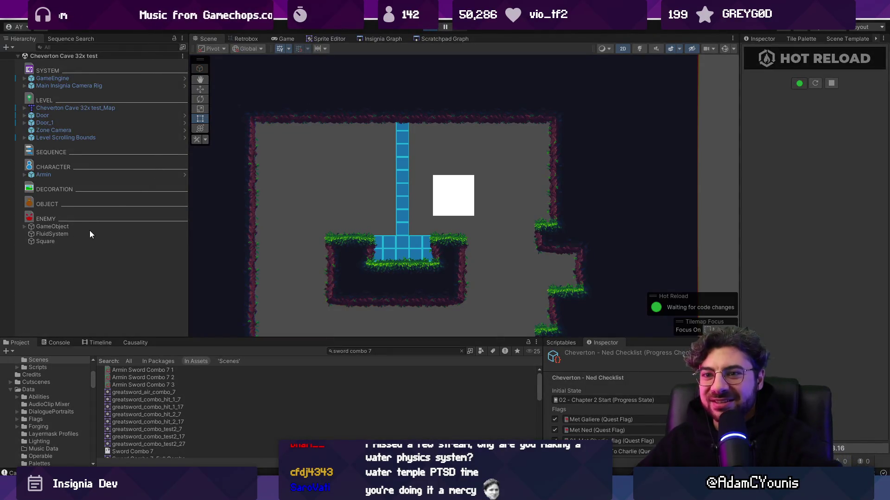
left_click(205, 39)
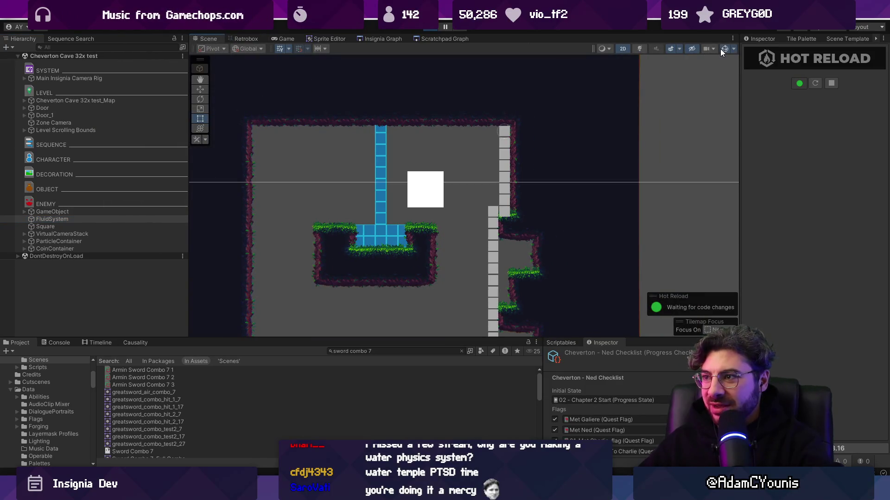
left_click(46, 226)
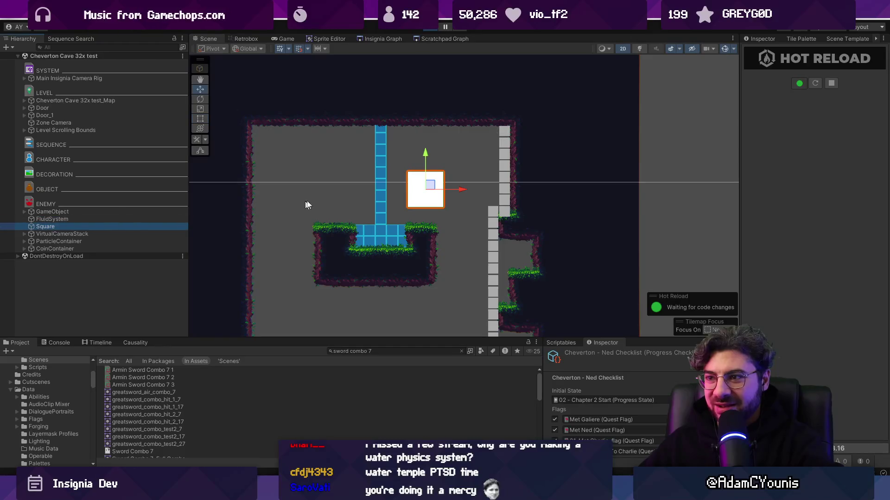
key("w")
left_click_drag(430, 185, 493, 185)
scroll(443, 209, "down", 3)
mouse_move(443, 208)
left_mouse_down()
mouse_move(412, 124)
mouse_move(421, 156)
mouse_move(432, 132)
mouse_move(399, 134)
left_mouse_up()
scroll(436, 133, "up", 3)
scroll(399, 133, "down", 1)
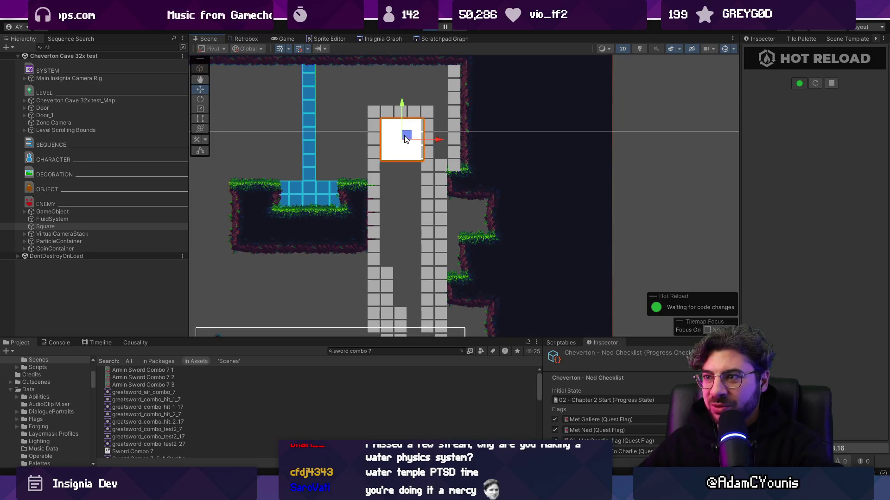
scroll(406, 141, "down", 3)
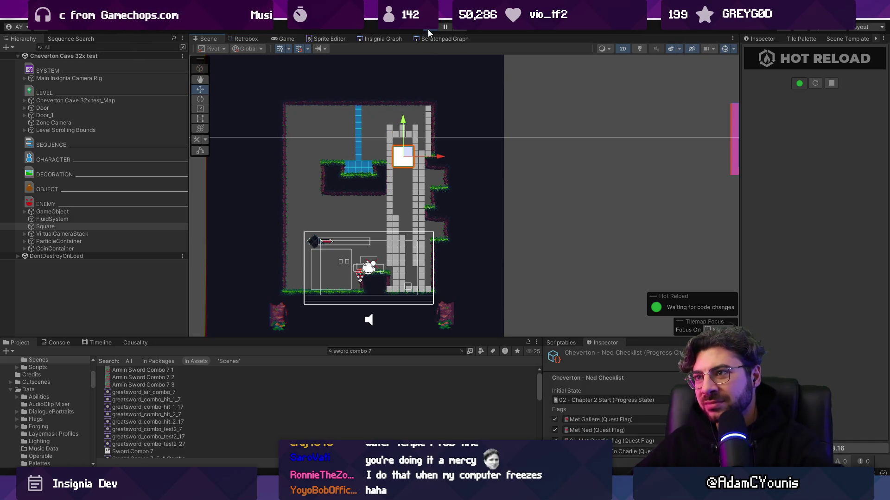
key("ctrl+shift+Escape")
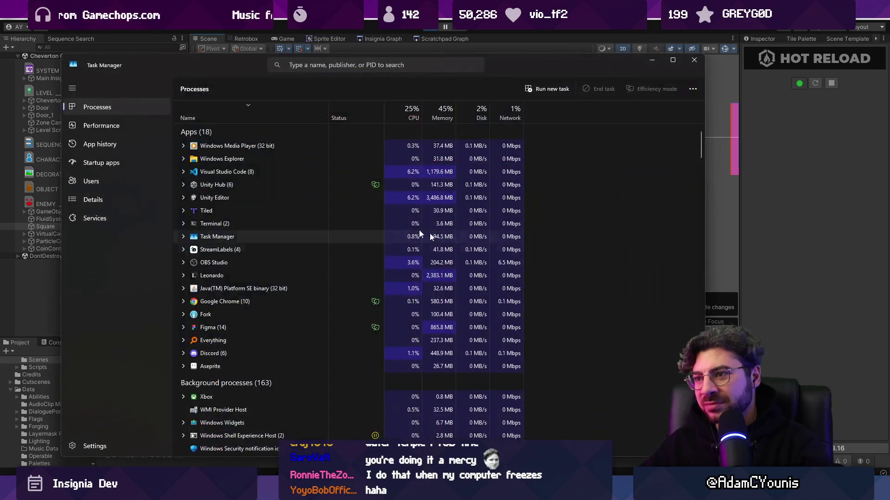
- End the Unity Editor process, close Task Manager, and reopen Insignia from Unity Hub
left_click(233, 198)
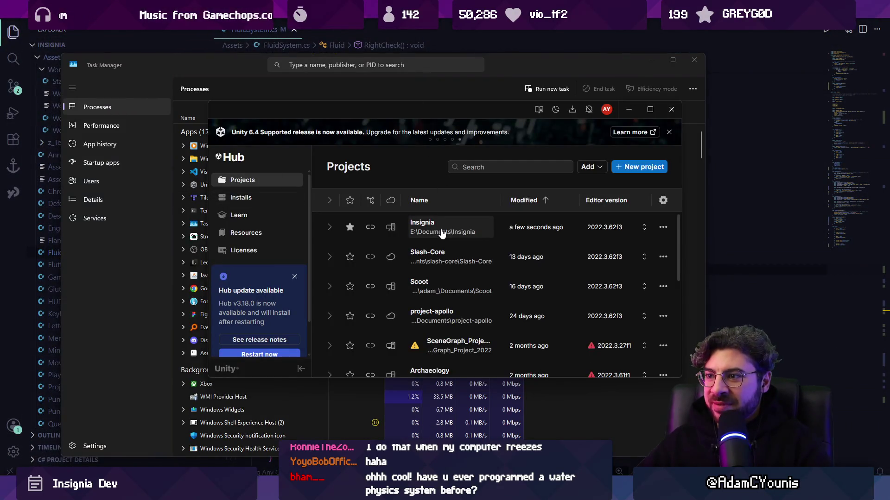
left_click(190, 60)
left_click(693, 59)
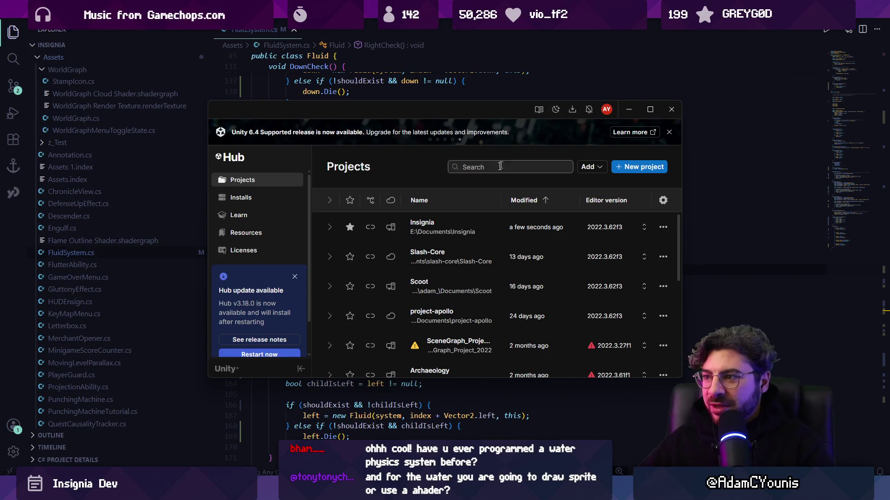
left_click(467, 233)
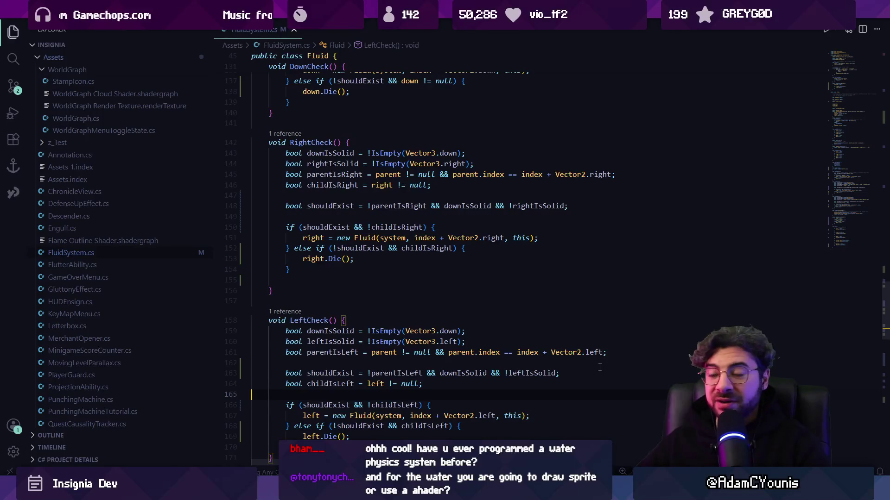
scroll(548, 282, "up", 1)
key("alt+Tab")
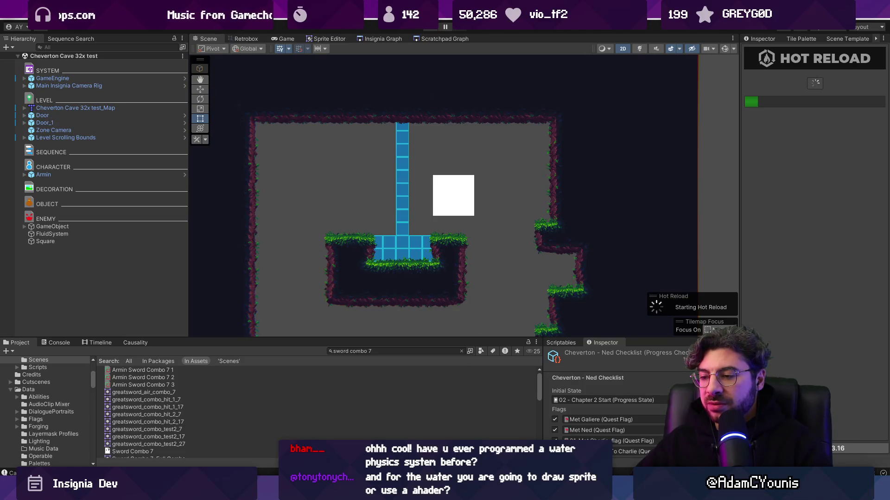
- Enter play mode, turn on Gizmos, and zoom the Scene view onto the level
key("alt+Tab")
key("alt+Tab")
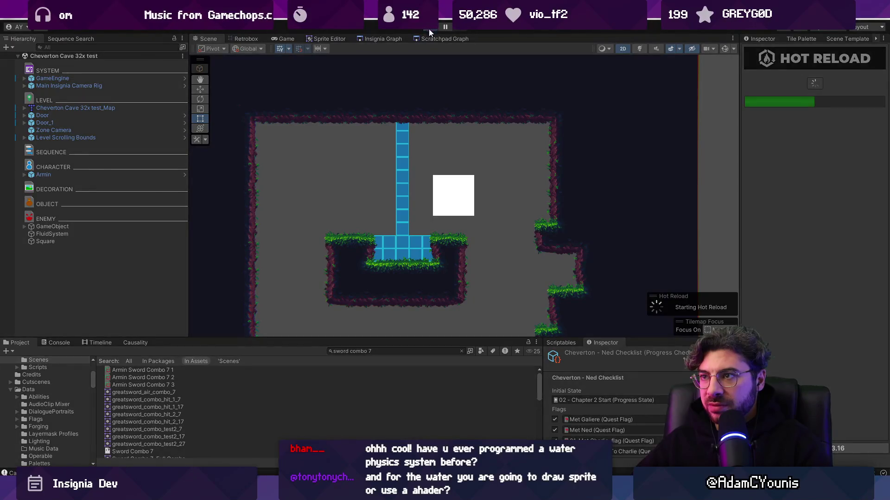
left_click(429, 31)
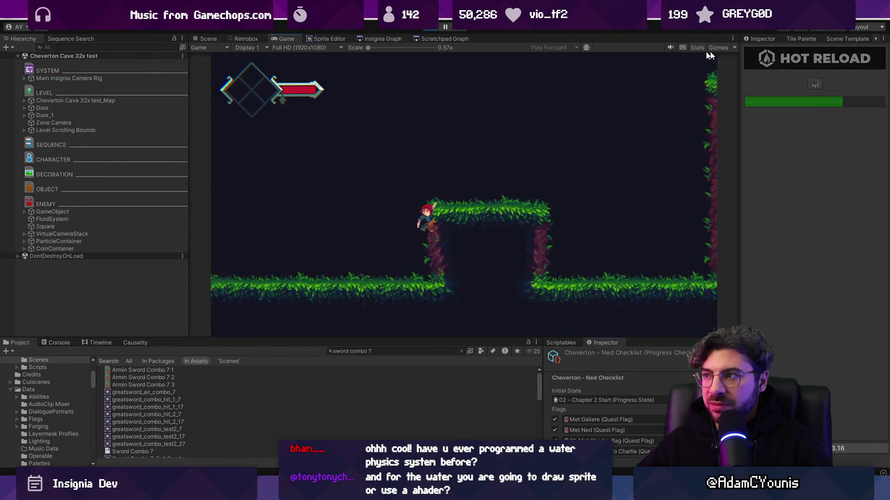
left_click(718, 48)
left_click(208, 38)
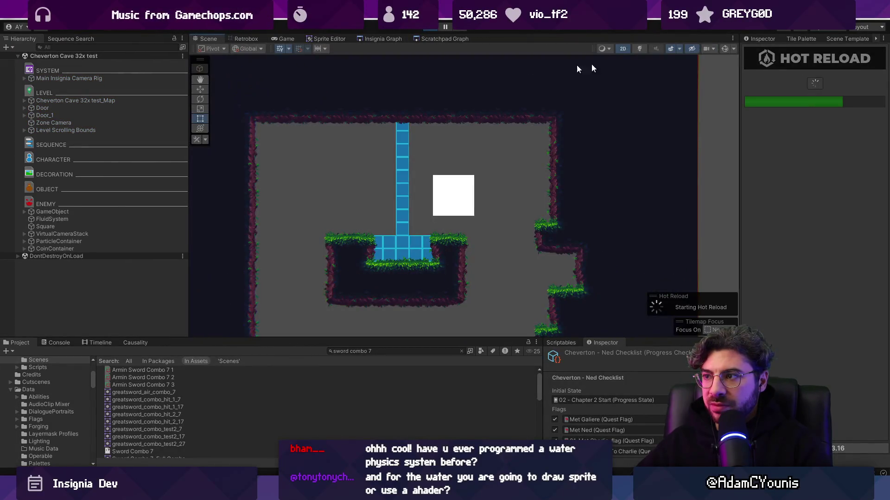
scroll(519, 206, "down", 5)
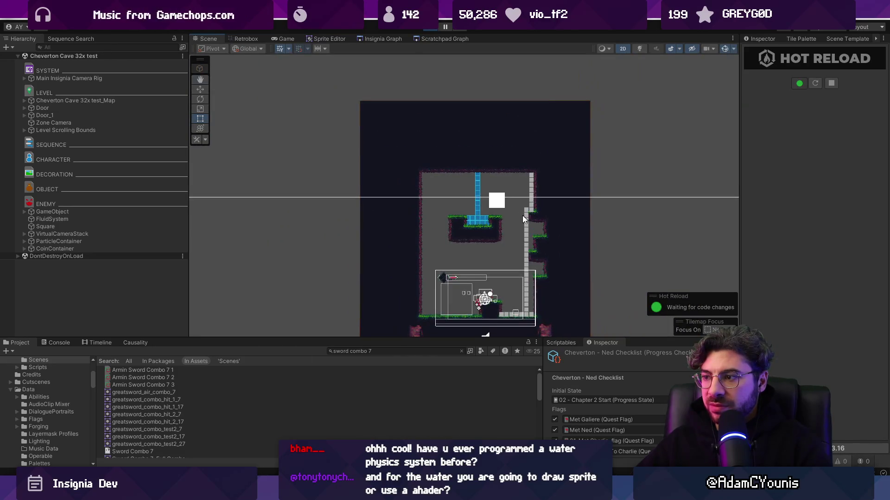
scroll(480, 178, "up", 2)
scroll(481, 179, "up", 2)
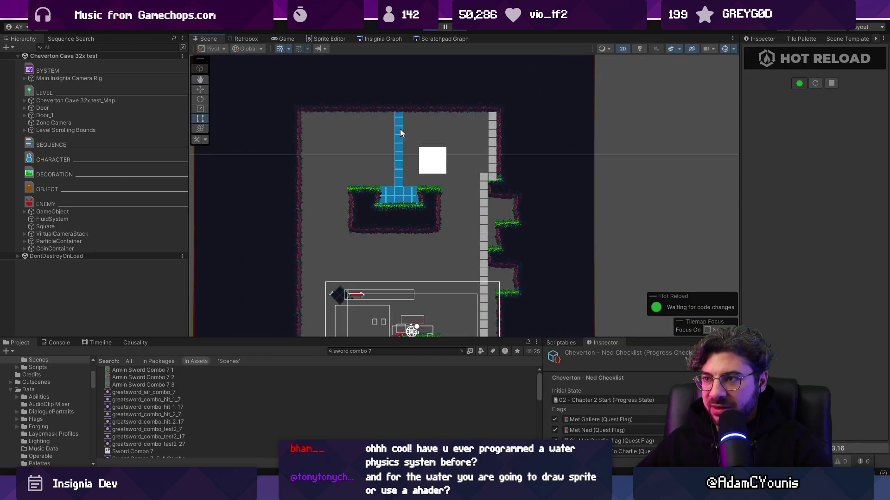
- Select Square and nudge it right, then slightly up-left beside the wall
left_click(99, 226)
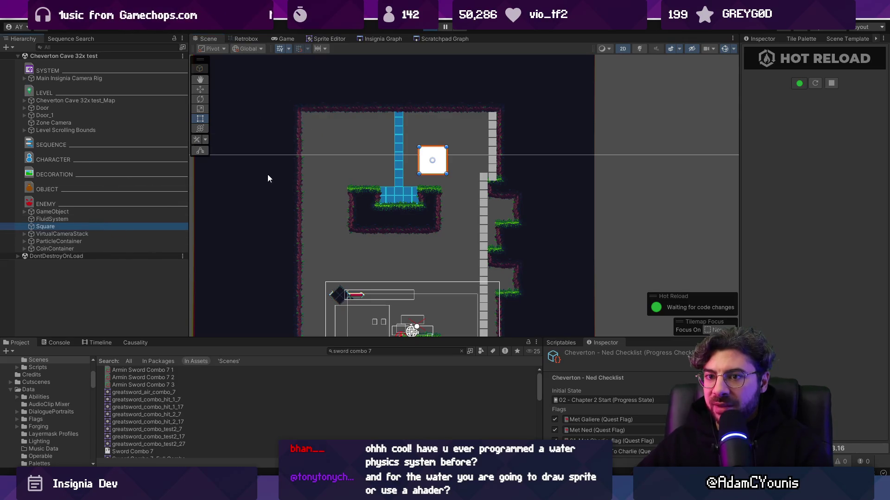
key("w")
left_click_drag(437, 157, 485, 153)
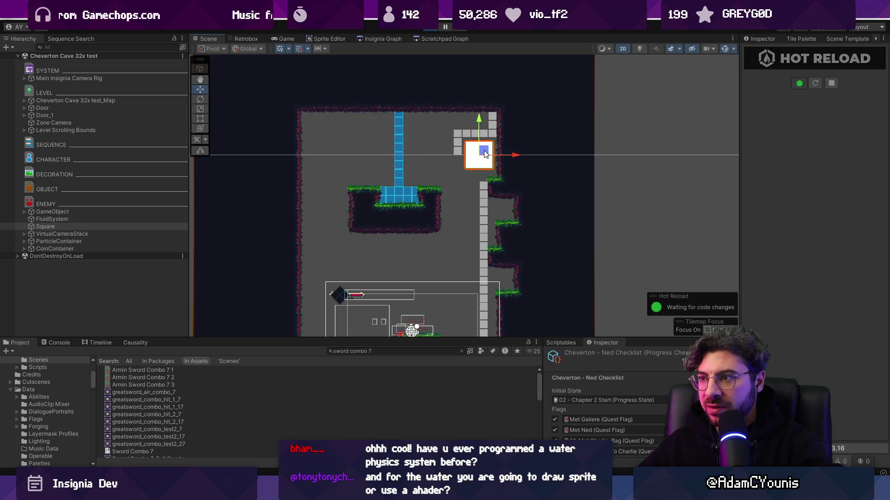
scroll(444, 188, "down", 2)
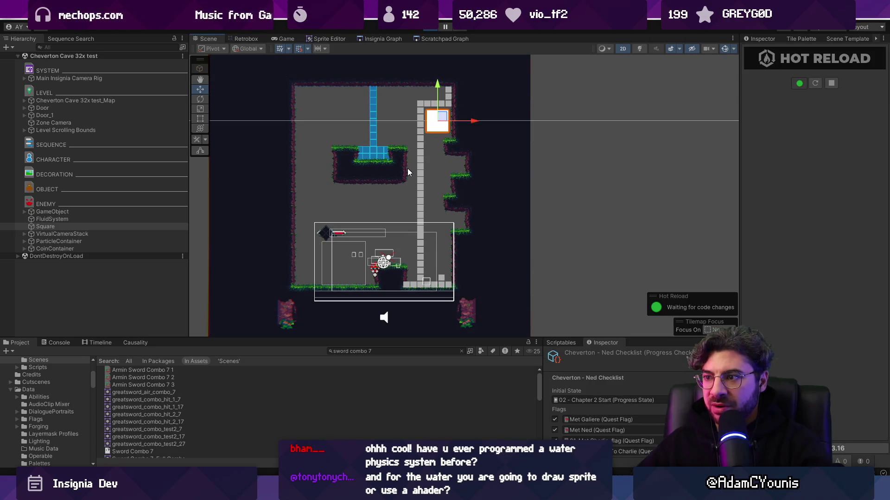
scroll(446, 119, "up", 3)
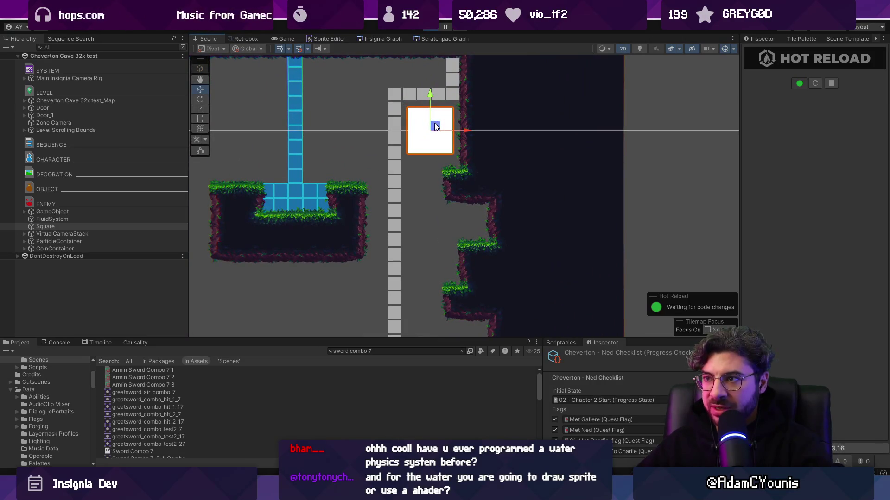
left_click_drag(435, 126, 430, 109)
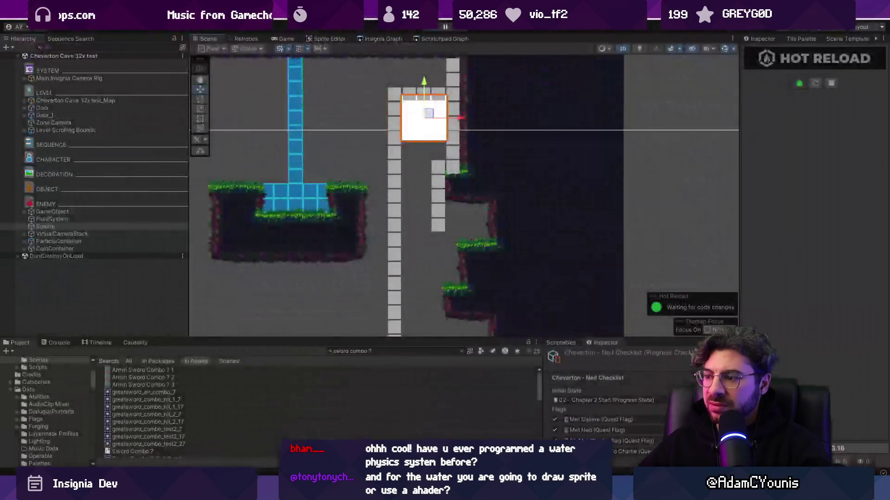
key("ctrl+shift+Escape")
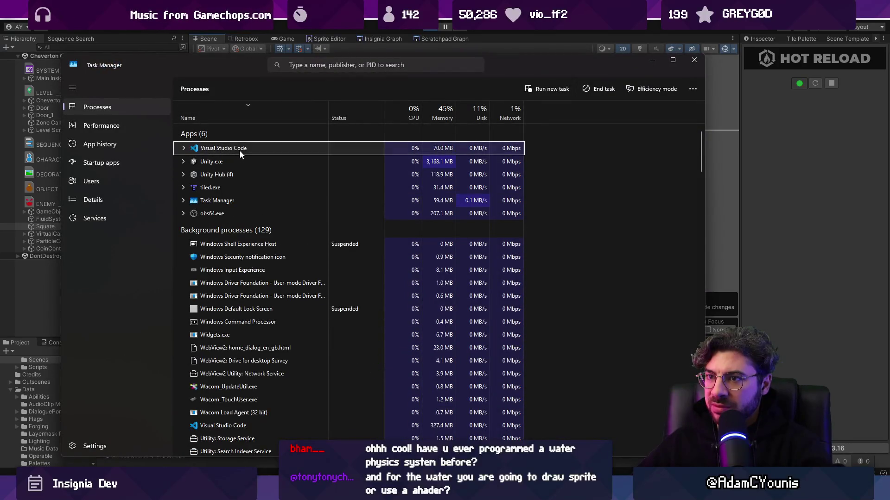
- Select the Unity Editor process, close Task Manager, and place the caret inside RightCheck
left_click(257, 162)
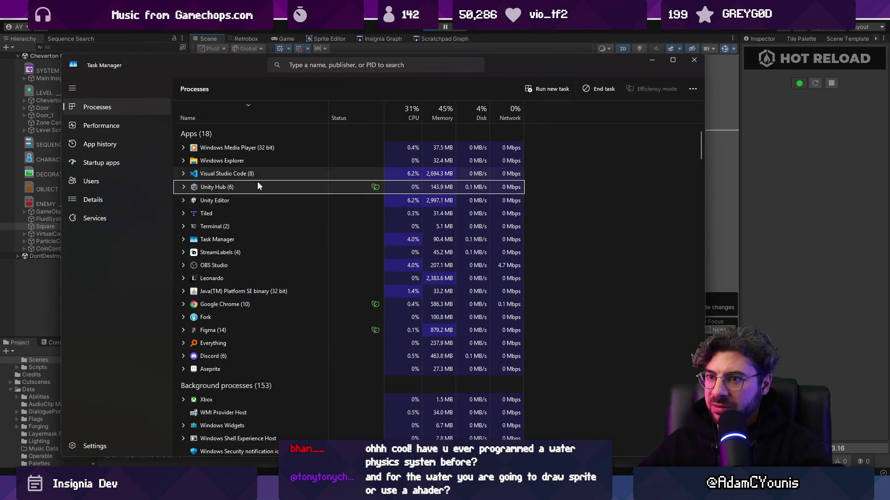
left_click(258, 202)
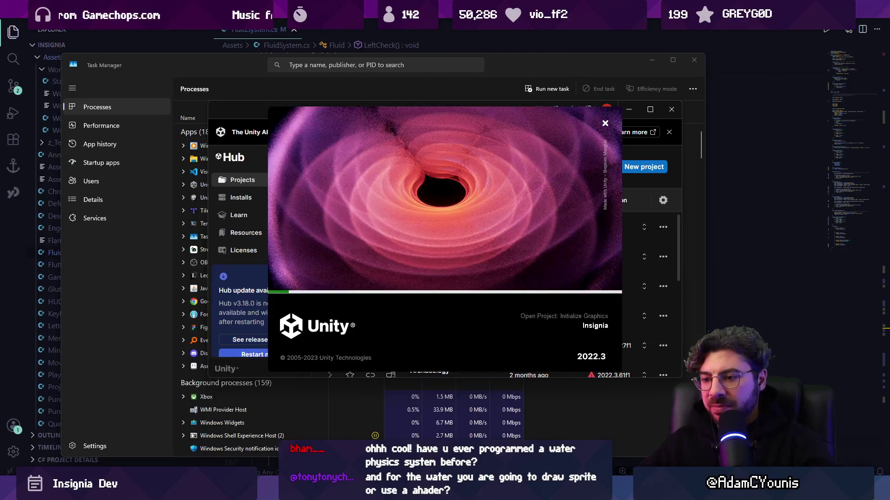
key("alt+Tab")
key("alt+Tab")
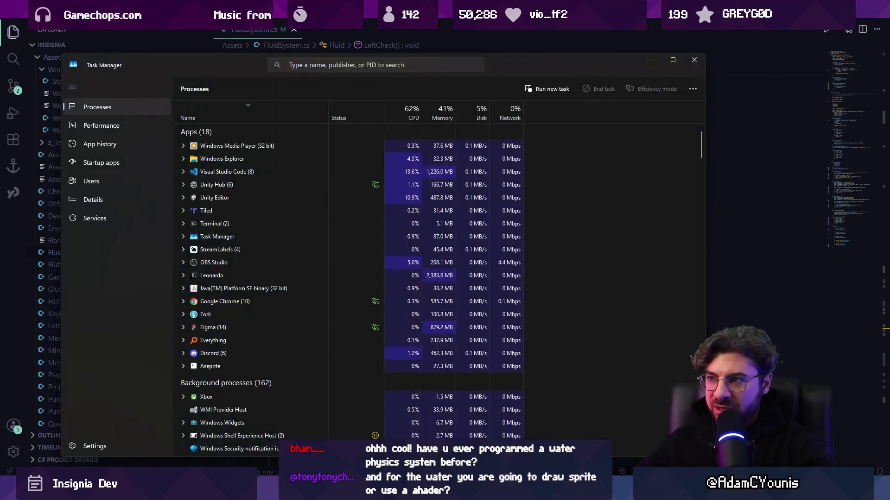
left_click(698, 62)
left_click(350, 264)
- Search FluidSystem.cs for 'obsc' to locate the IsObscured() check
key("ctrl+f")
type("obscc")
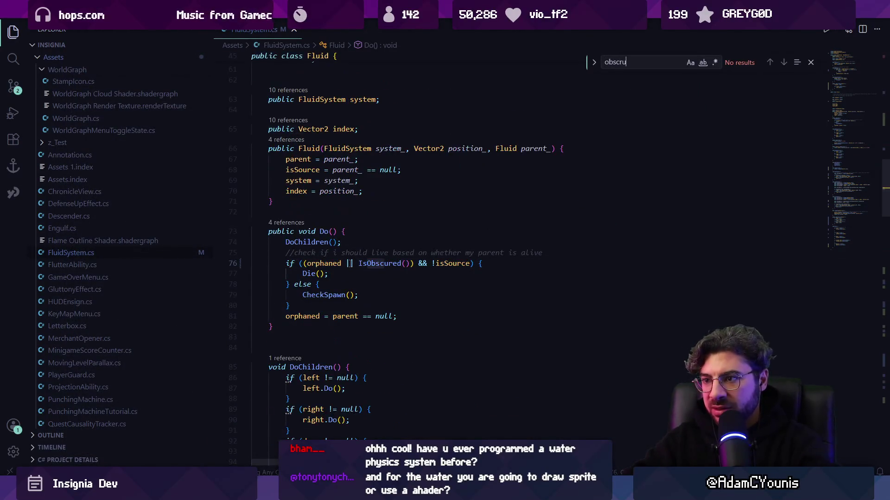
key("BackSpace")
key("Return")
key("Return")
key("Escape")
- Delete '|| IsObscured()' and the redundant parentheses around orphaned on line 76
left_click(346, 263)
key("ctrl+shift+Right")
key("ctrl+shift+Right")
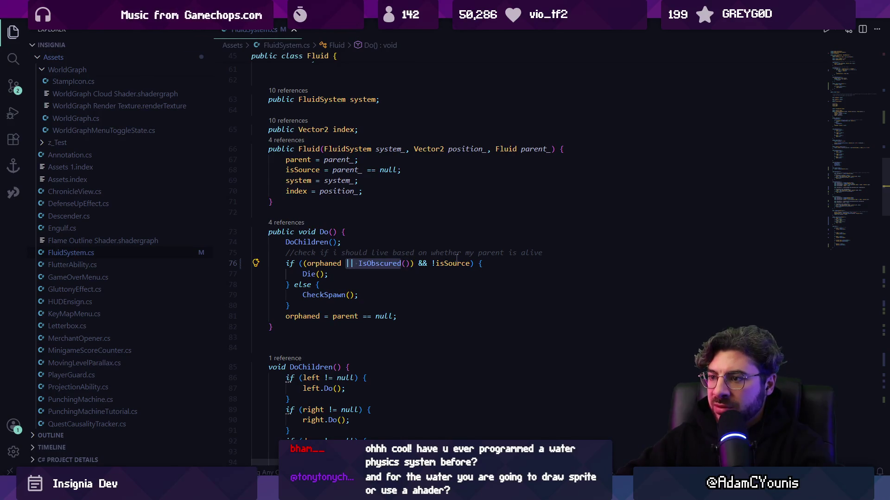
key("shift+Right")
key("shift+Right")
key("alt+Tab")
key("alt+Tab")
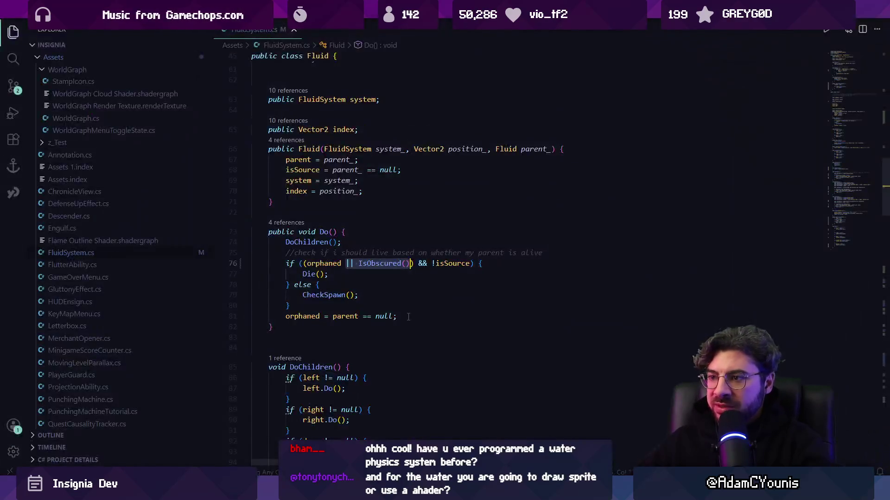
key("BackSpace")
key("BackSpace")
key("Delete")
key("ctrl+Left")
key("BackSpace")
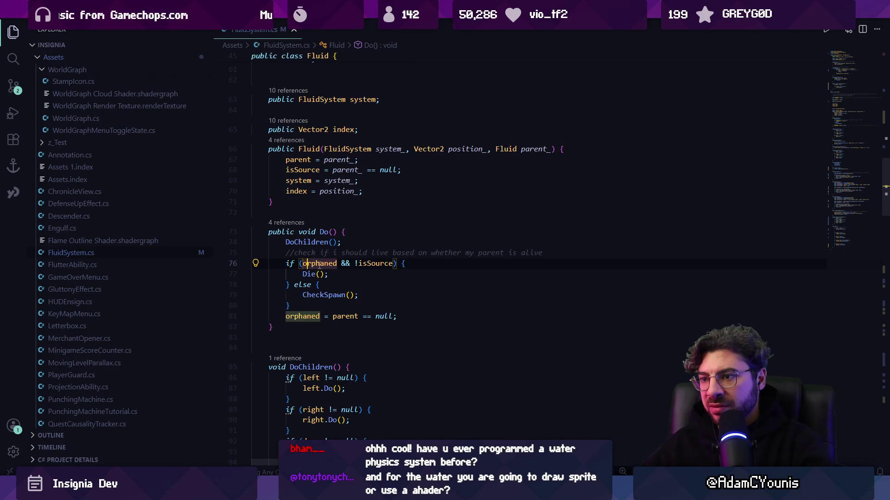
left_click(357, 264)
left_click(377, 282)
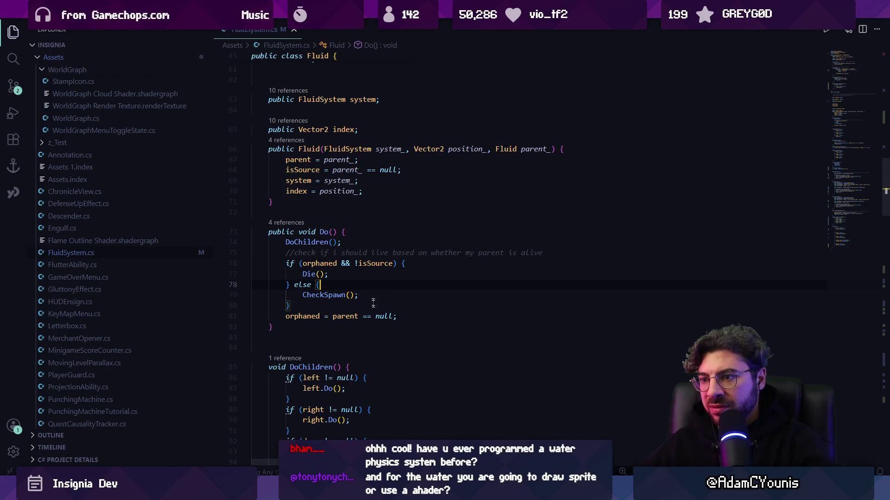
key("alt+Tab")
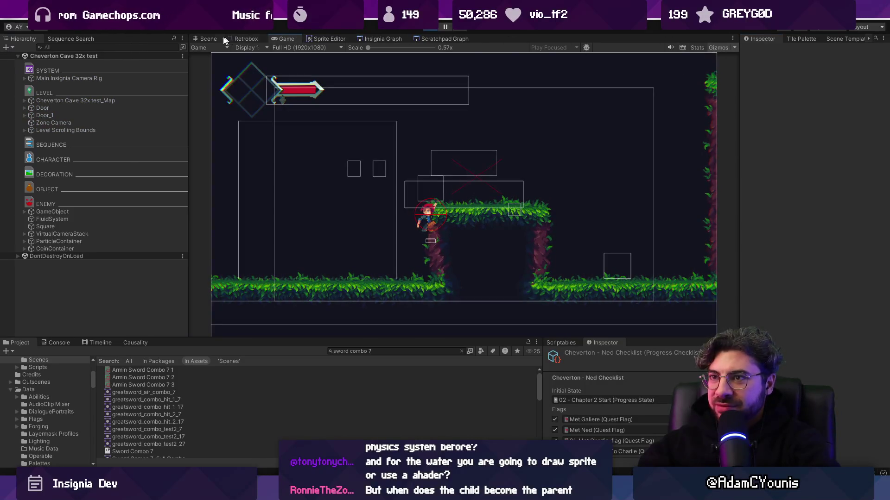
- Show the Scene view with Gizmos and drag Square to about X 9.683, Y -6.315
left_click(208, 38)
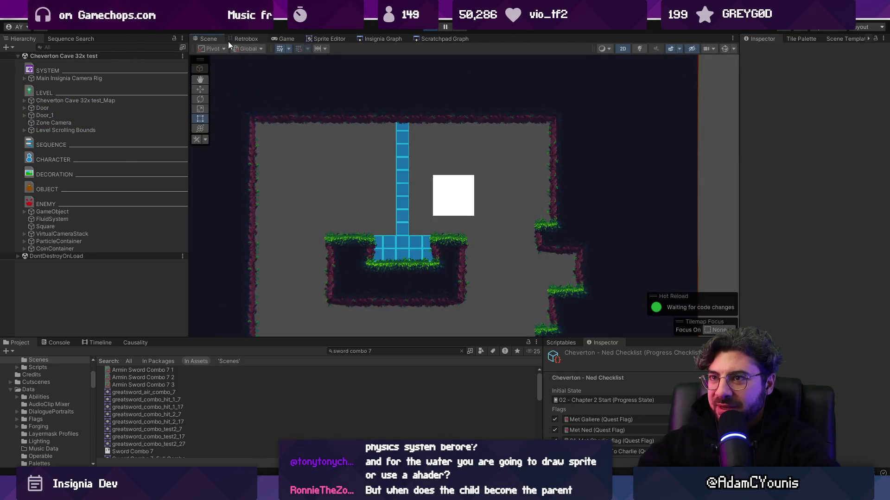
left_click(726, 48)
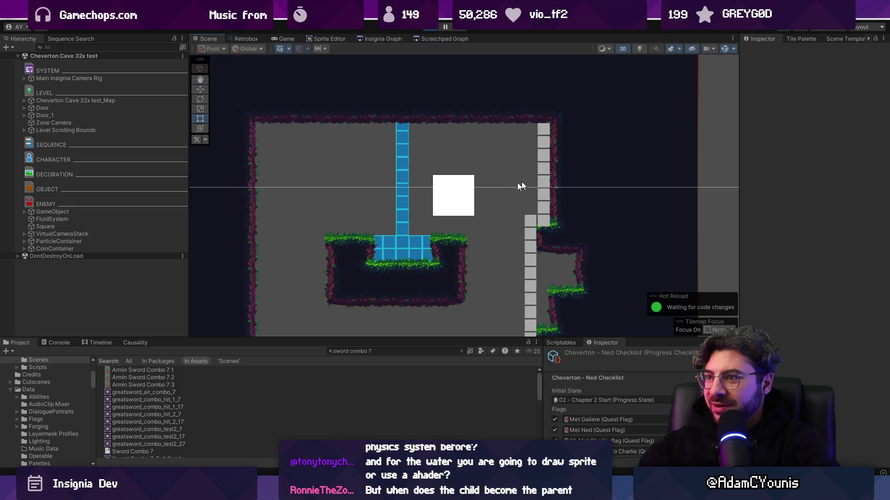
left_click(110, 226)
key("w")
left_click_drag(459, 193, 533, 182)
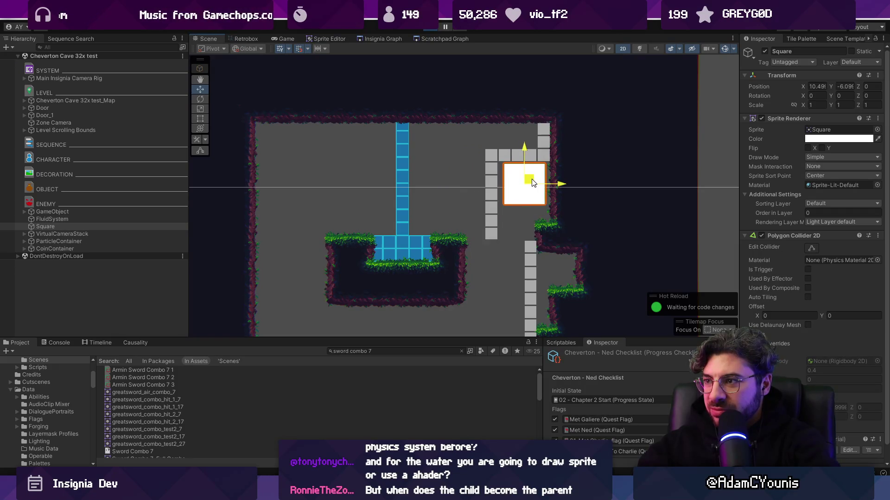
left_click_drag(532, 182, 505, 195)
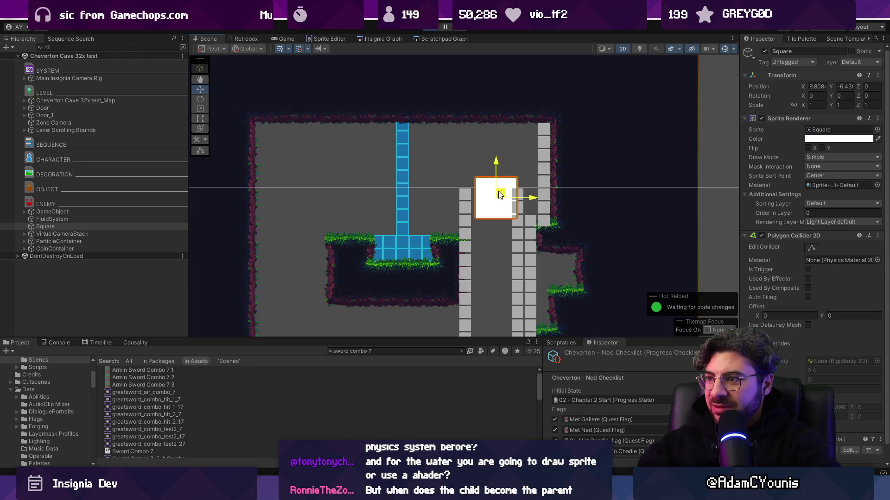
left_click_drag(498, 194, 498, 197)
- Zoom out over the level and select the Fader Image object
scroll(497, 197, "down", 2)
scroll(496, 199, "down", 1)
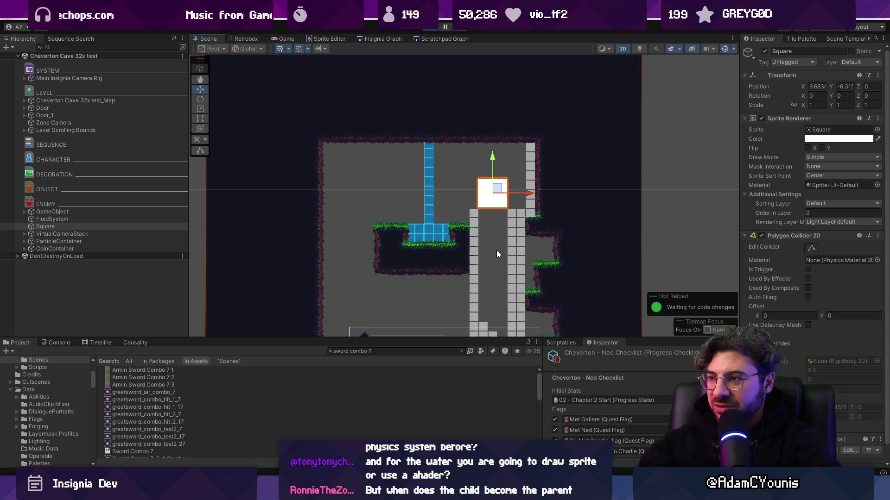
left_click(483, 149)
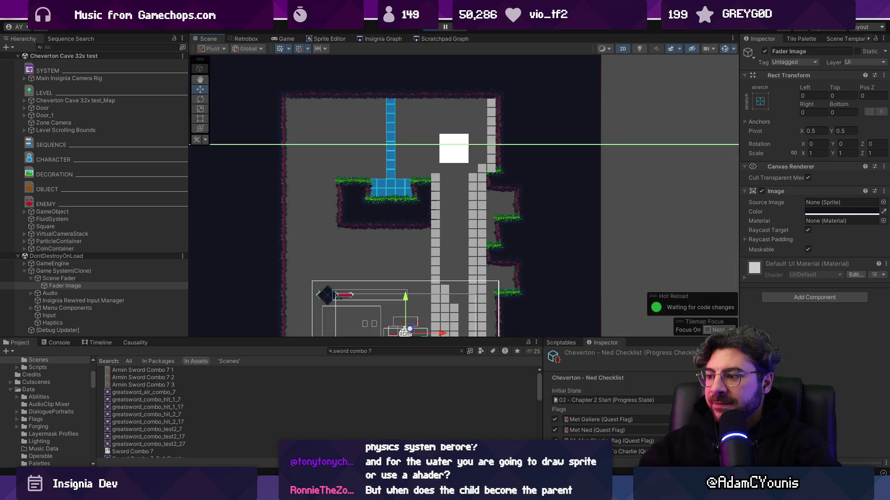
mouse_move(622, 471)
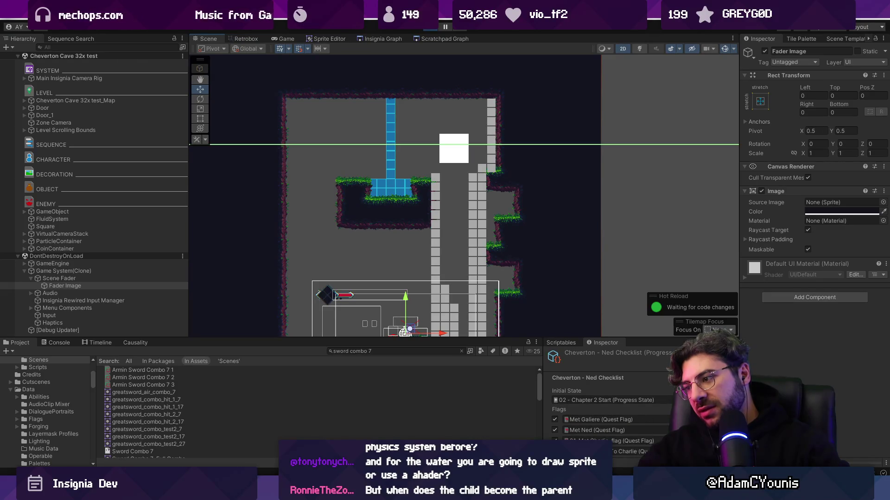
key("ctrl+shift+Escape")
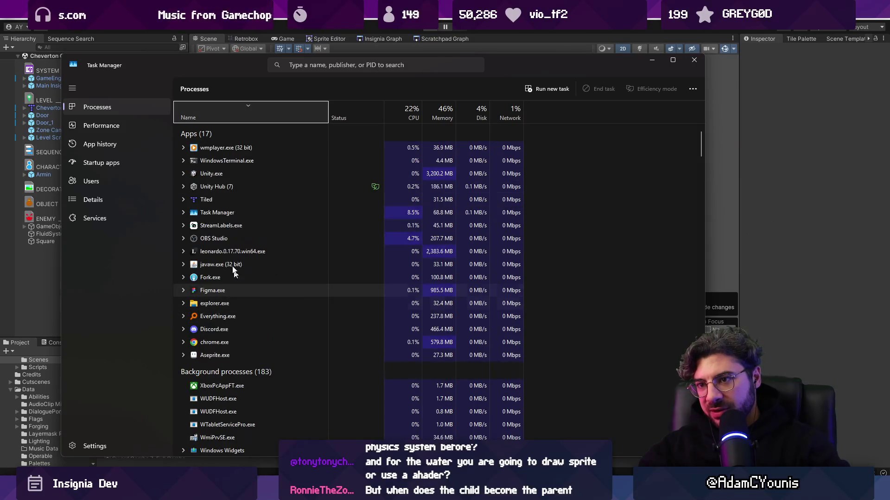
- Select the Unity Editor process in Task Manager, then return to VS Code
left_click(232, 200)
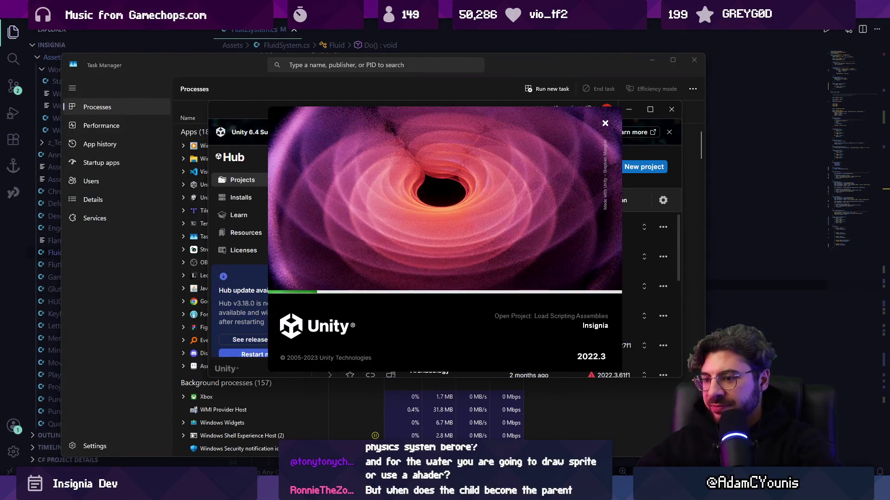
key("alt+Tab")
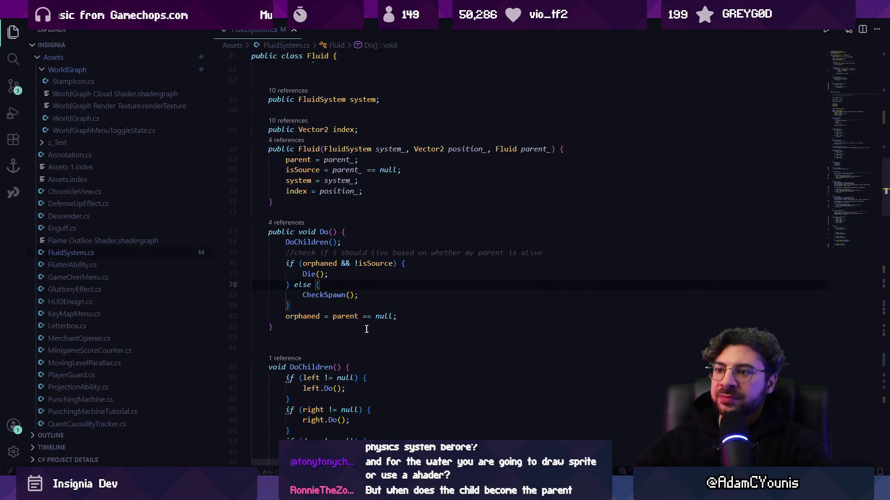
- Remove the blank line under system.Orphan(left) in Die() and hot-reload in Unity
left_click(316, 277, "ctrl")
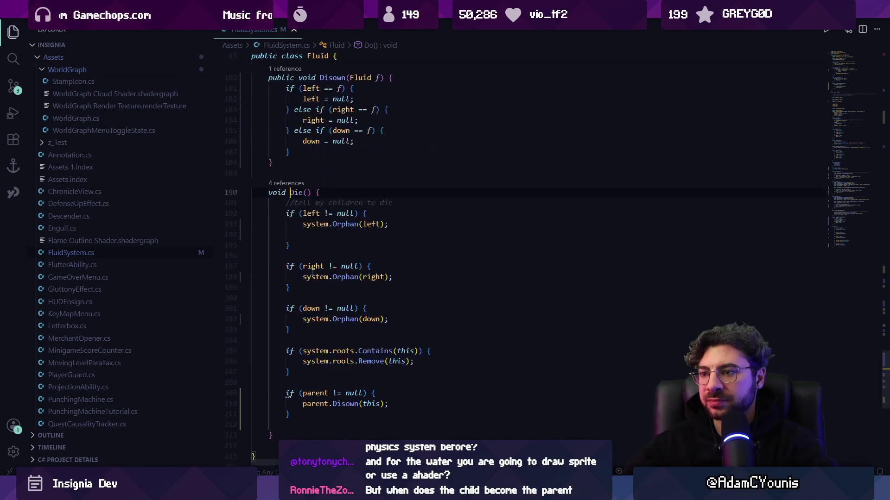
left_click(317, 235)
key("BackSpace")
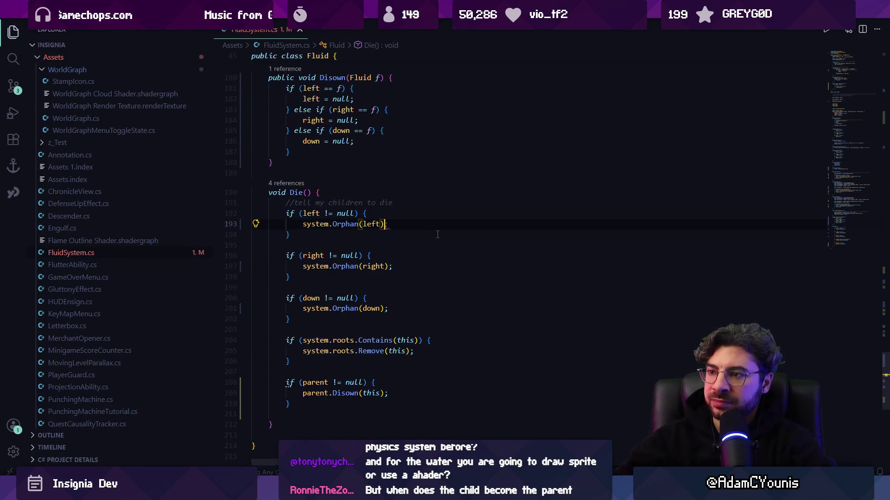
key("Down")
key("Down")
key("Down")
key("Home")
key("alt+Tab")
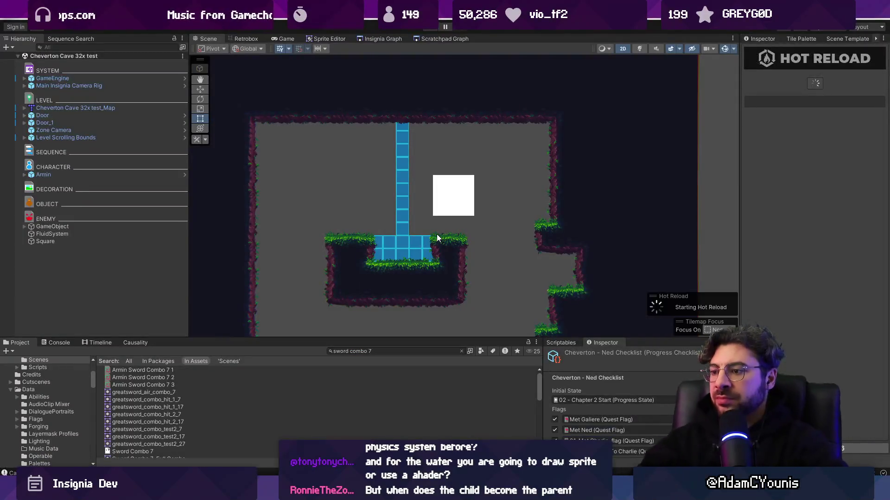
key("alt+Tab")
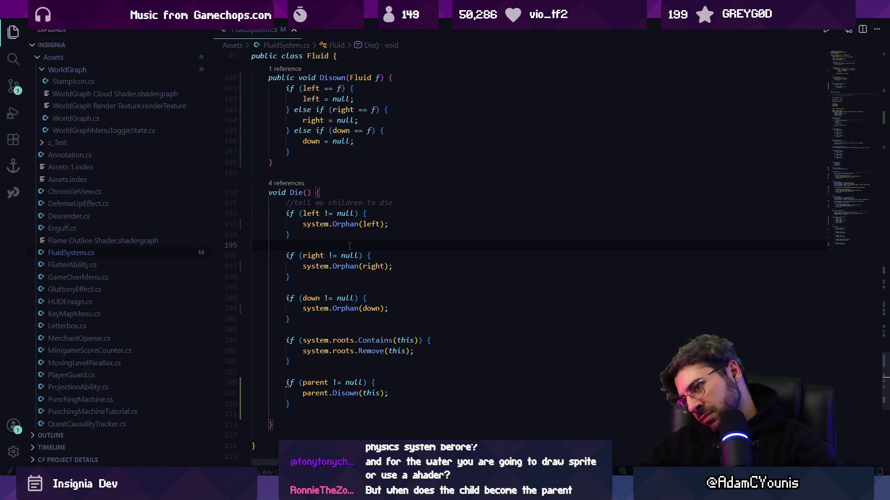
- Add an else block after the parent != null check in Die()
left_click(315, 383)
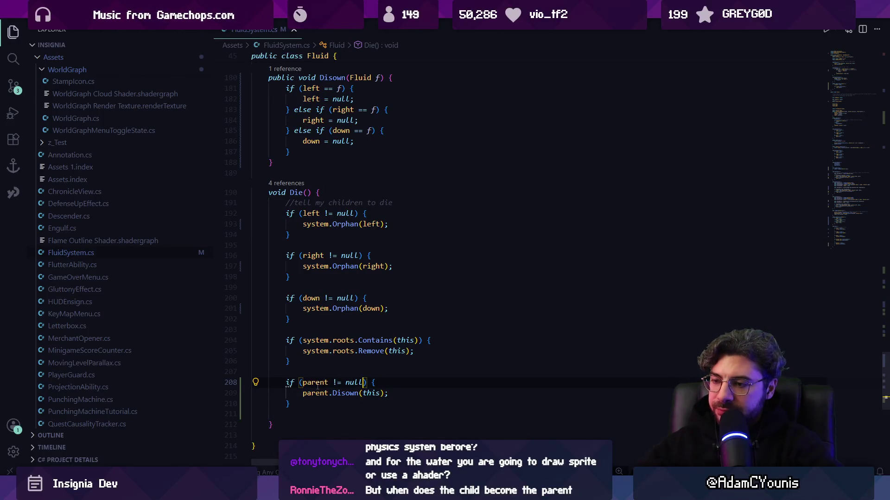
left_click(341, 382)
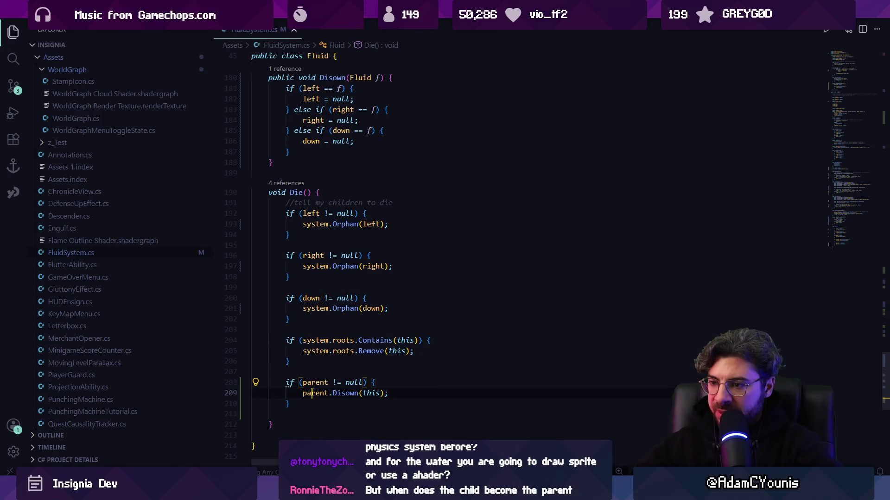
left_click(395, 393)
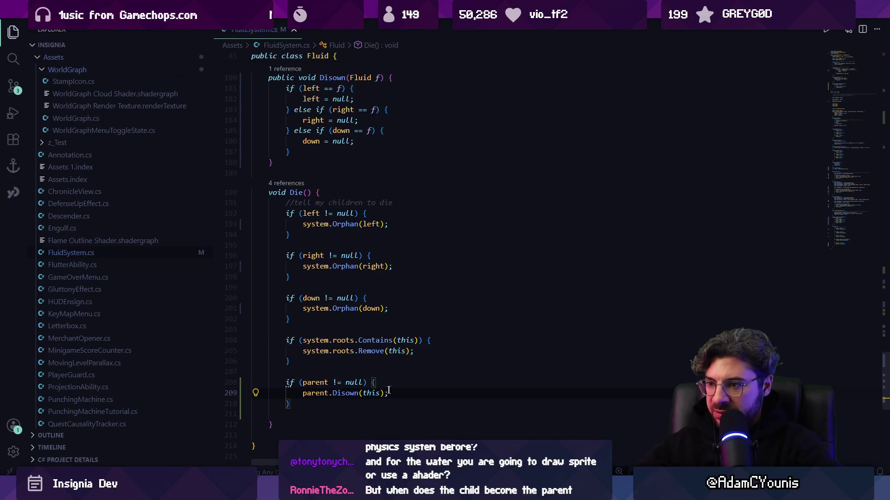
left_click(318, 403)
type("el")
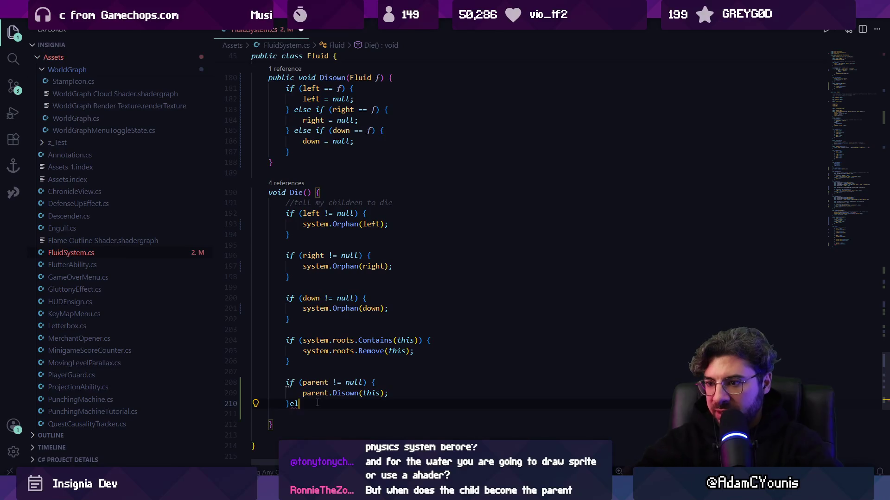
type(" else {")
key("Return")
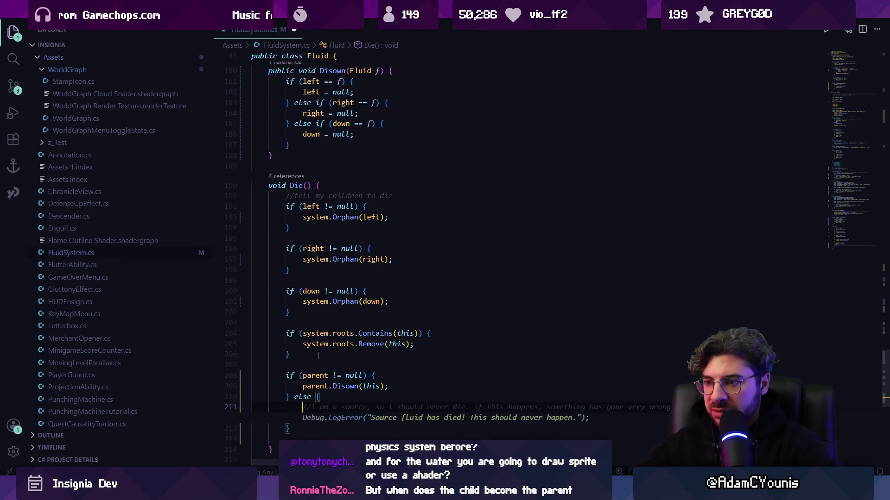
- Move the system.roots.Remove line into the else and delete the empty roots.Contains check
triple_click(306, 344)
key("ctrl+x")
left_click(310, 397)
key("ctrl+v")
left_click_drag(255, 343, 255, 321)
key("BackSpace")
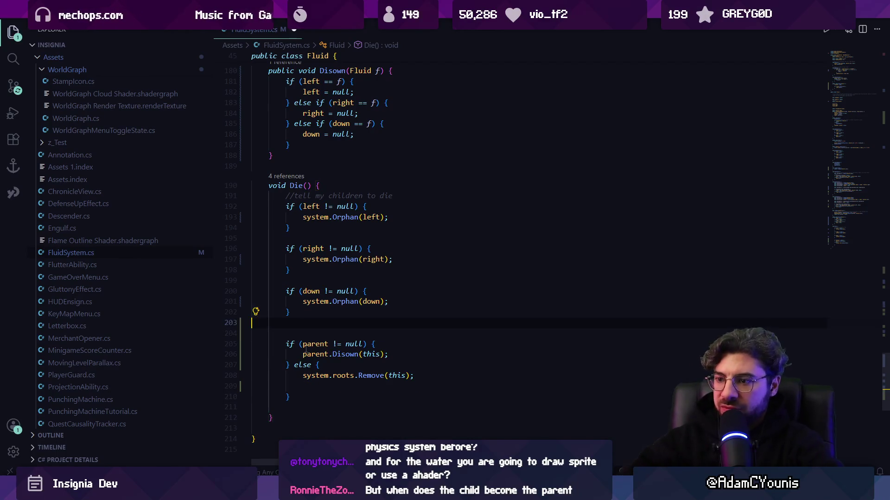
key("Down")
key("Down")
key("Down")
key("BackSpace")
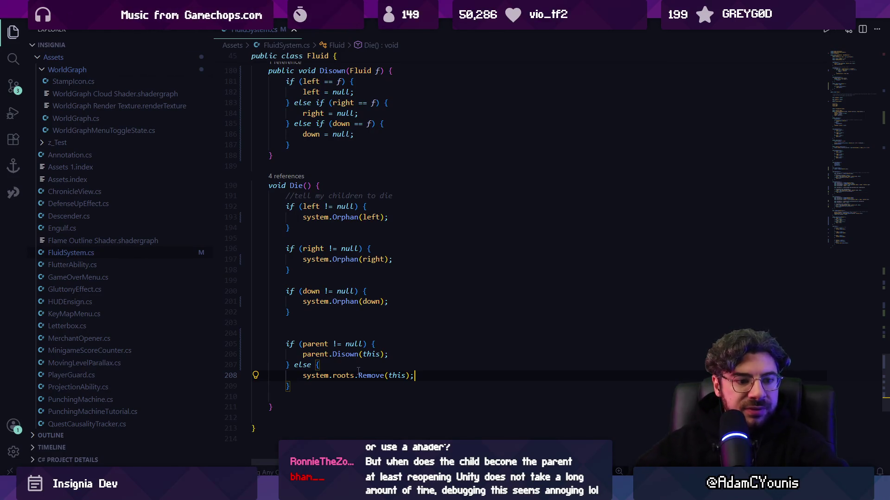
- Delete the blank line above the parent null check in Die()
left_click(337, 343)
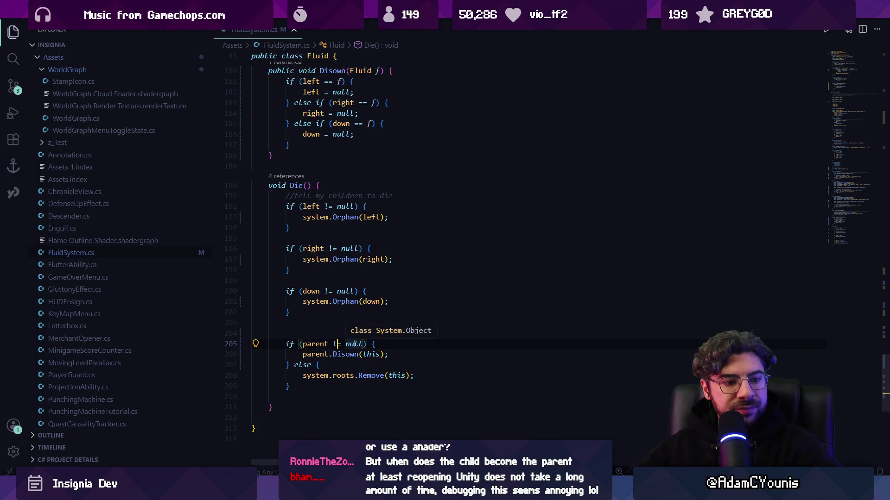
left_click(340, 325)
key("BackSpace")
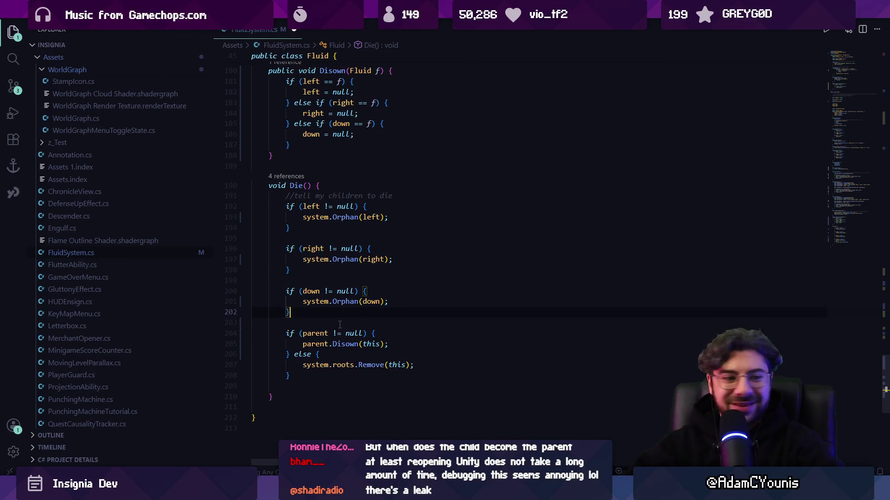
scroll(360, 314, "up", 5)
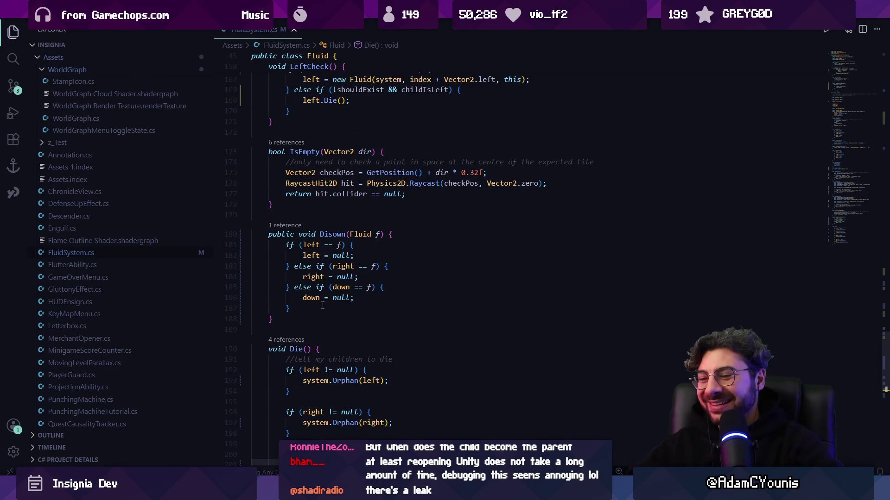
- Try removing the else keywords before Disown's right and down checks, then undo
scroll(323, 306, "up", 1)
left_click(369, 280)
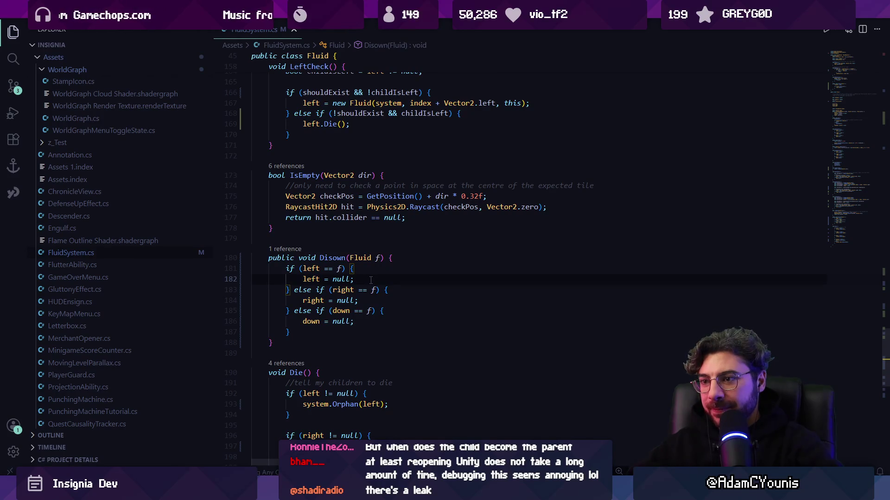
double_click(308, 291)
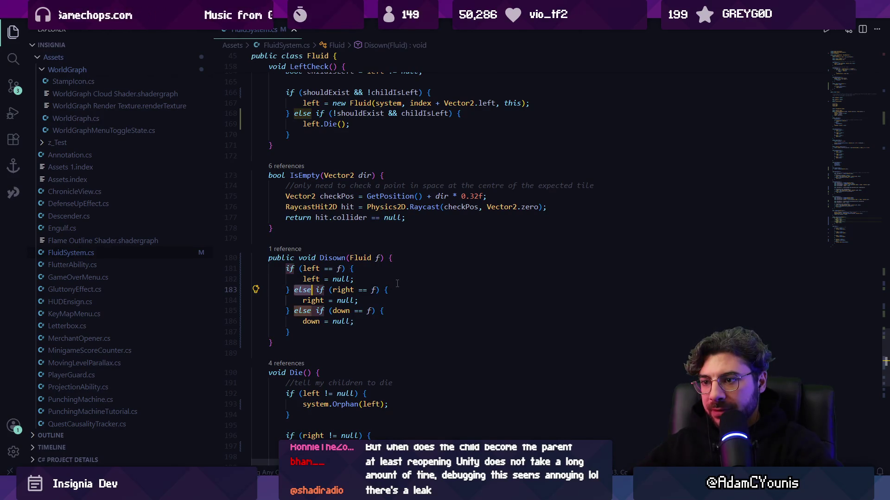
key("Return")
key("Return")
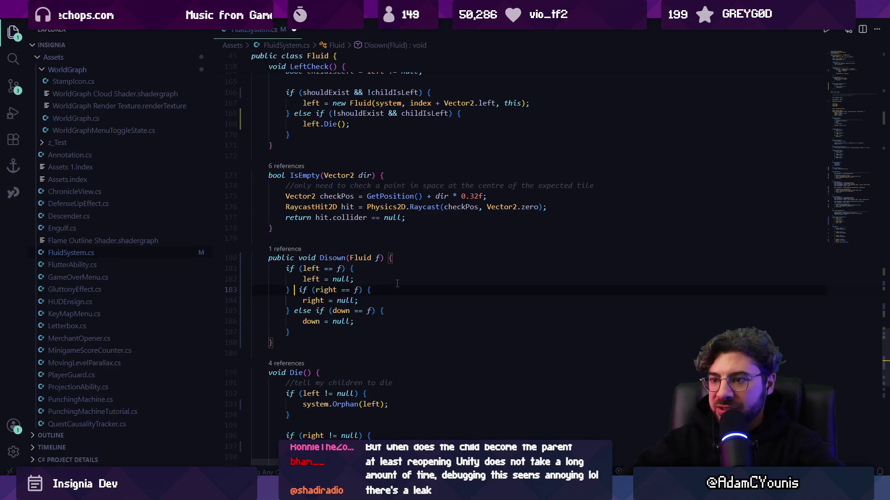
key("Delete")
key("Down")
key("Down")
key("ctrl+shift+Right")
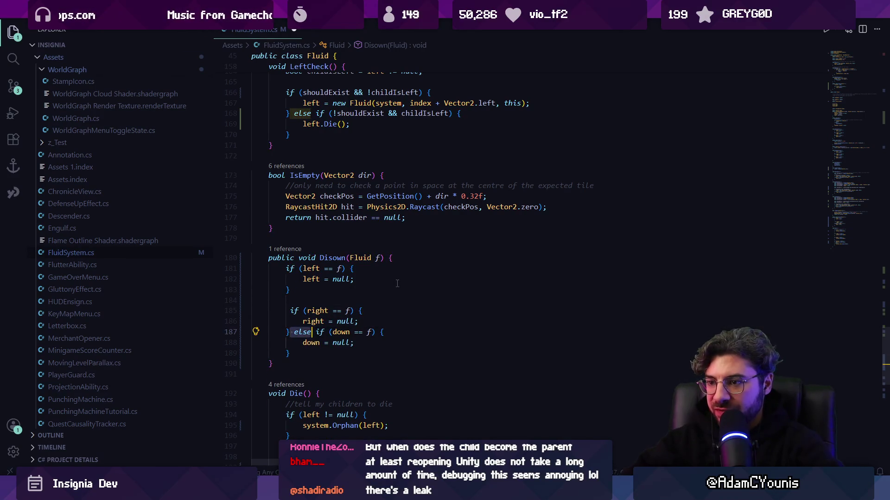
key("Return")
key("ctrl+z")
key("ctrl+z")
key("ctrl+z")
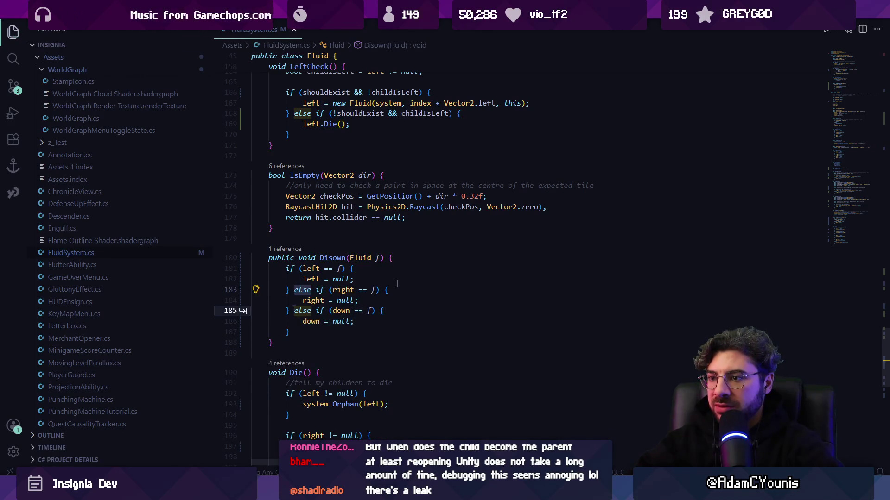
- Insert blank lines before the down and right branches of Disown
key("ctrl+Right")
key("Home")
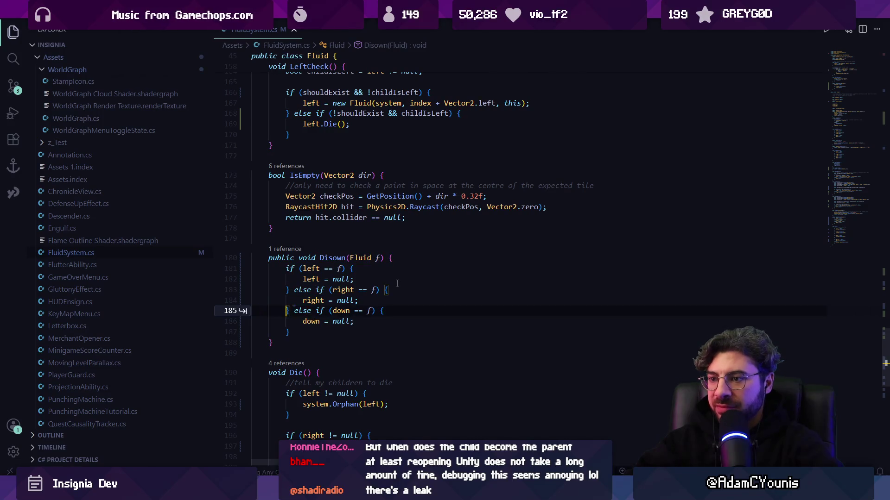
key("Return")
key("Up")
key("Up")
key("Return")
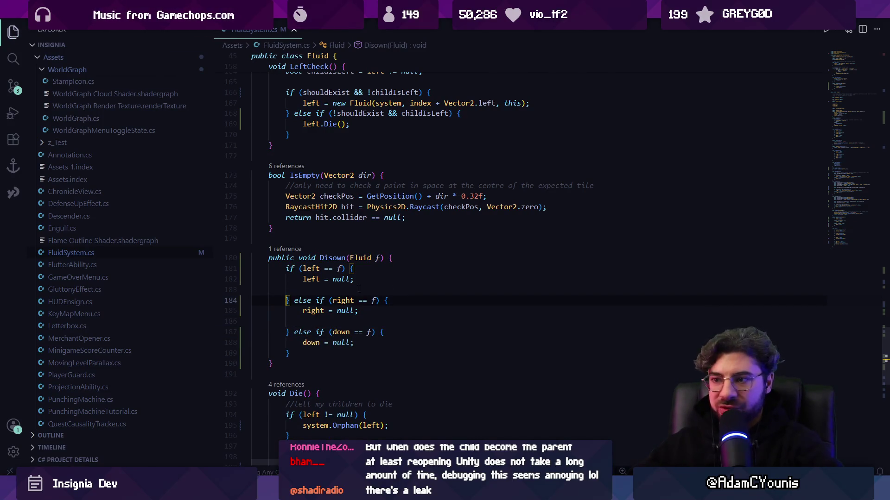
- Review the raycast line in IsEmpty and move to the end of LeftCheck
scroll(358, 290, "up", 2)
left_click(295, 266)
key("ctrl+Right")
key("ctrl+Right")
key("ctrl+Right")
key("Down")
key("ctrl+Left")
left_click(457, 276)
left_click(416, 288)
scroll(390, 290, "up", 2)
left_click(291, 282)
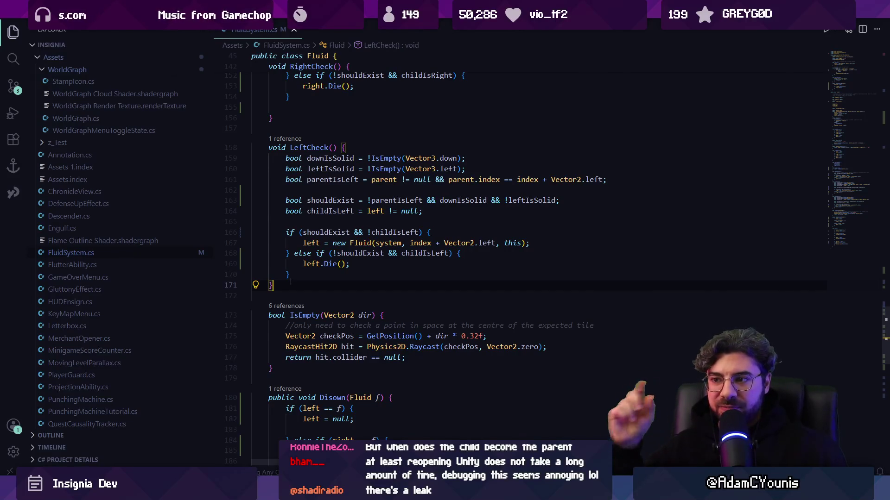
- Jump to DownCheck from CheckSpawn and review its spawn condition and Fluid constructor
scroll(290, 281, "up", 4)
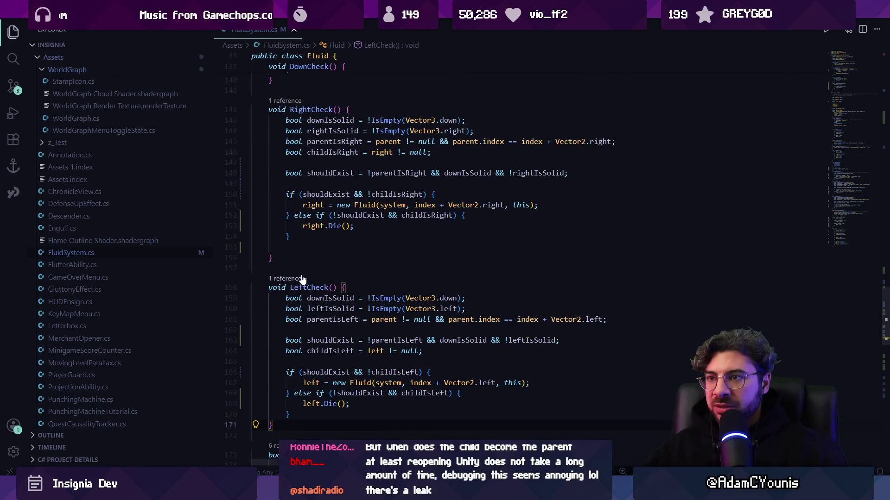
scroll(305, 277, "up", 9)
scroll(322, 275, "up", 4)
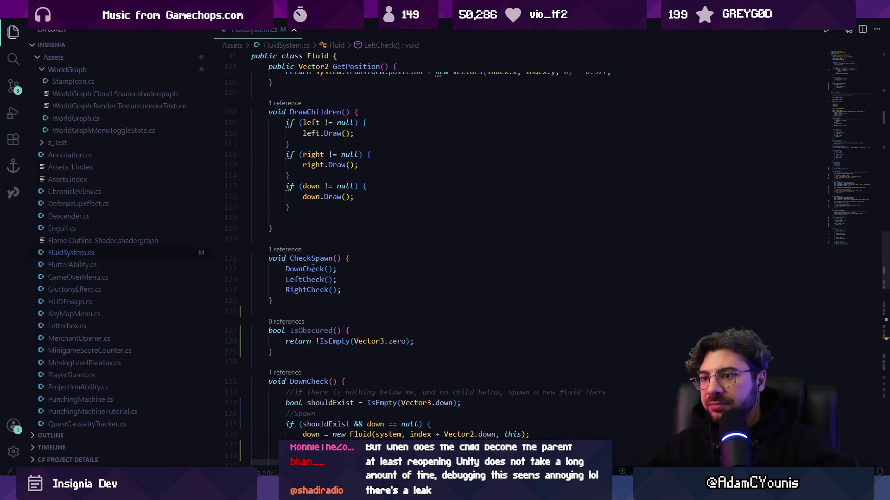
left_click(332, 269)
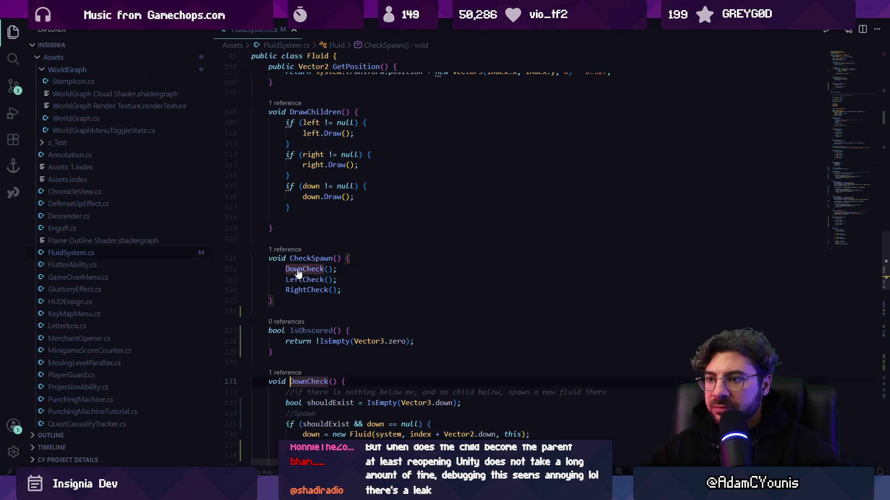
left_click(316, 270, "ctrl")
left_click(325, 295)
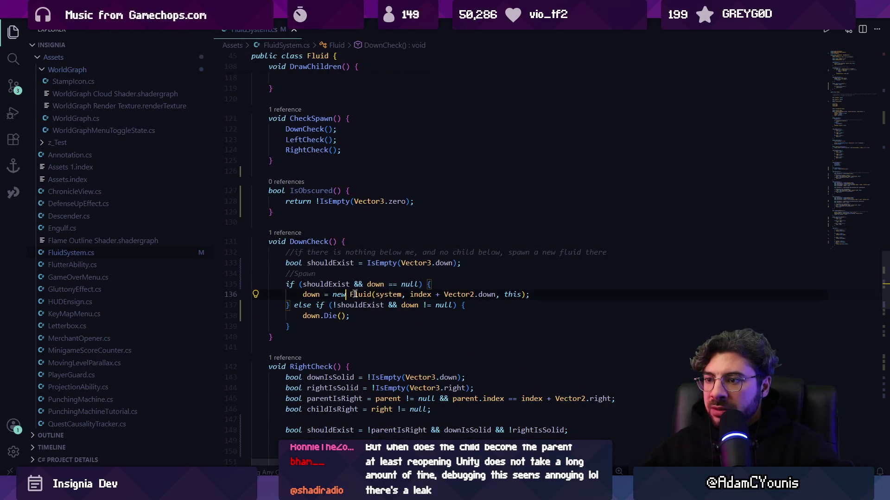
left_click(346, 295)
left_click(303, 285)
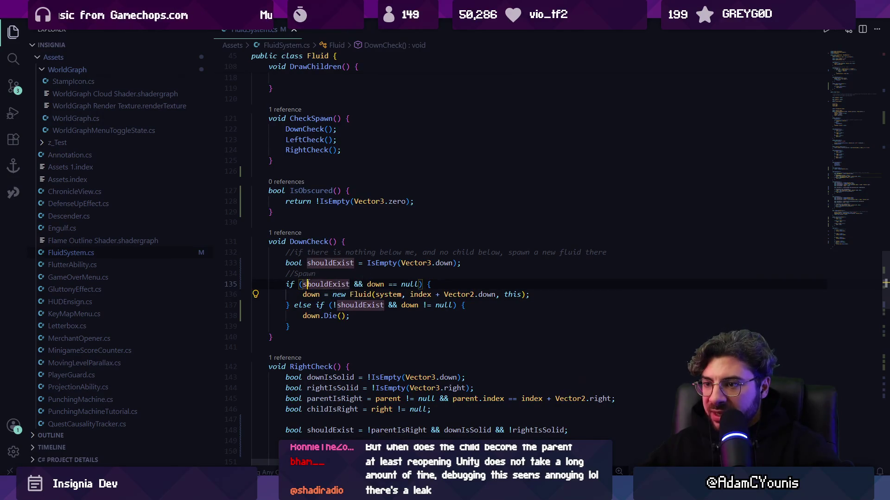
left_click(347, 294)
left_click(488, 276)
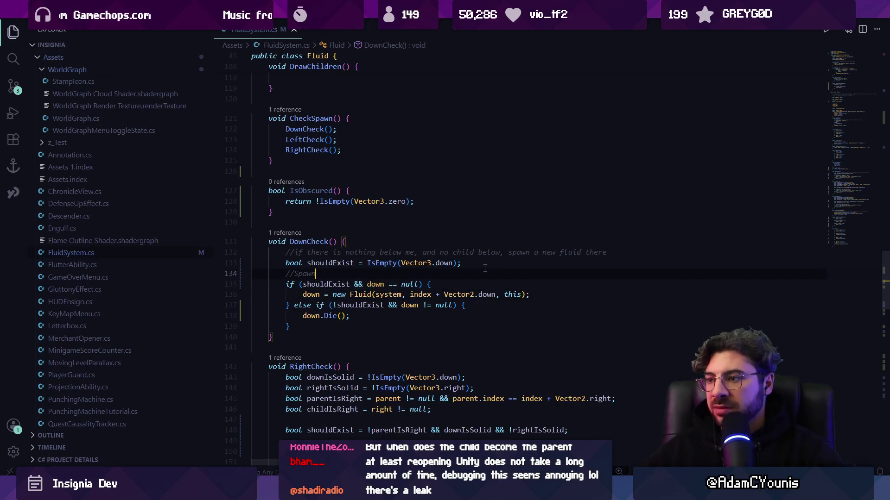
left_click(464, 262)
- In DownCheck, add bool exists = down != null, using !exists and exists in the spawn and die conditions
key("Return")
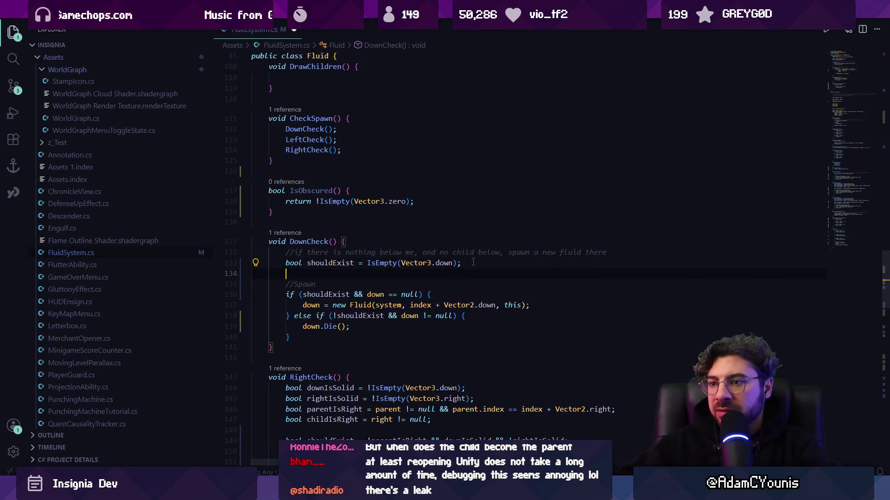
type("bool sh")
key("BackSpace")
key("BackSpace")
type("exists")
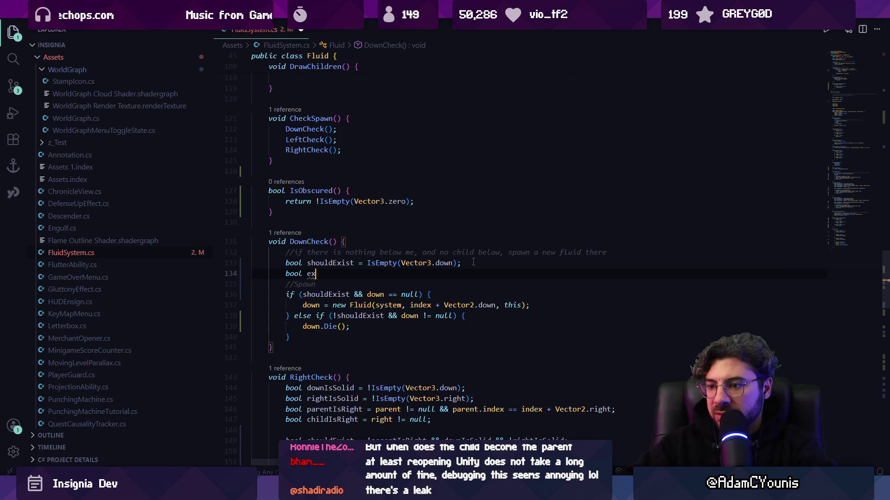
key("Tab")
key("Down")
key("Down")
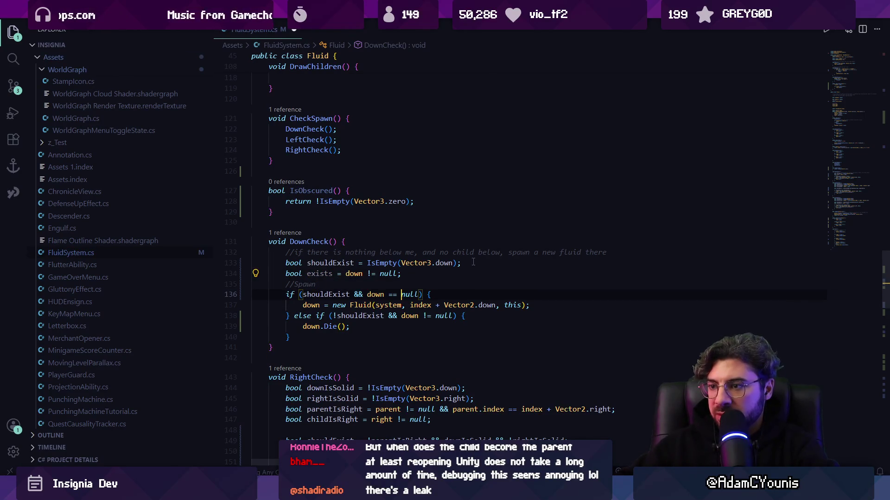
key("Tab")
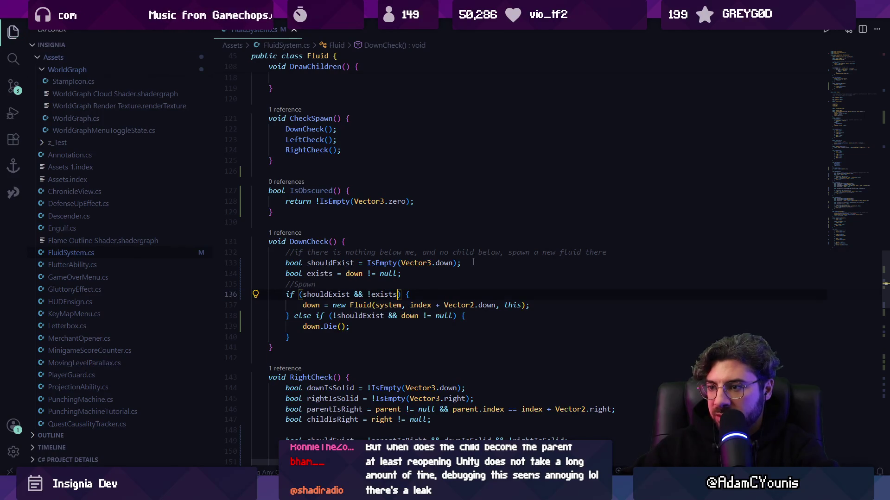
key("Tab")
key("ctrl+s")
left_click(553, 302)
key("Return")
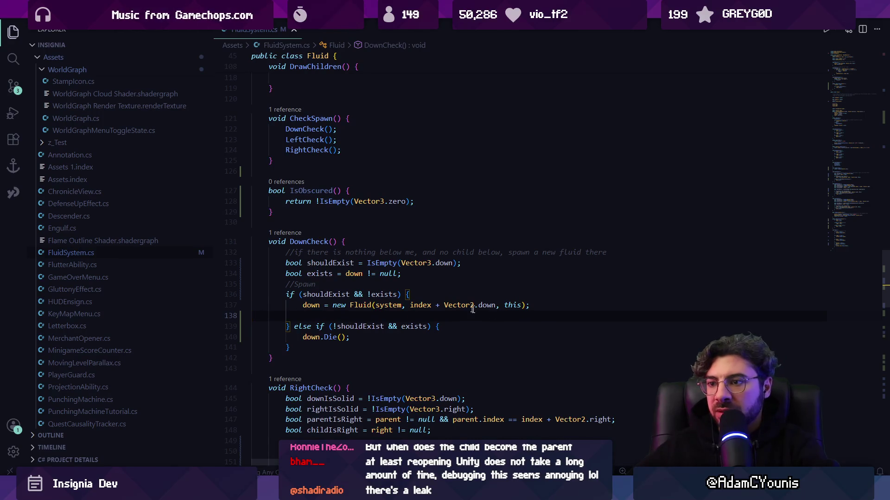
scroll(479, 310, "down", 2)
scroll(306, 290, "down", 2)
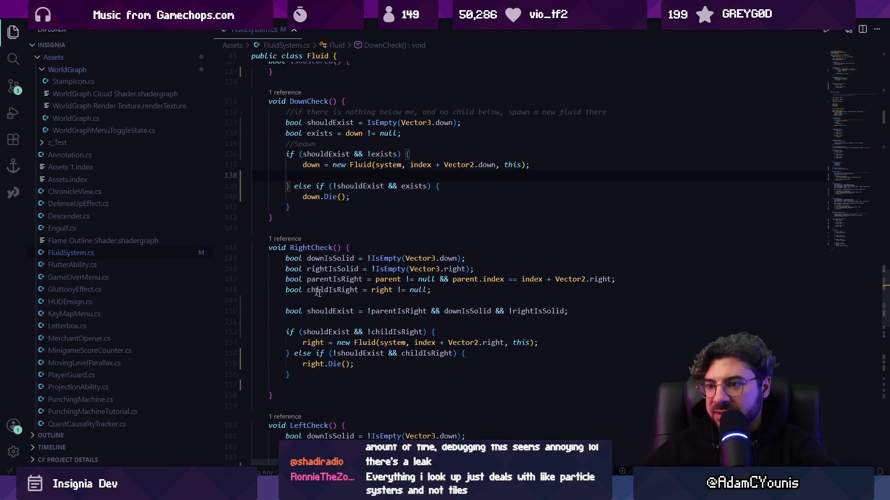
- Rename childIsRight and childIsLeft to exists, moving RightCheck's declaration below shouldExist
left_click(337, 290)
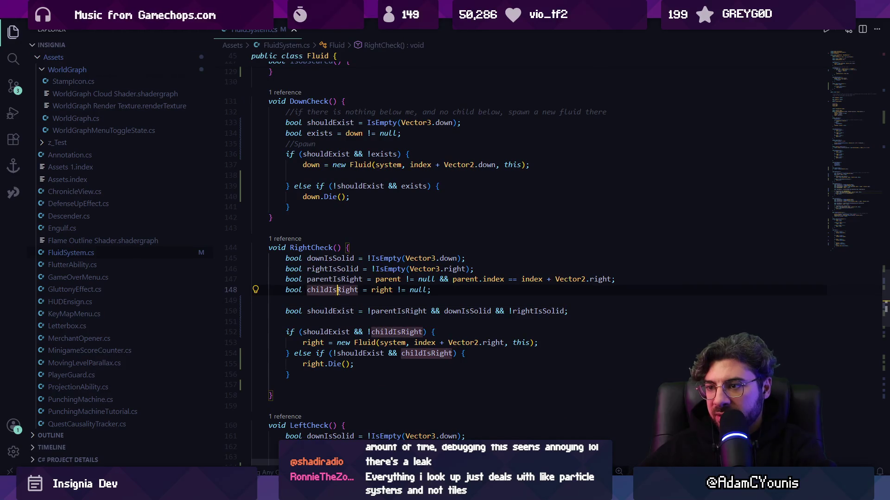
key("F2")
type("exists")
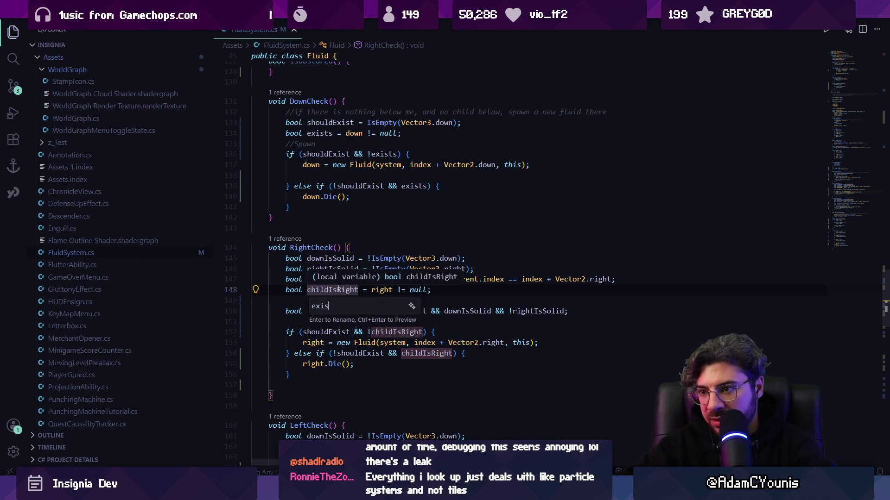
key("Return")
key("alt+Down")
key("alt+Down")
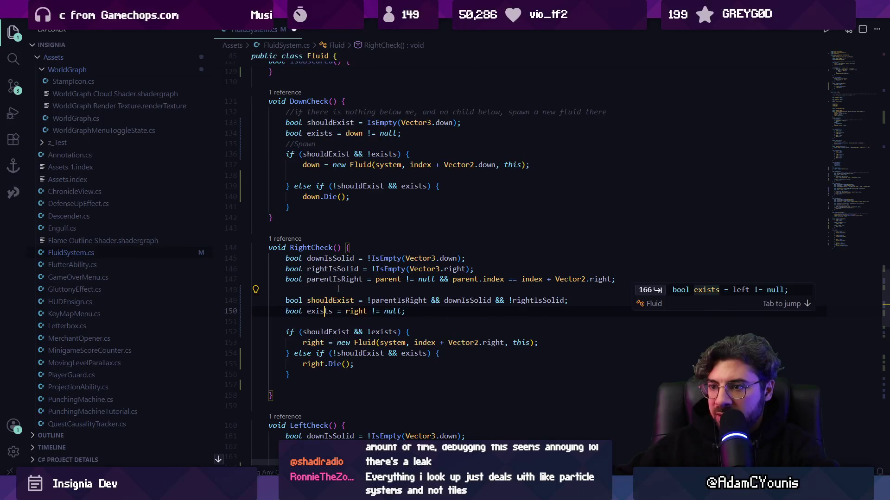
key("Down")
key("Down")
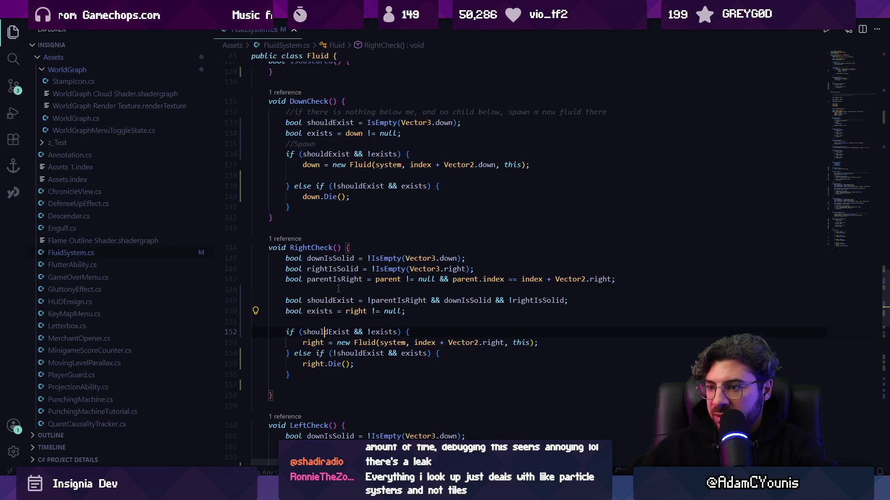
scroll(334, 291, "down", 3)
left_click(330, 372)
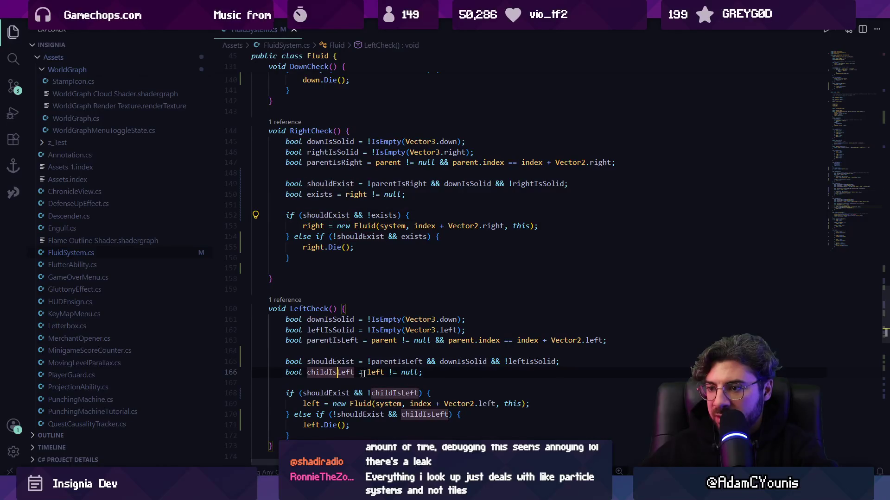
key("F2")
type("exists")
key("Return")
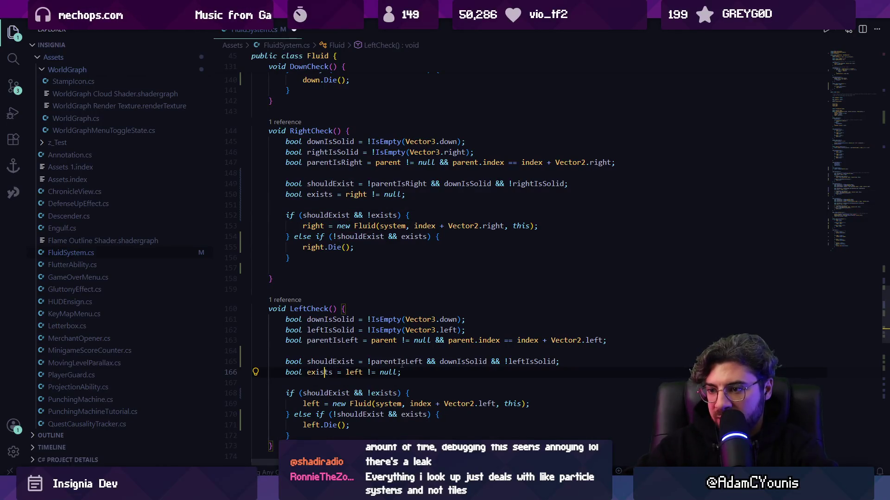
- Trace where right and exists are used and follow right.Die() to its definition
left_click(306, 226)
key("Right")
key("Right")
key("Right")
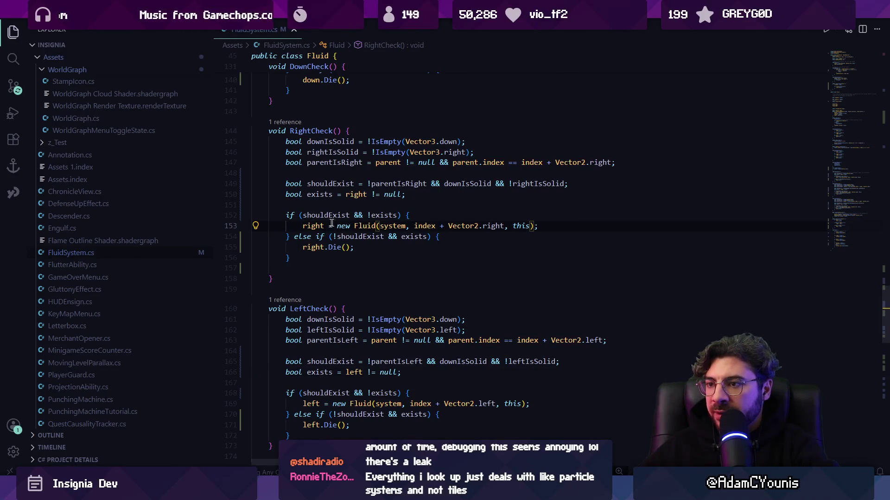
left_click(316, 227)
left_click(375, 215)
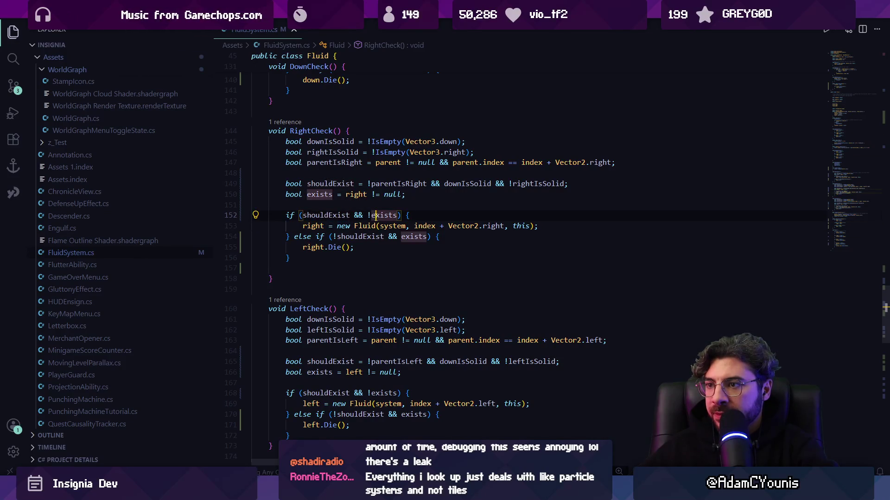
left_click(310, 248)
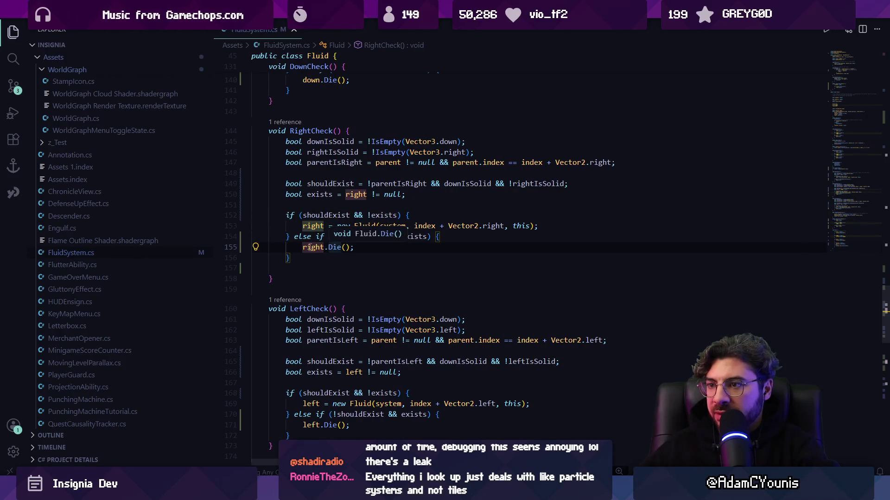
left_click(333, 247, "ctrl")
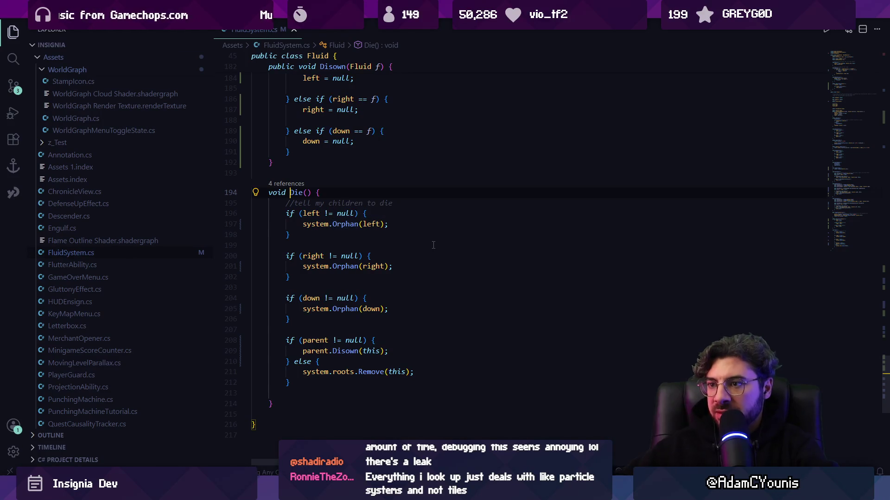
key("alt+Left")
- Review Die()'s left child check, Orphan calls and Disown call, then return to RightCheck
key("F12")
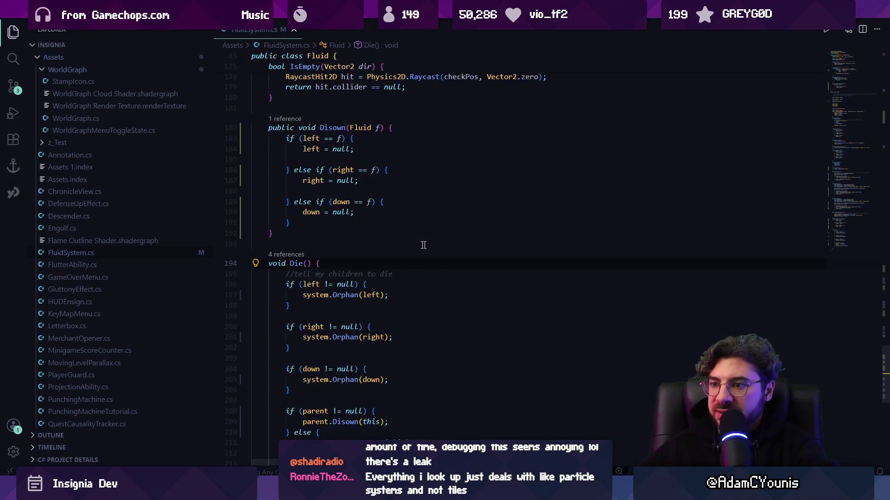
left_click(318, 214)
left_click(358, 267)
left_click(350, 310)
left_click(346, 353)
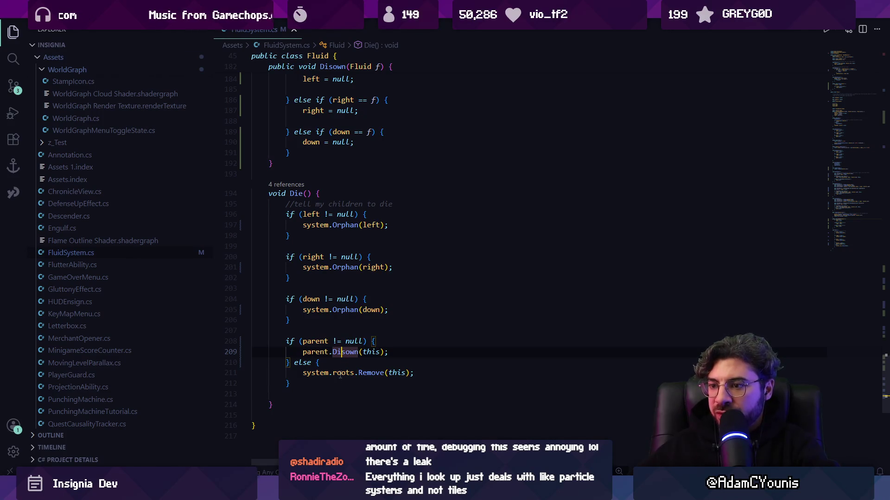
key("alt+Left")
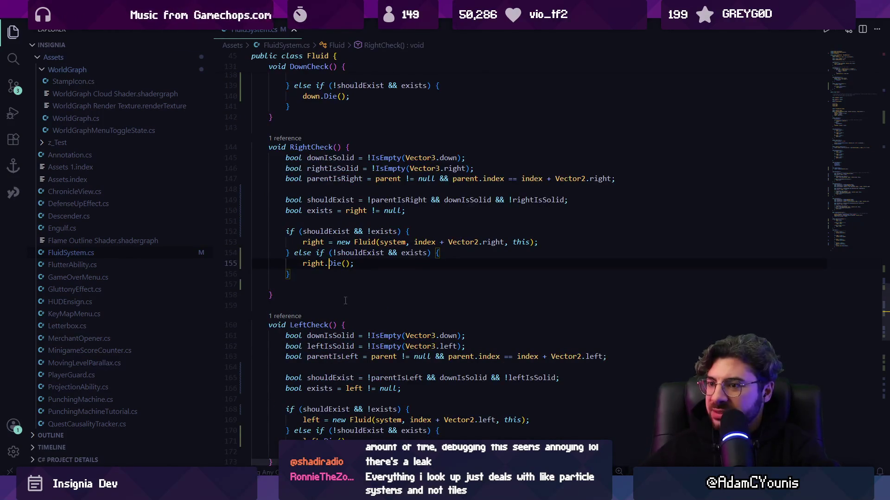
- Add blank lines after the right and left spawn lines
scroll(415, 357, "down", 3)
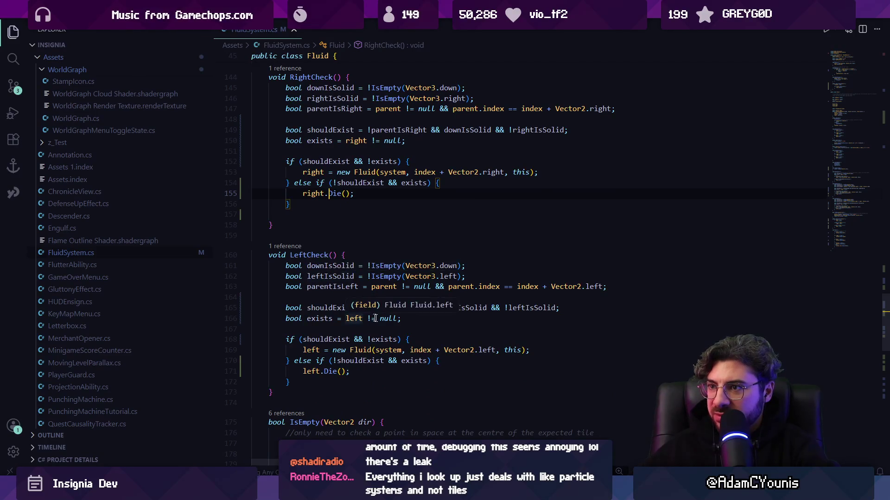
left_click(544, 170)
key("Return")
left_click(537, 364)
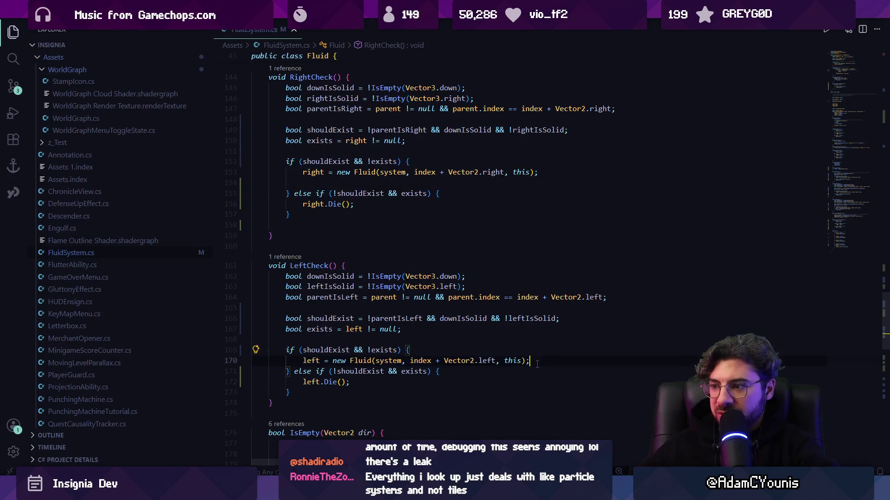
key("Return")
scroll(351, 308, "down", 5)
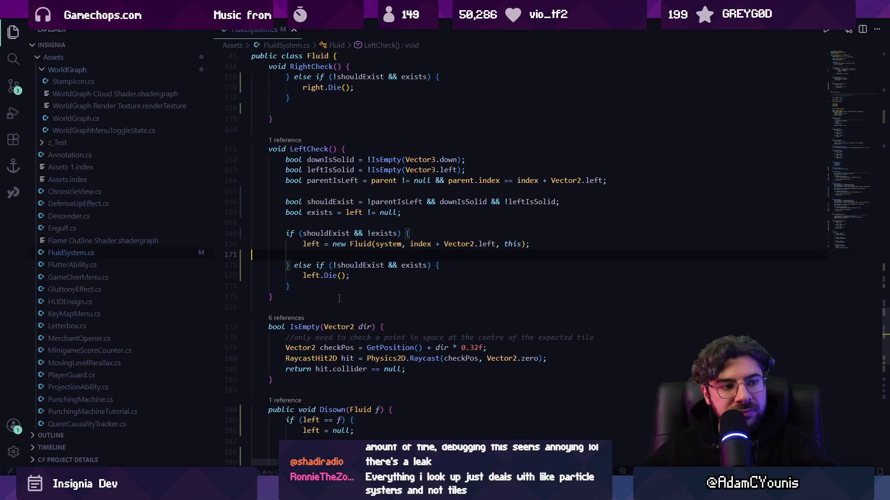
scroll(340, 299, "down", 3)
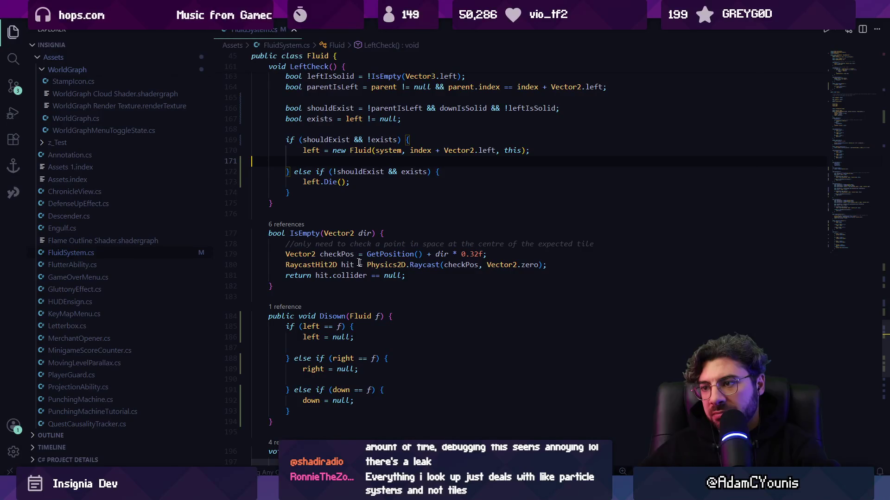
scroll(364, 265, "down", 3)
scroll(353, 283, "down", 4)
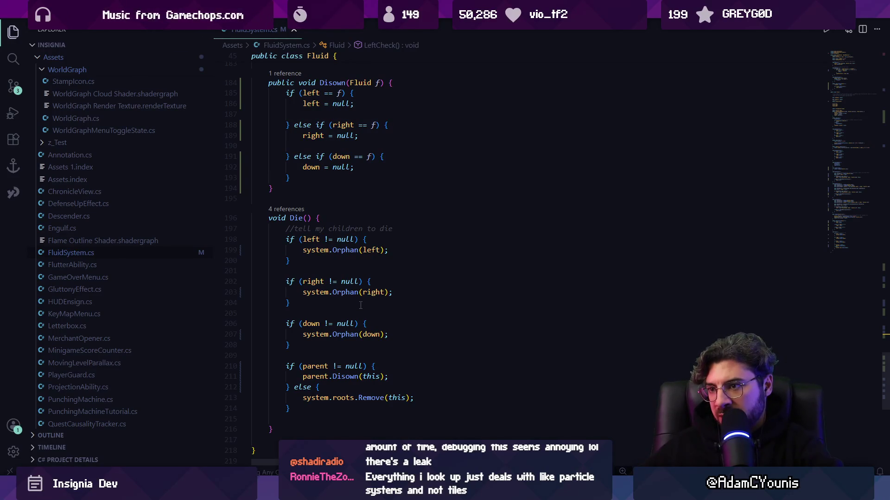
scroll(359, 304, "up", 15)
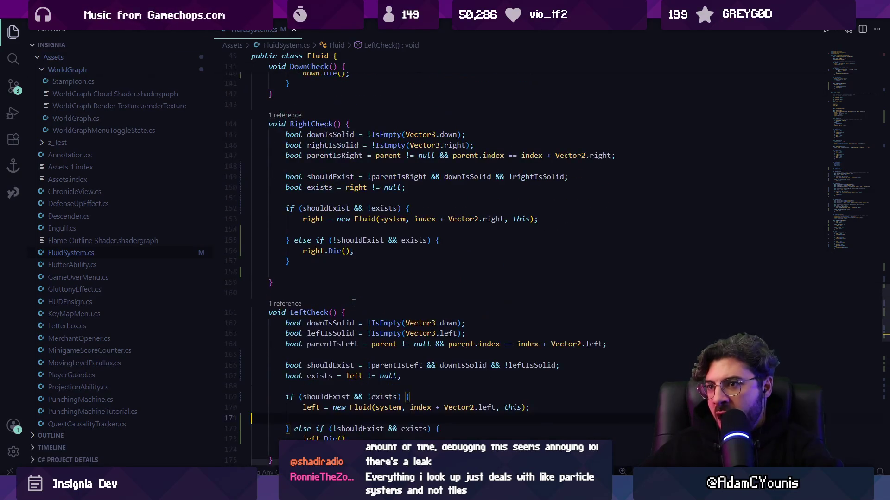
scroll(354, 303, "up", 7)
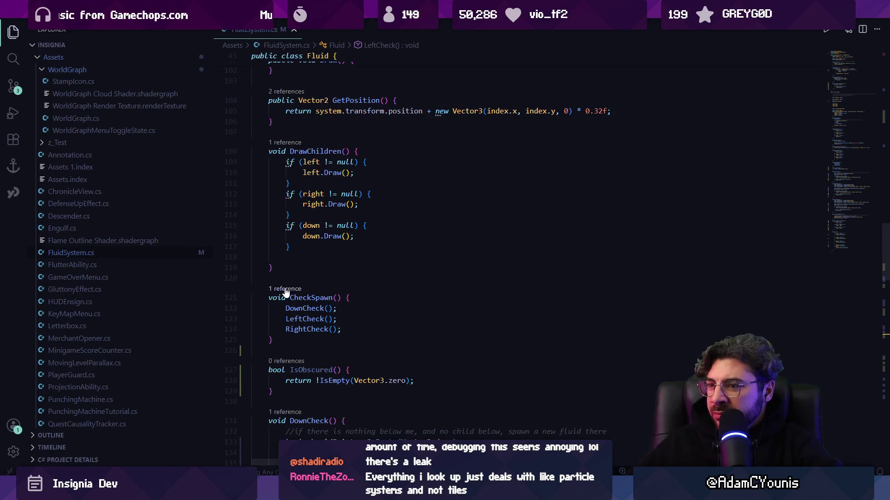
- Delete the empty line in Draw() and look over DrawChildren()
scroll(324, 283, "up", 5)
left_click(415, 227)
key("BackSpace")
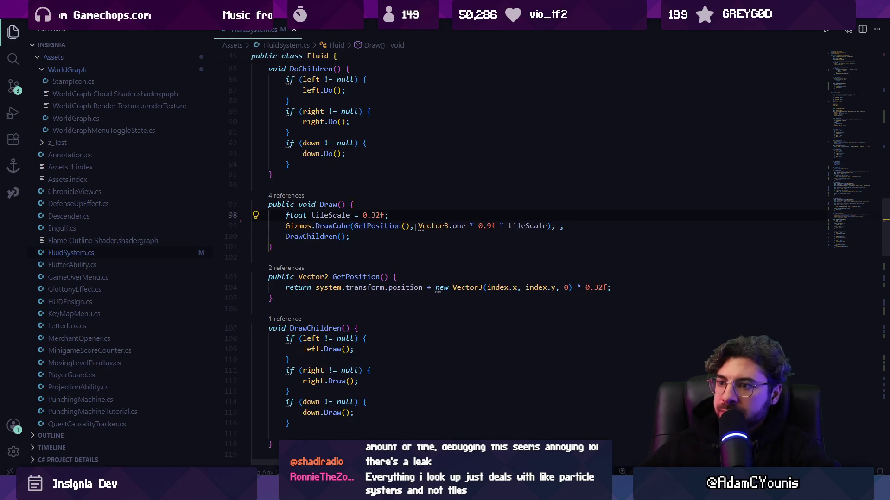
left_click(322, 237, "ctrl")
scroll(323, 237, "up", 1)
left_click(350, 280)
- Examine Do()'s Die() call and its orphaned && !isSource condition
scroll(351, 282, "up", 5)
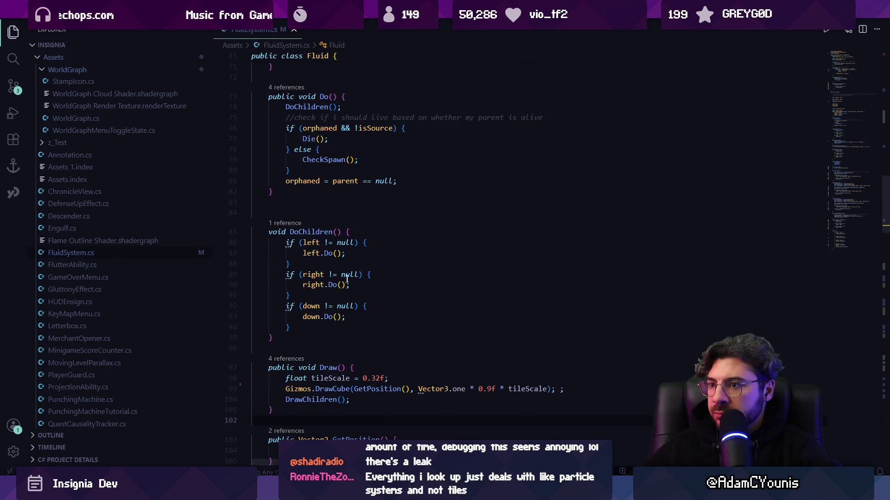
scroll(320, 303, "up", 4)
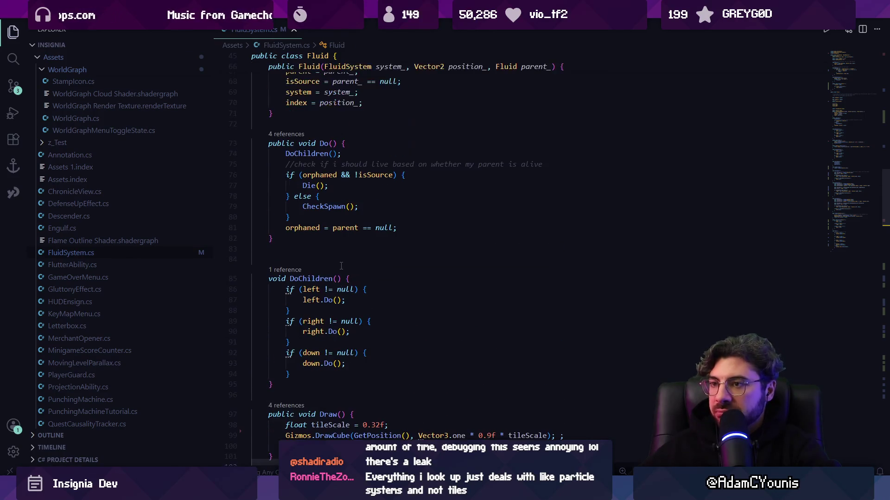
scroll(341, 265, "up", 1)
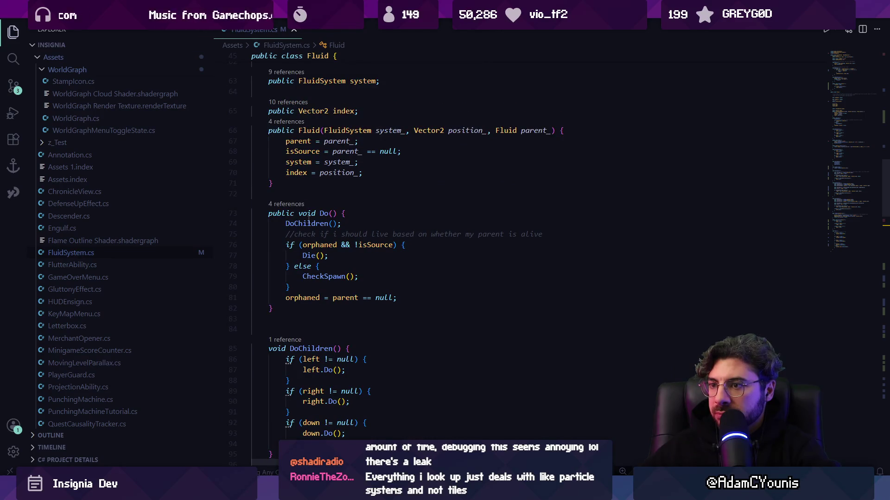
left_click(355, 254)
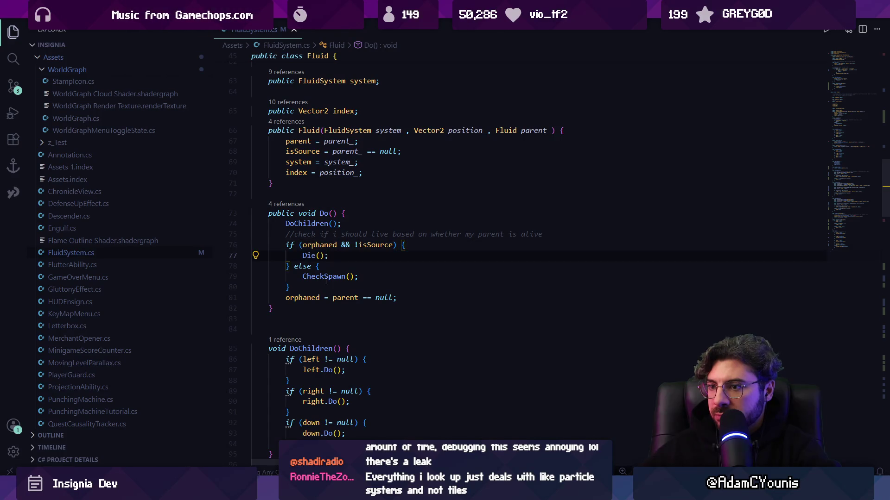
left_click(342, 245)
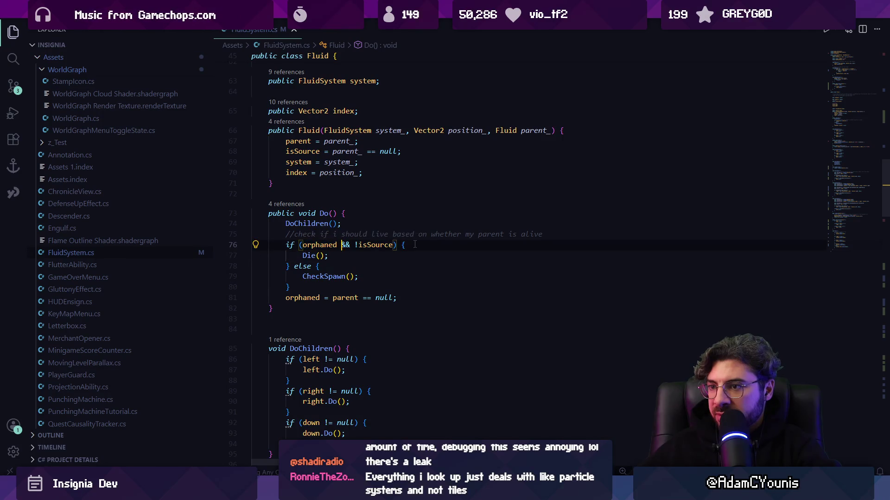
left_click(315, 244)
left_click(367, 245)
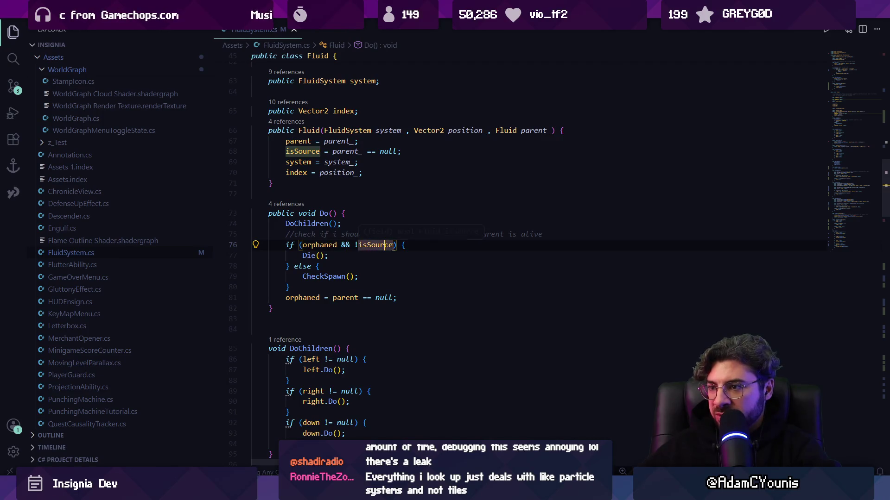
left_click(563, 233)
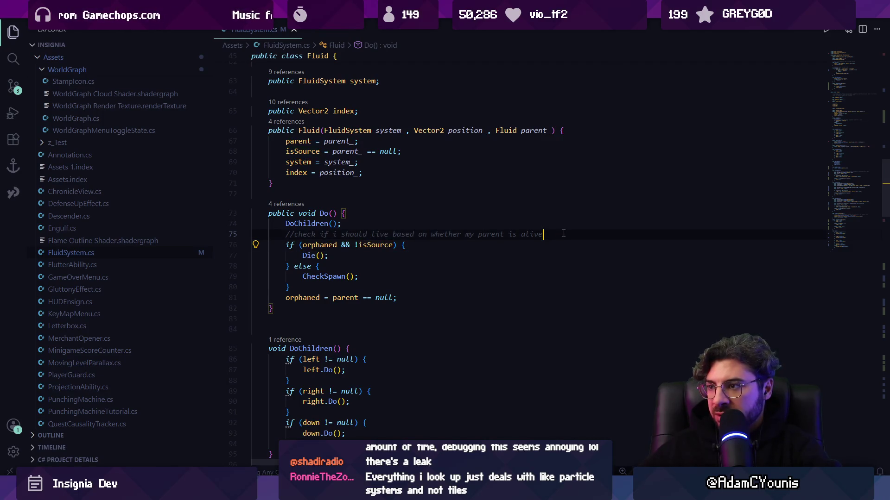
- Declare bool shouldDie = orphaned && !isSource in Do() and use shouldDie as the if condition
key("Return")
key("Return")
type("bool shouldDie = orphaned && !isSource;")
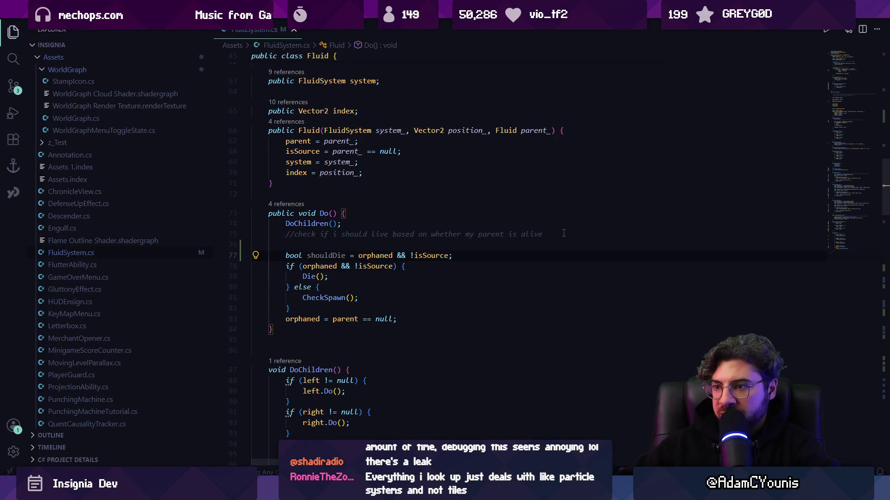
key("Down")
key("Left")
key("Left")
key("Left")
key("ctrl+shift+Left")
key("ctrl+shift+Left")
key("ctrl+shift+Left")
type("shouldDie")
key("ctrl+s")
- Add blank lines after the shouldDie declaration and after the else block, then save FluidSystem.cs
key("Home")
key("Home")
key("Return")
key("Down")
key("Down")
key("Down")
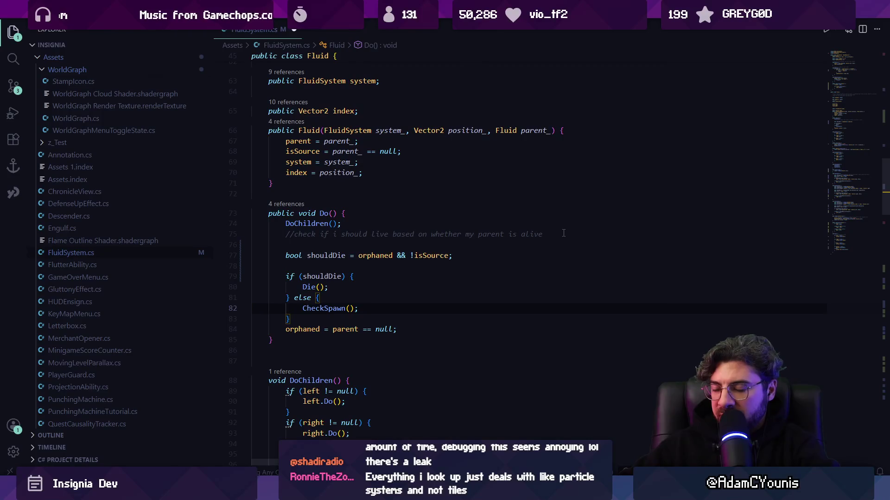
key("Down")
key("End")
key("Return")
key("ctrl+s")
key("Up")
key("Up")
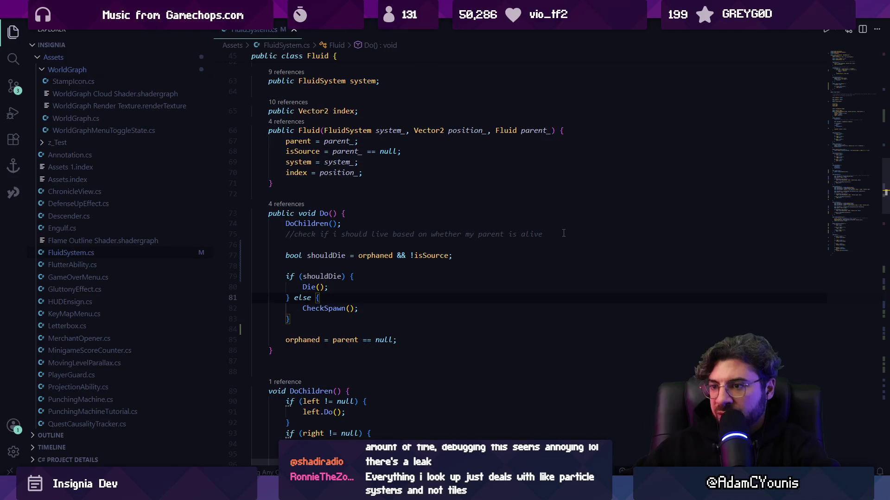
key("Down")
key("Down")
key("ctrl+Right")
key("ctrl+Right")
key("ctrl+Right")
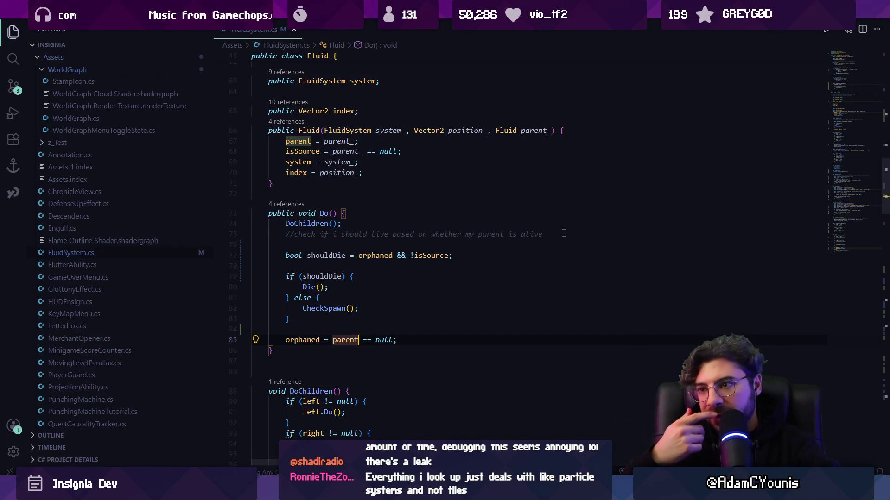
scroll(423, 251, "down", 15)
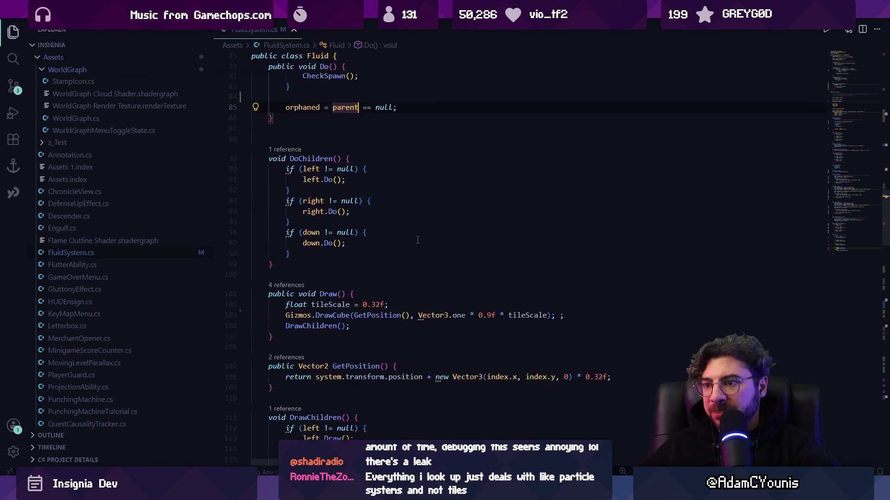
scroll(424, 251, "down", 12)
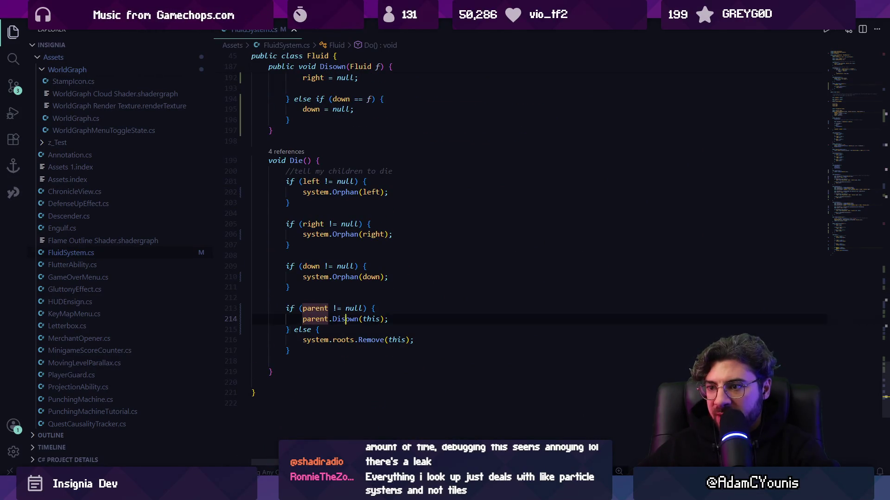
double_click(342, 320)
triple_click(339, 340)
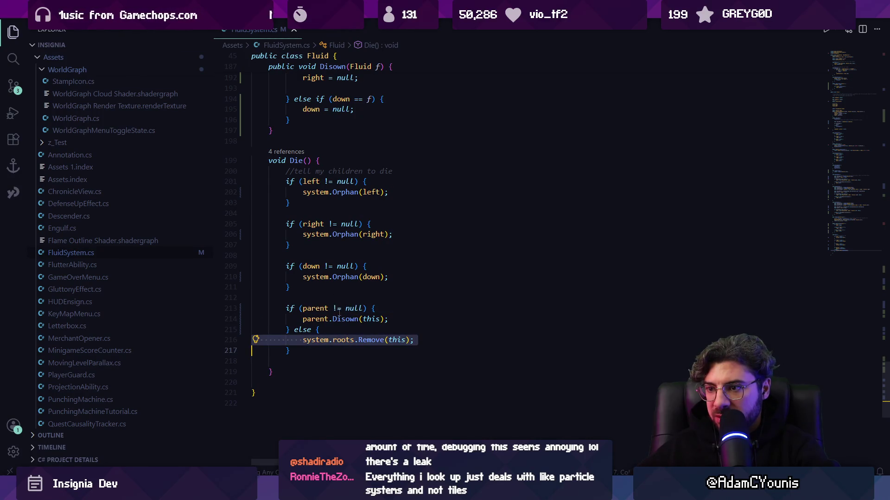
left_click(337, 320)
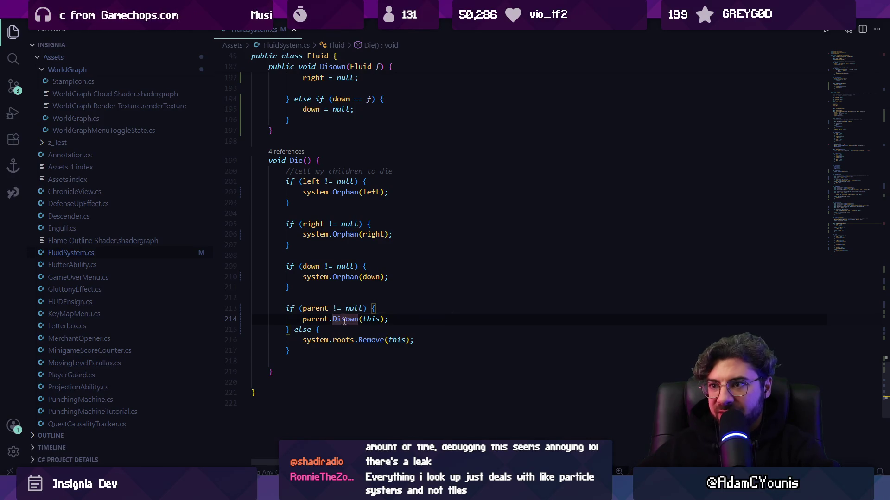
left_click(296, 160)
key("shift+F12")
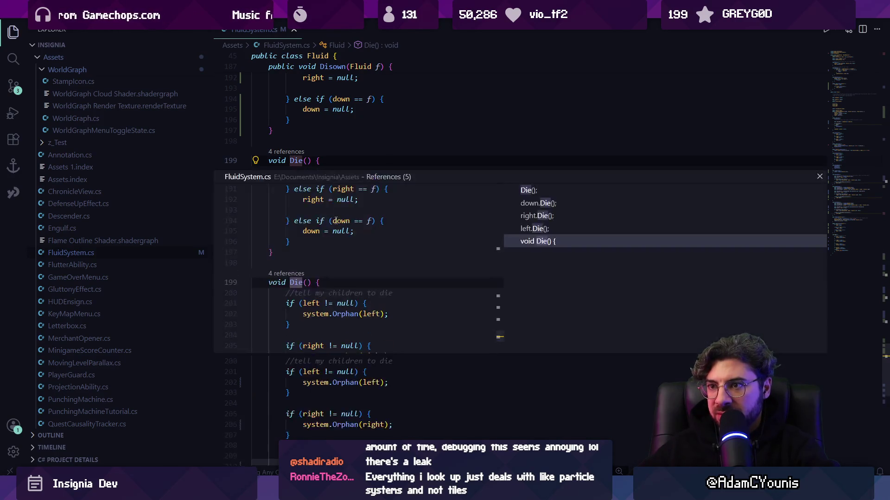
key("Escape")
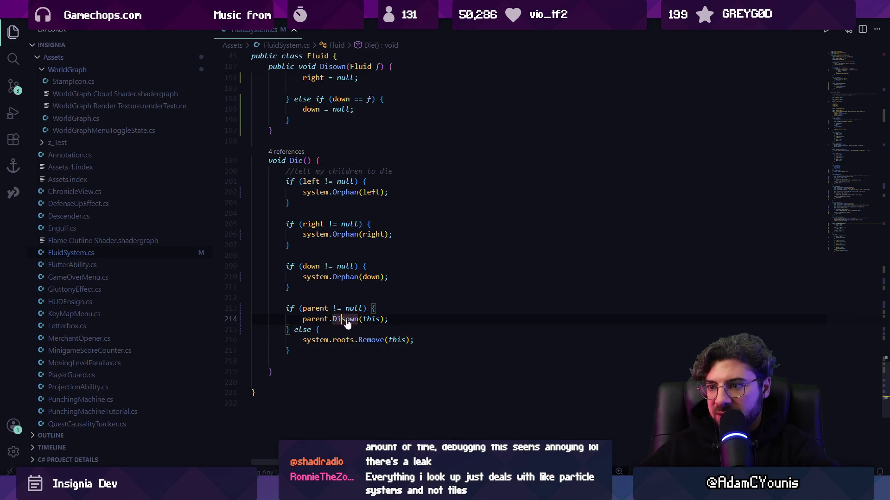
left_click(341, 318, "ctrl")
key("F12")
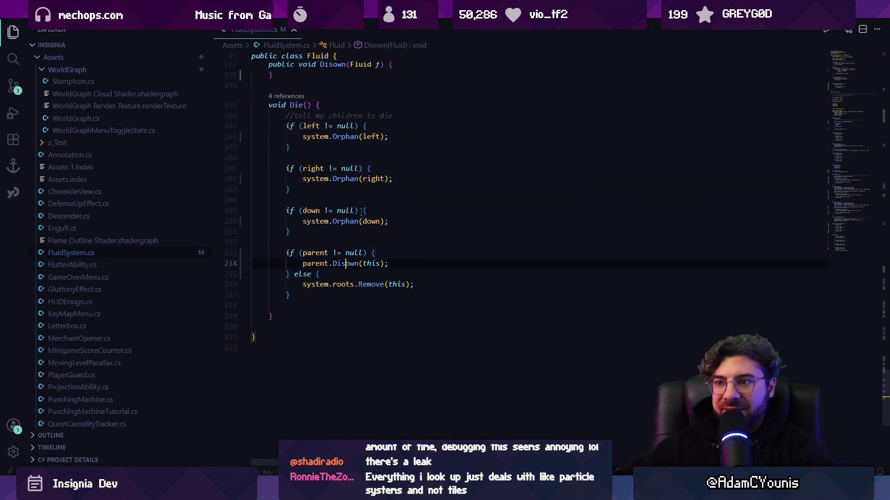
scroll(375, 311, "up", 3)
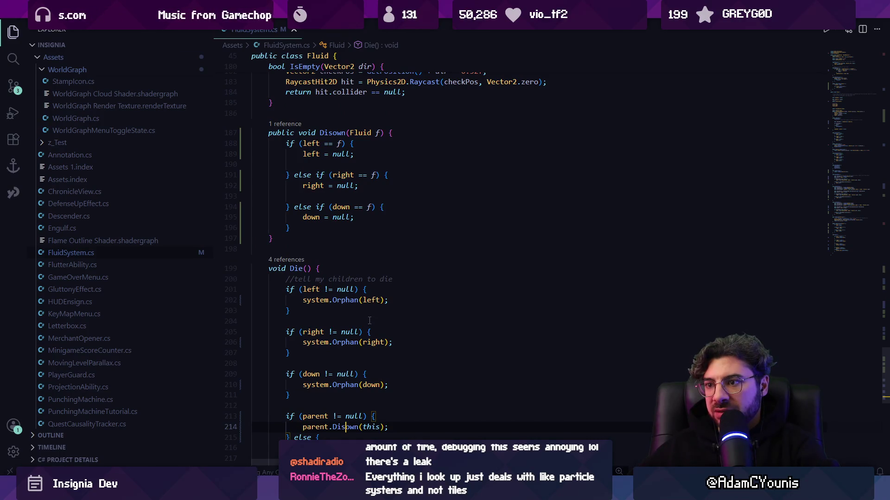
scroll(369, 320, "down", 2)
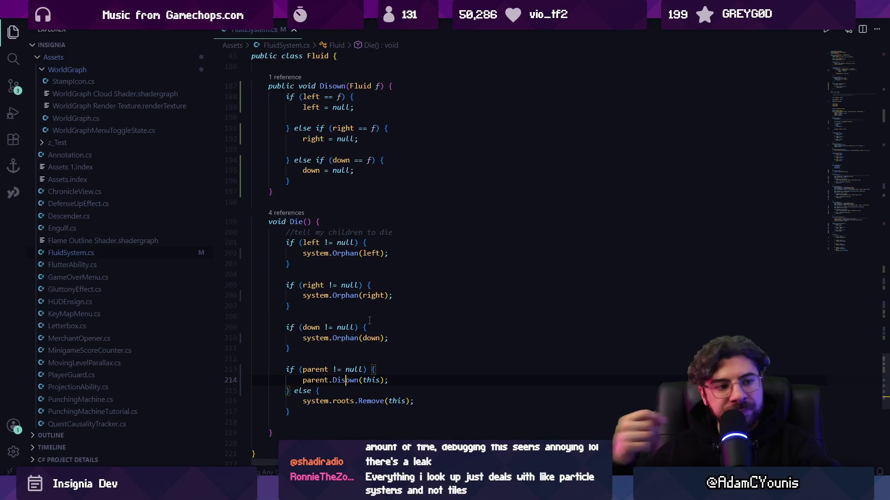
scroll(369, 317, "up", 1)
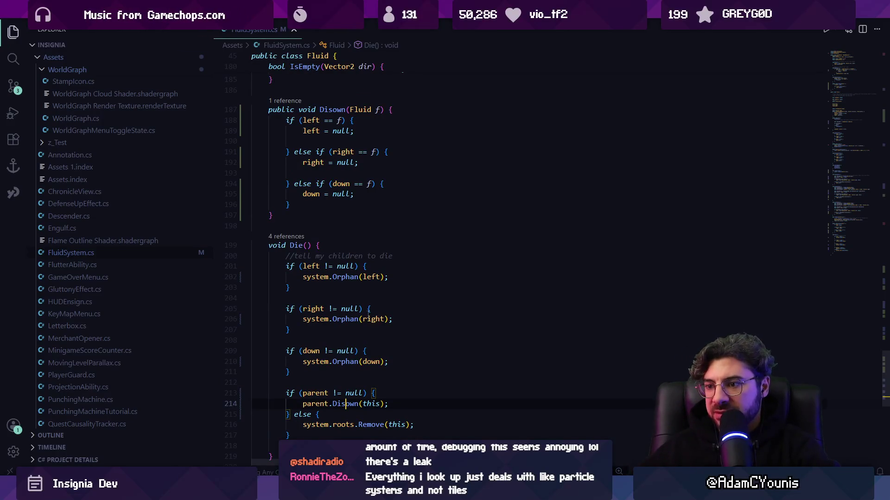
scroll(368, 313, "up", 10)
scroll(367, 312, "up", 3)
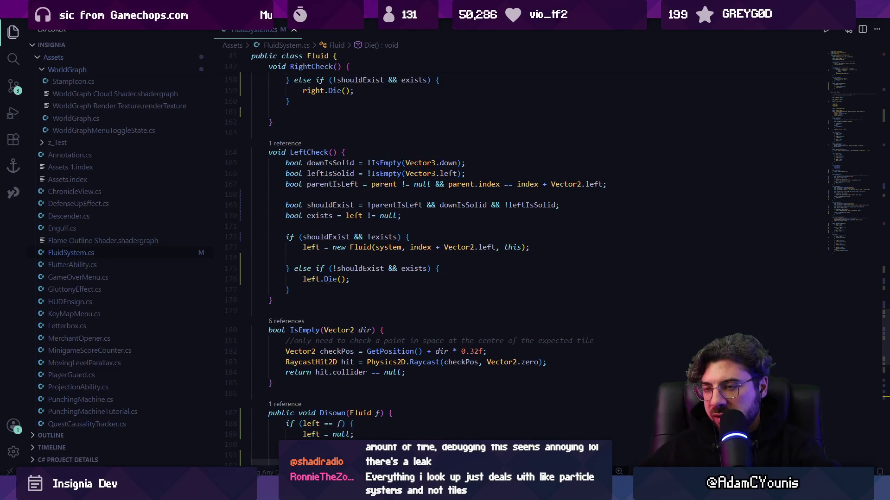
scroll(328, 283, "down", 10)
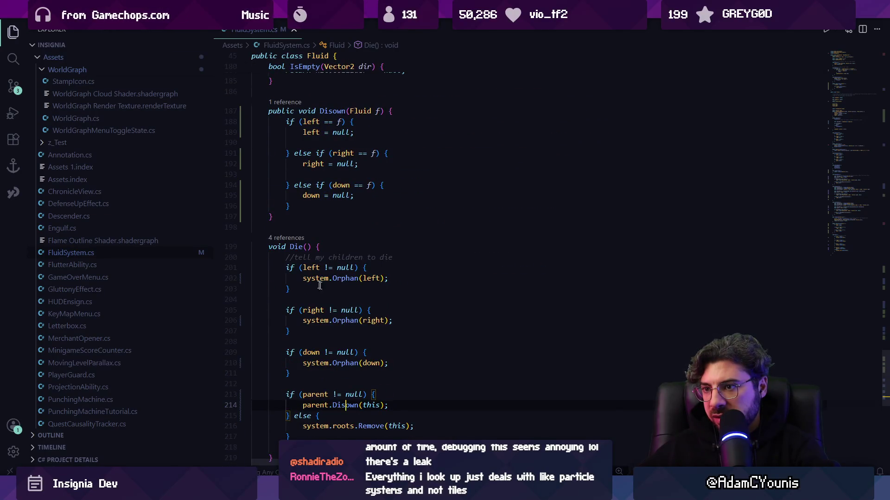
scroll(410, 220, "up", 20)
- Search FluidSystem.cs for 'die' and step through the left.Die() and void Die() matches
key("ctrl+f")
type("die")
key("Return")
key("Return")
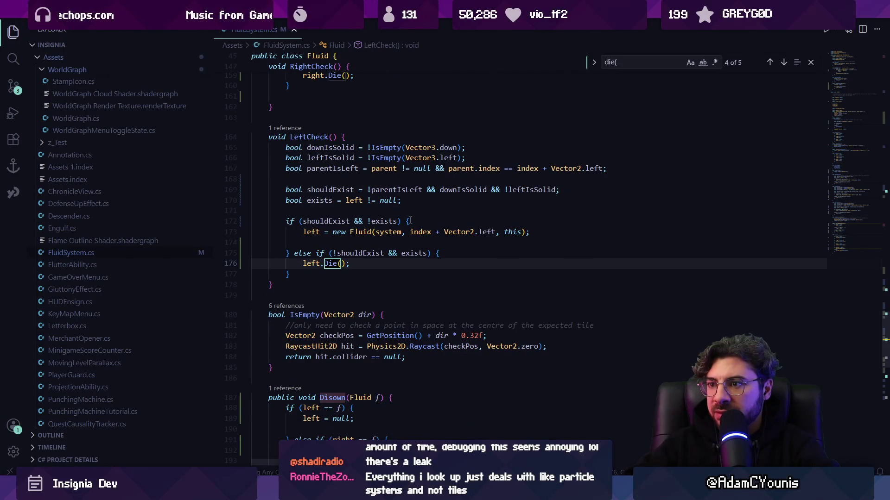
key("Return")
key("Return")
key("shift+Return")
key("BackSpace")
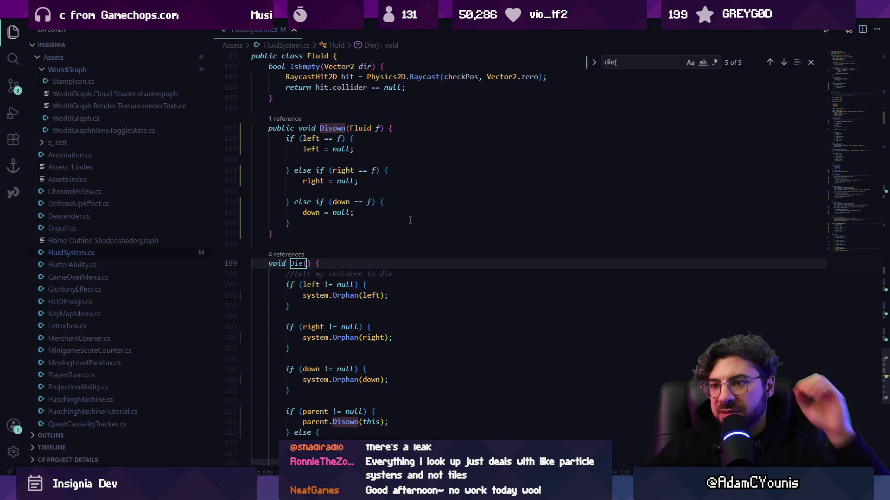
scroll(324, 288, "down", 1)
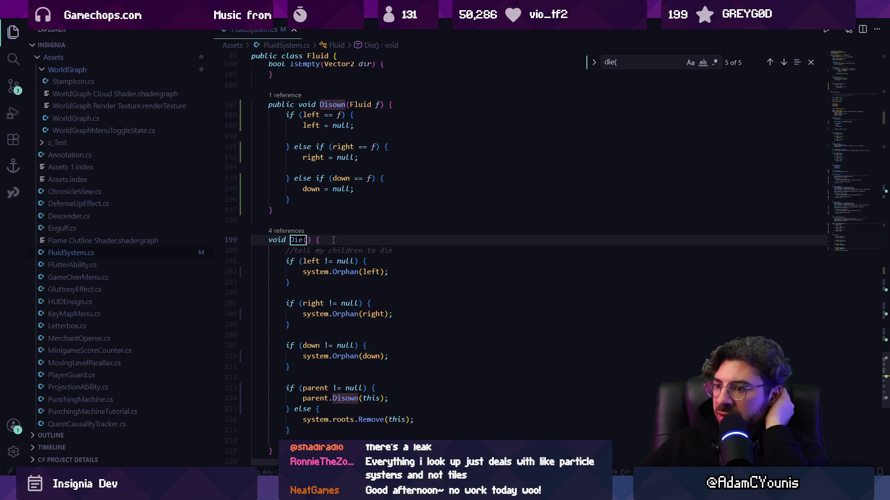
- List all Die() references and jump to the call inside Do(), selecting the orphaned = parent == null line
key("shift+F12")
left_click(528, 236)
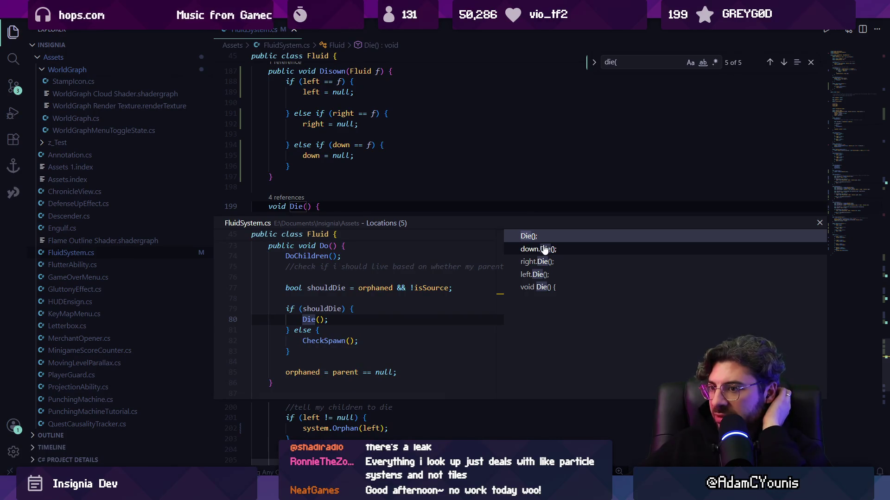
scroll(406, 318, "down", 2)
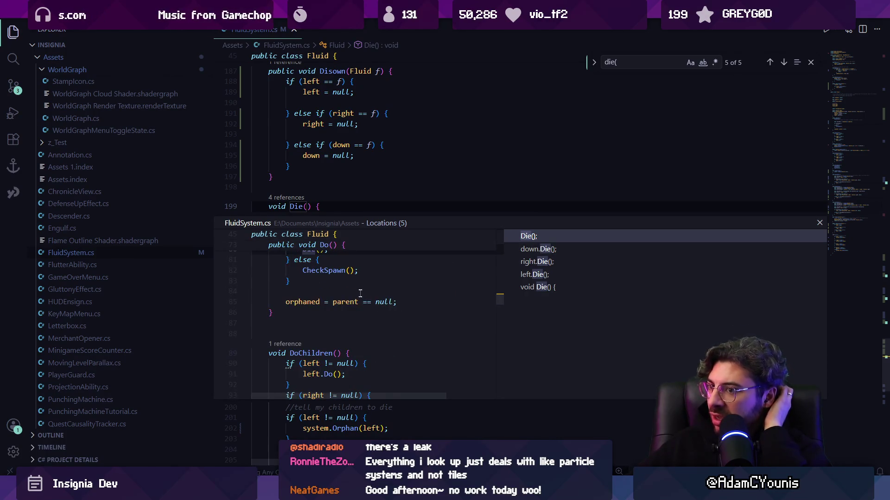
double_click(343, 299)
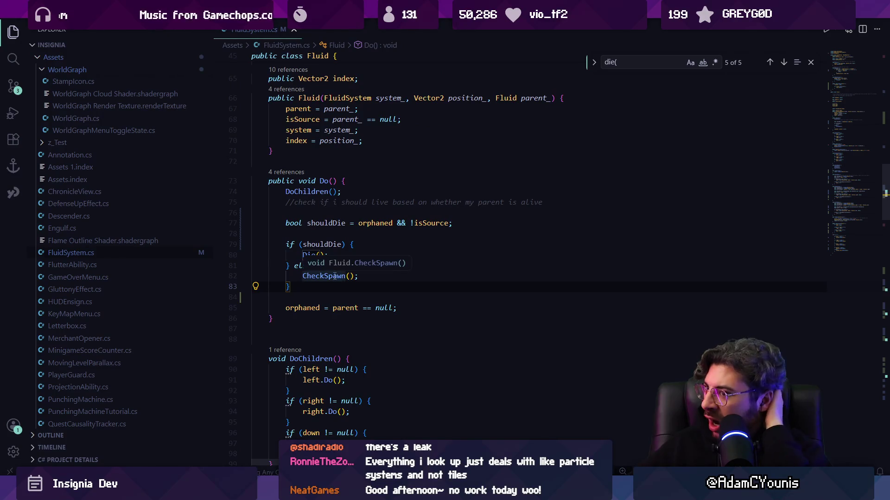
triple_click(326, 308)
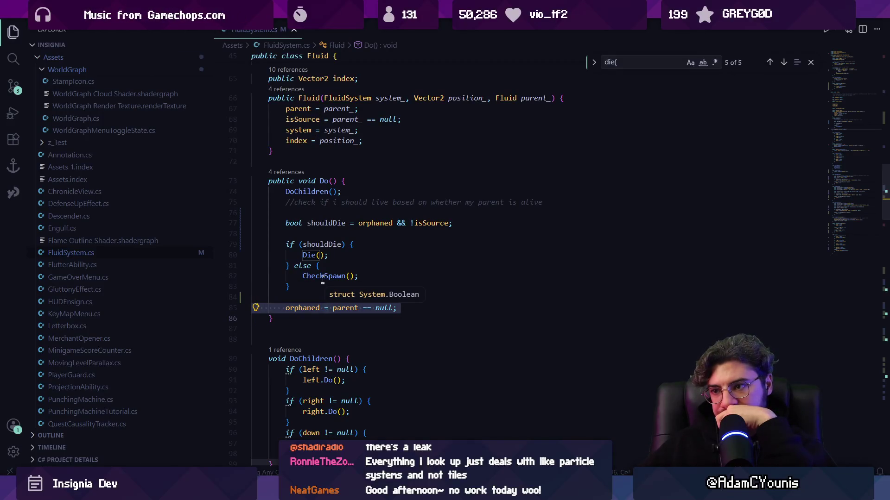